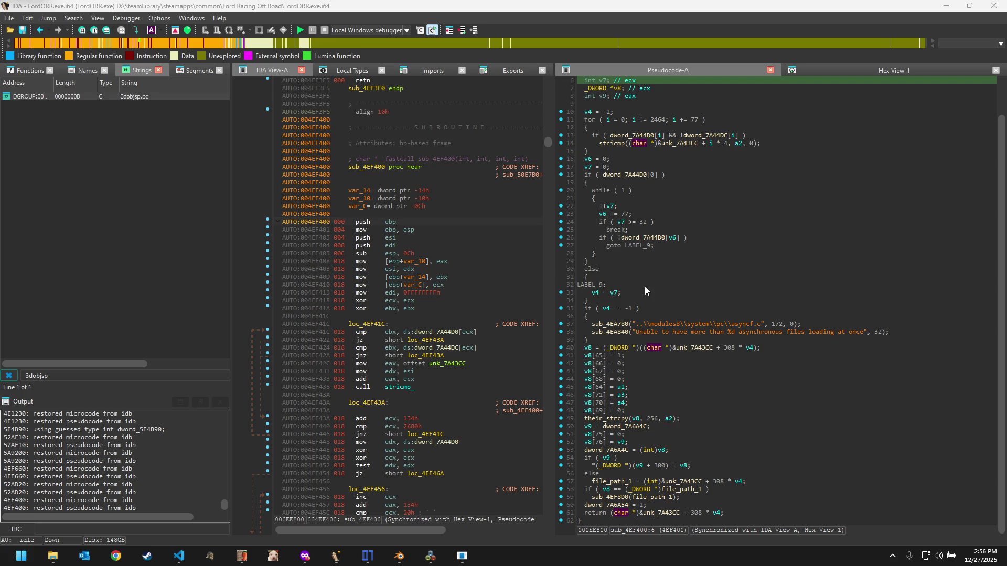
Step: Switch to the ImHex pattern data, then to Blender to check the truck's UVs
click(364, 557)
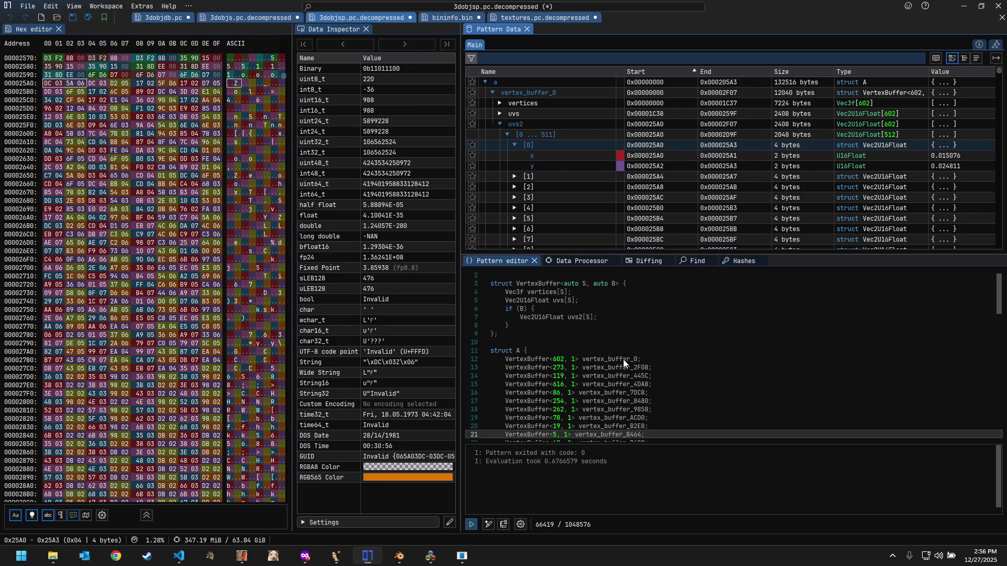
click(398, 557)
scroll(225, 266, up, 3)
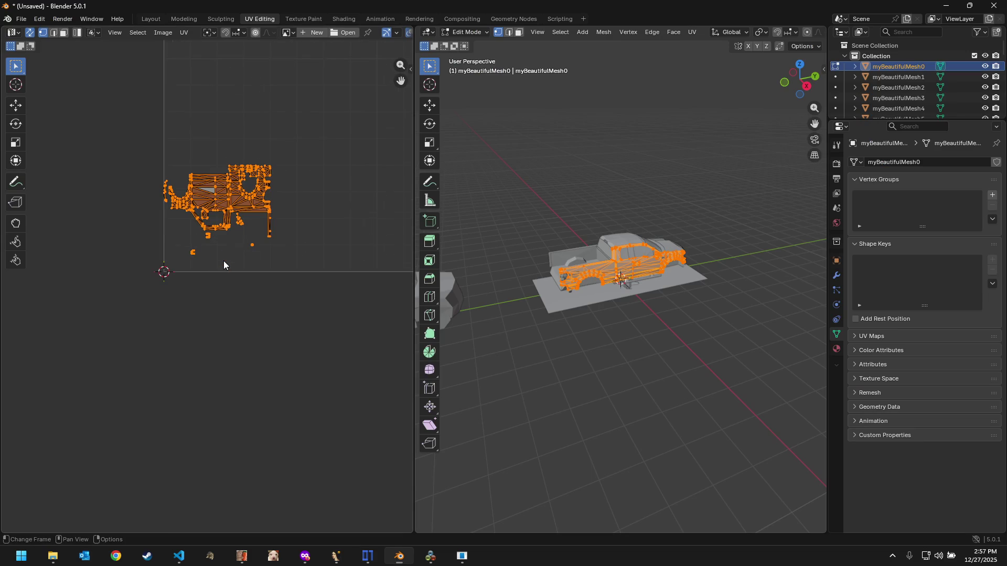
Step: Pan around the UV Editor to inspect the truck's clustered UV islands up close
middle_drag(302, 231, 297, 282)
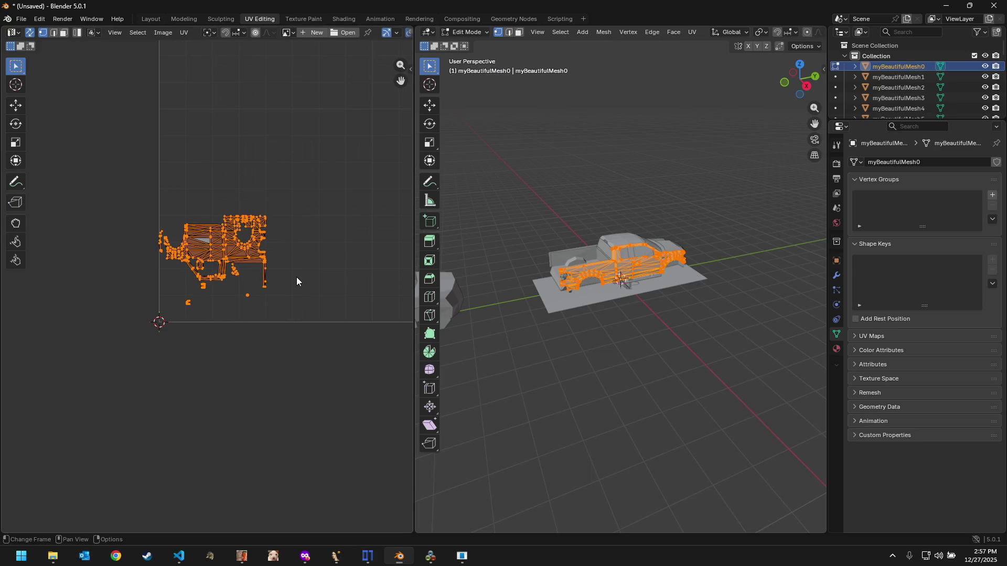
scroll(296, 283, up, 1)
scroll(276, 212, up, 1)
scroll(271, 259, up, 2)
scroll(307, 200, up, 1)
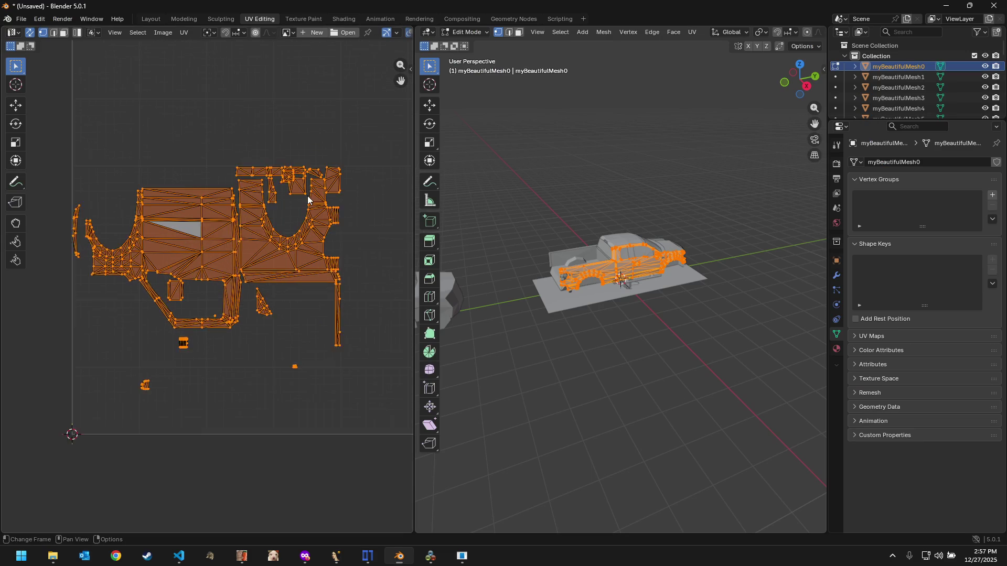
scroll(307, 199, up, 1)
middle_drag(329, 197, 327, 264)
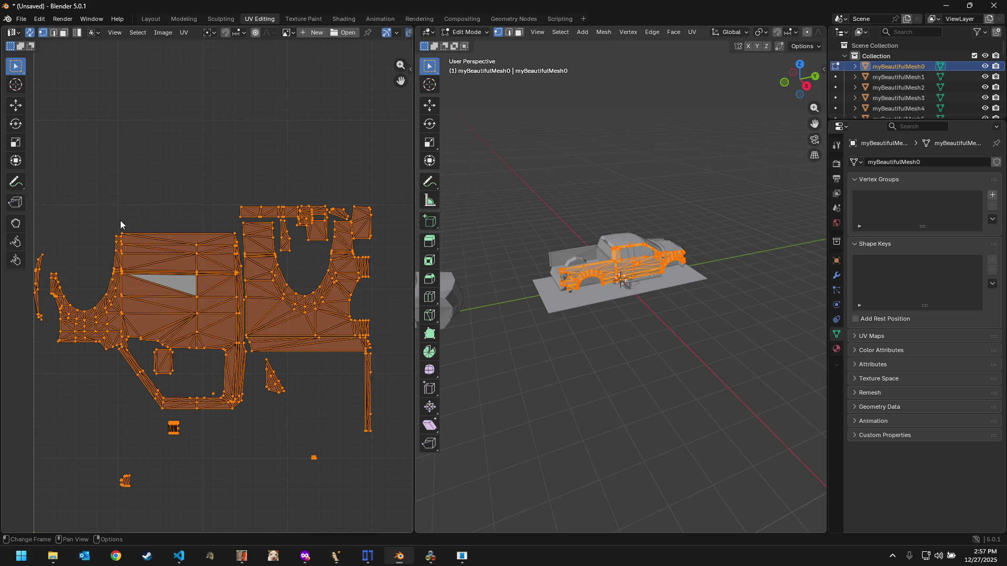
scroll(330, 240, down, 2)
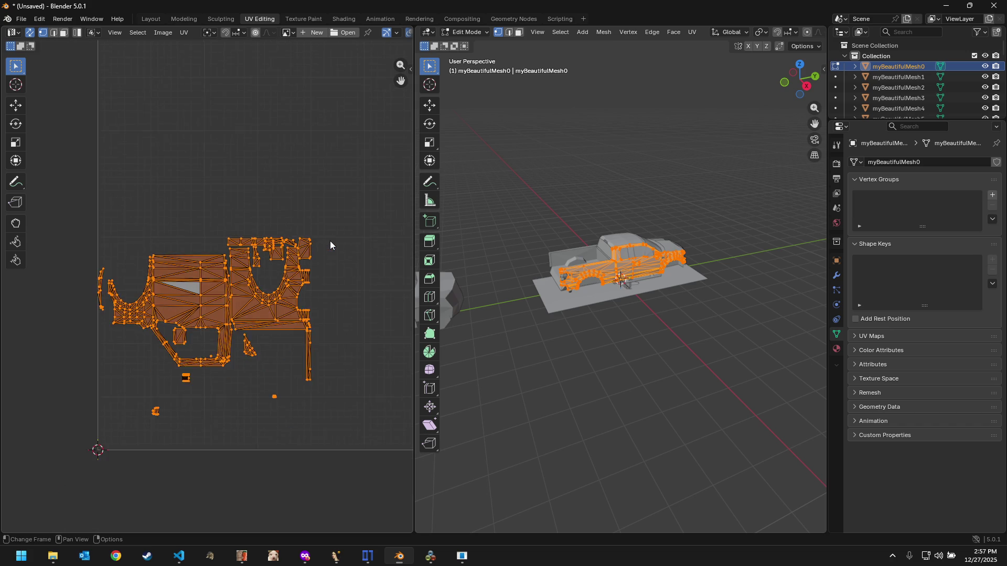
scroll(330, 241, down, 3)
middle_drag(294, 268, 256, 243)
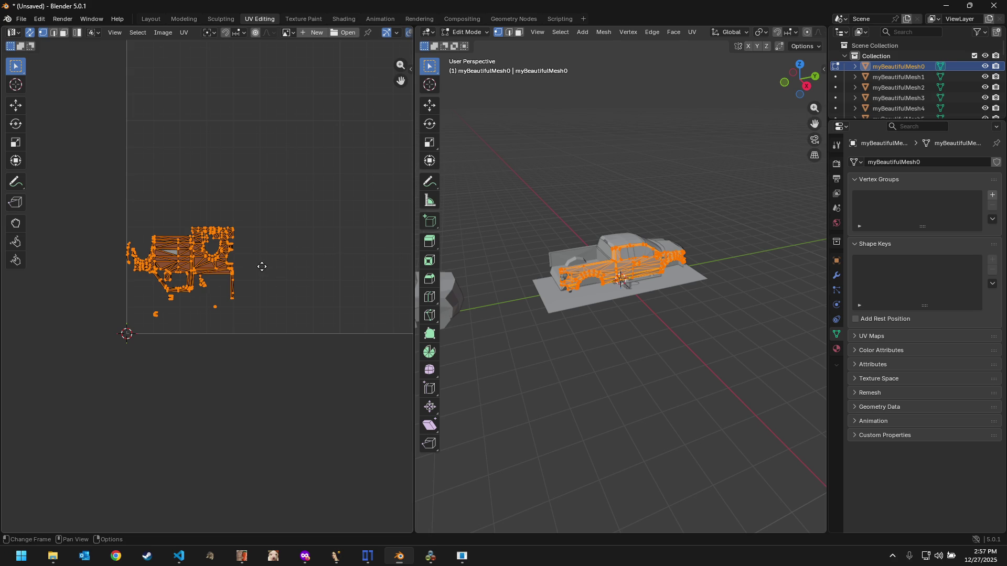
middle_drag(263, 267, 184, 259)
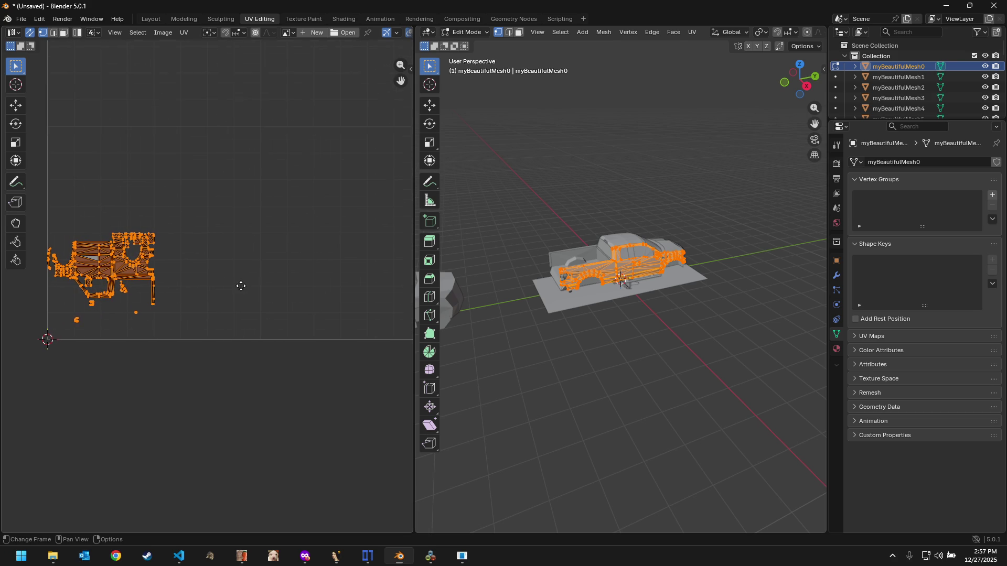
middle_drag(240, 286, 241, 292)
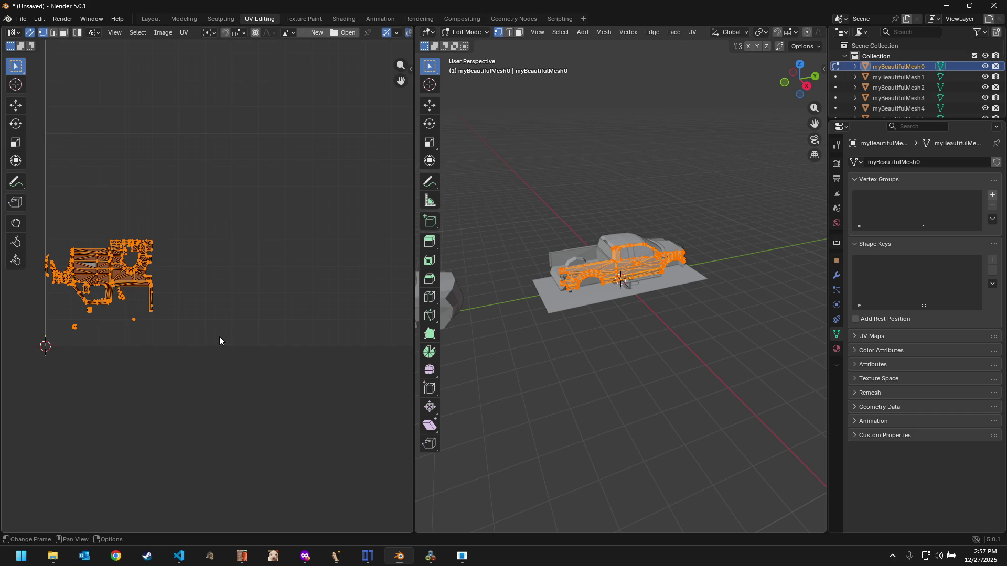
scroll(126, 338, down, 3)
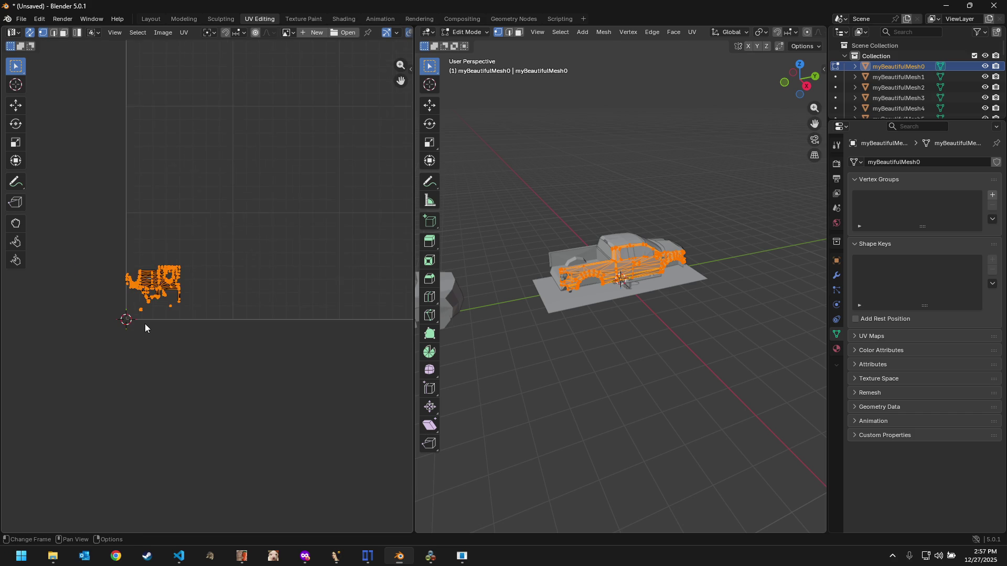
scroll(168, 307, down, 2)
scroll(192, 299, down, 2)
middle_drag(284, 315, 160, 331)
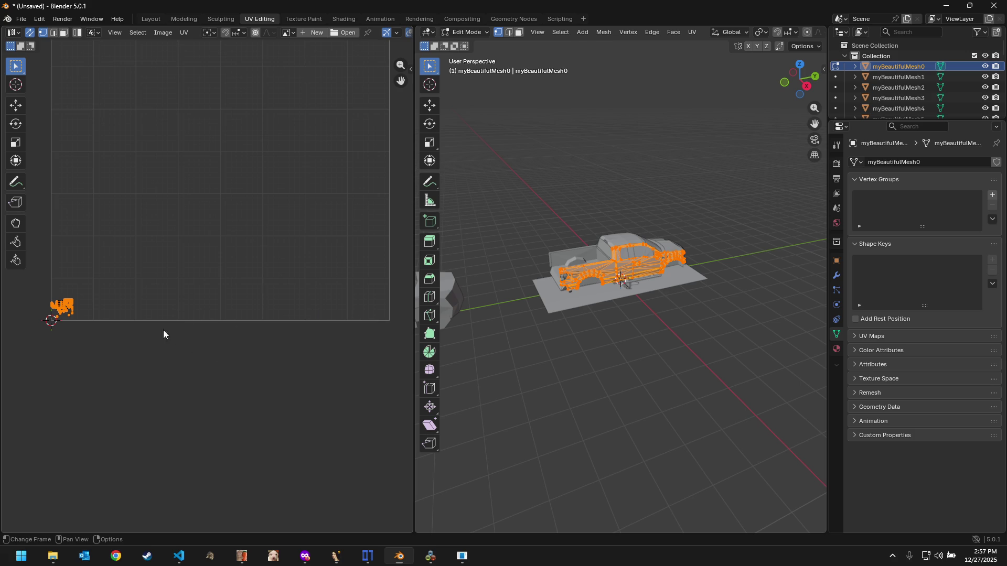
Step: Launch a Python 3.9 console from system search and move its window right over Blender
key(super)
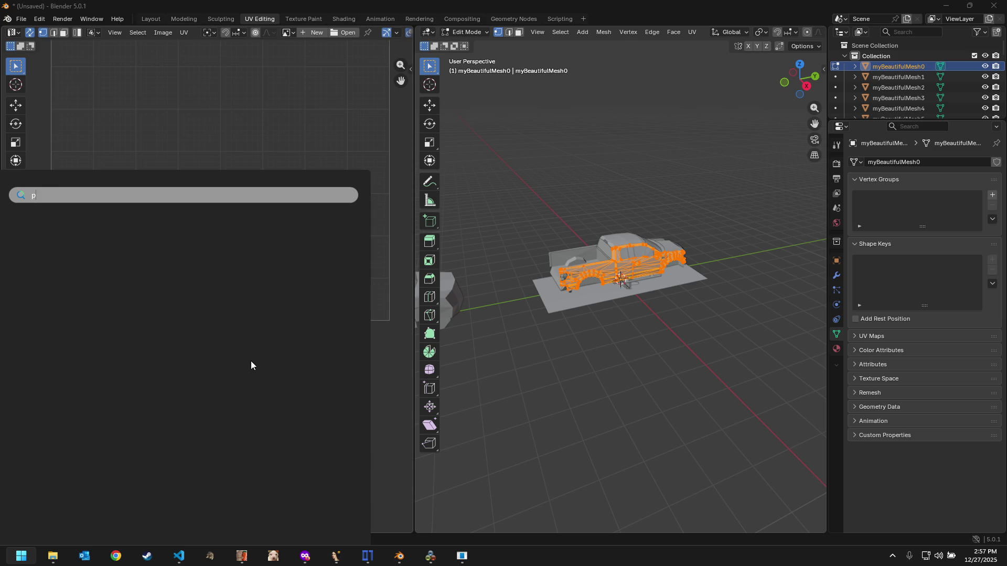
text(py)
key(Escape)
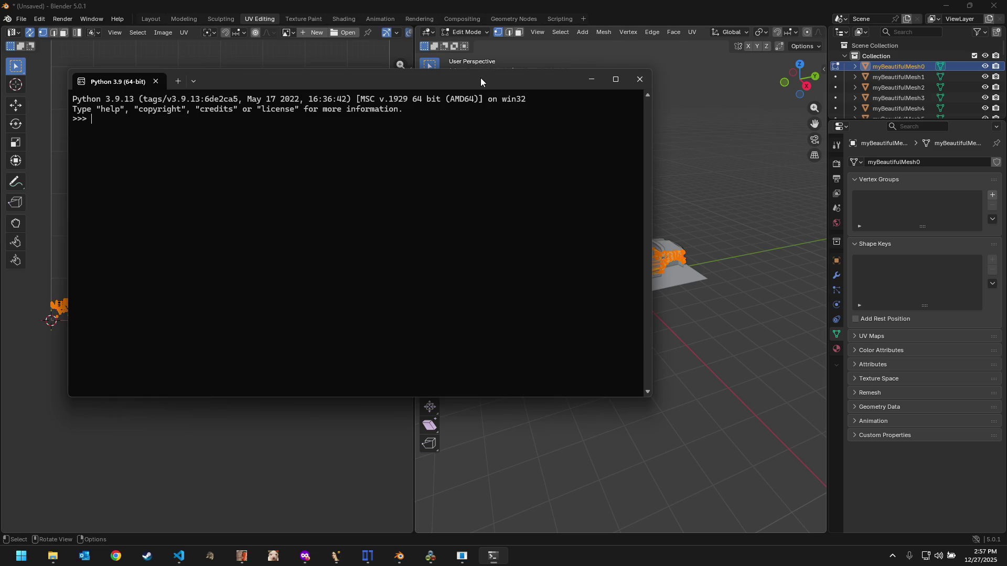
drag(478, 80, 662, 131)
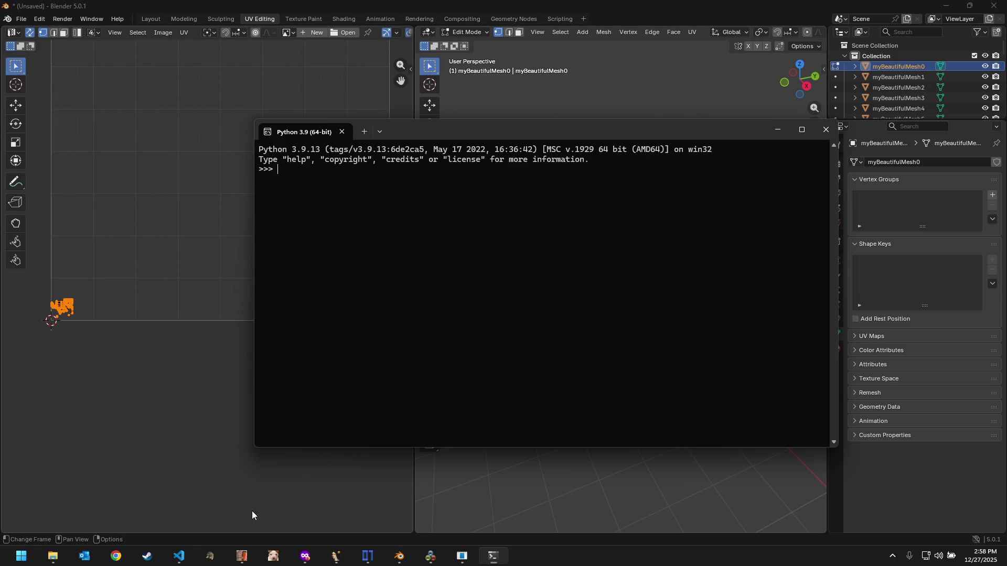
Step: In types.py, change the read_u16_float UV divisor on line 168 from 0x8000 to 0x1000
click(179, 556)
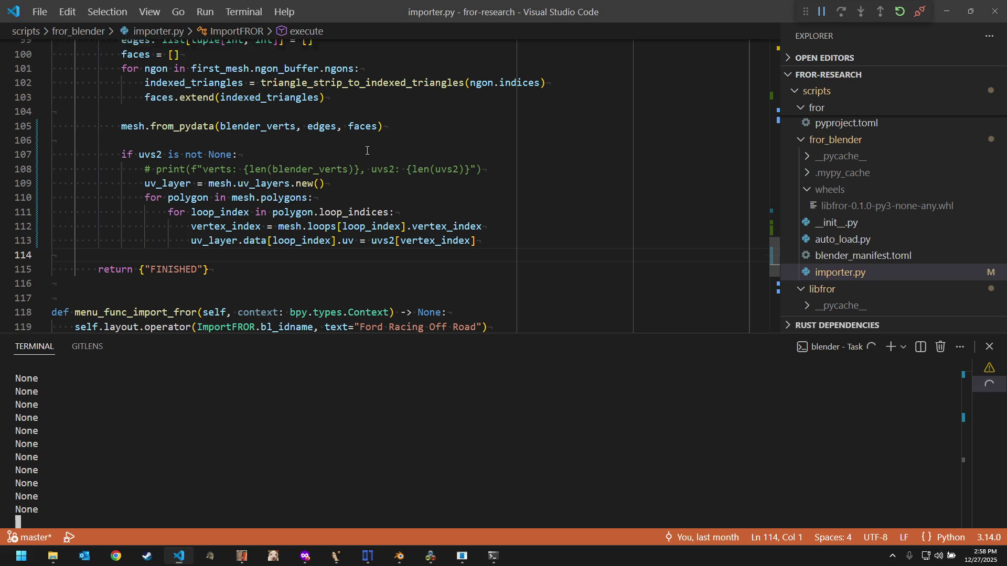
scroll(354, 118, up, 4)
scroll(361, 134, up, 3)
scroll(367, 151, up, 2)
scroll(366, 150, up, 1)
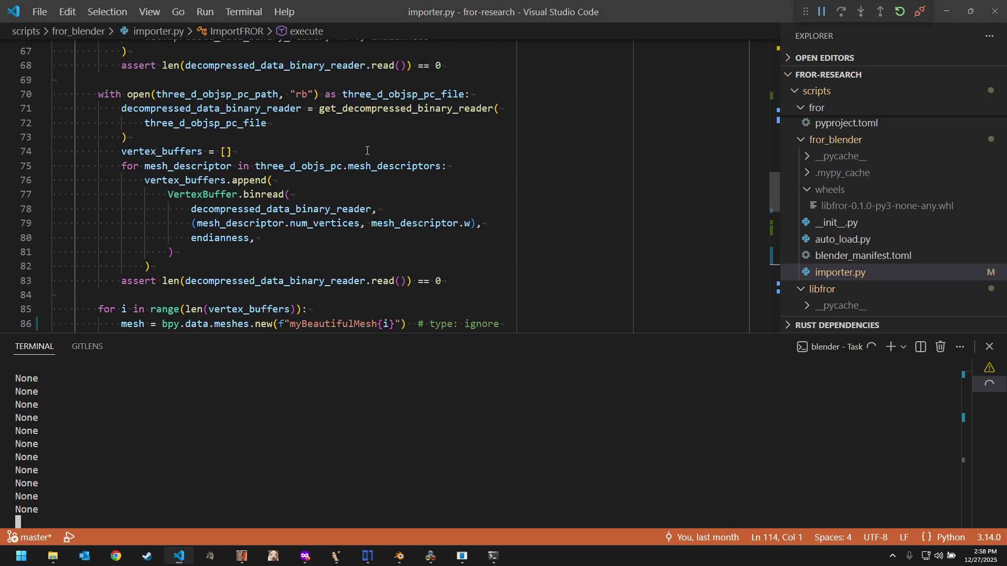
scroll(367, 151, up, 4)
scroll(367, 151, up, 4)
scroll(367, 150, up, 4)
scroll(367, 151, up, 4)
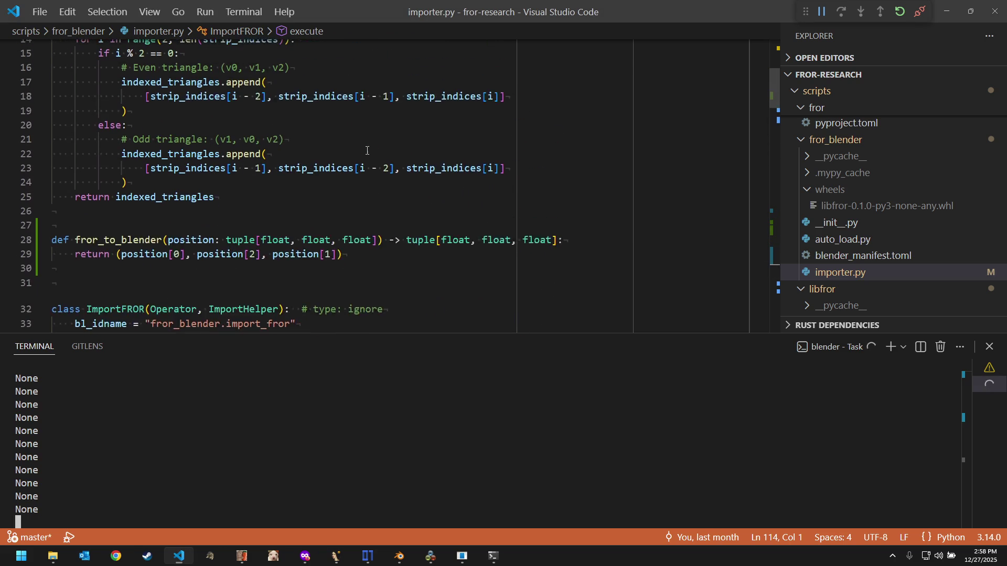
scroll(367, 151, up, 2)
scroll(367, 150, up, 2)
scroll(368, 152, up, 3)
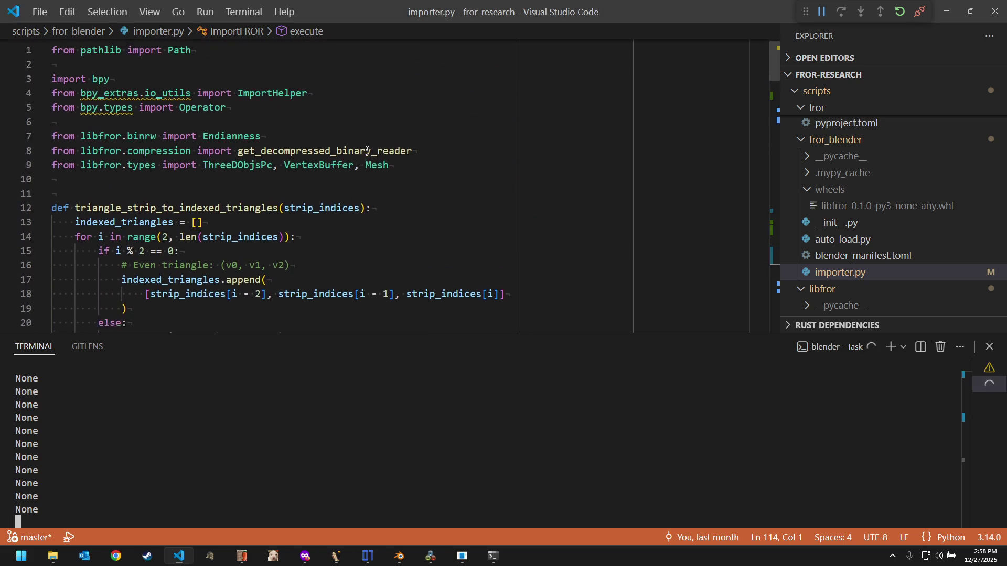
scroll(409, 166, down, 5)
click(458, 186)
key(ctrl+Tab)
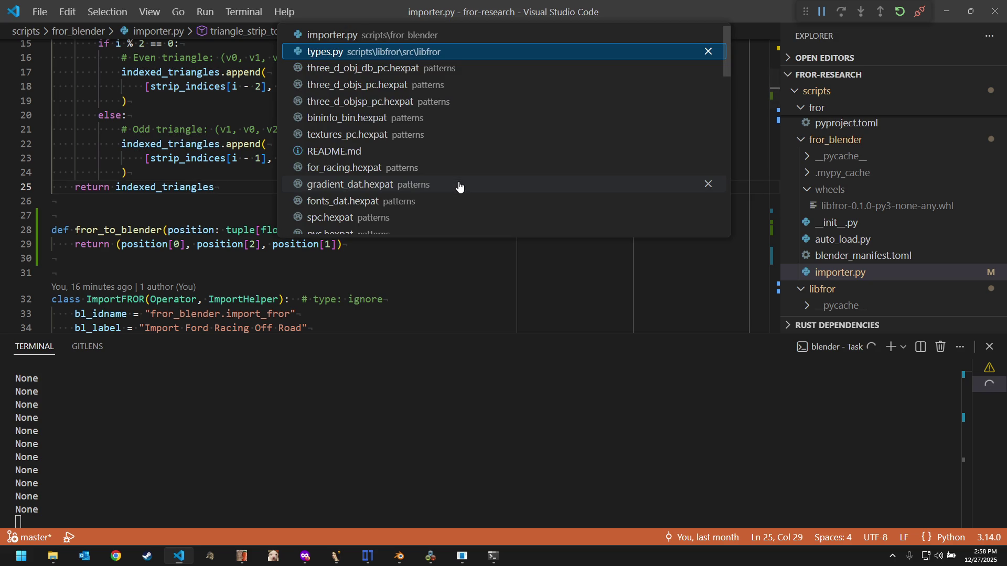
scroll(296, 173, up, 3)
scroll(296, 174, up, 4)
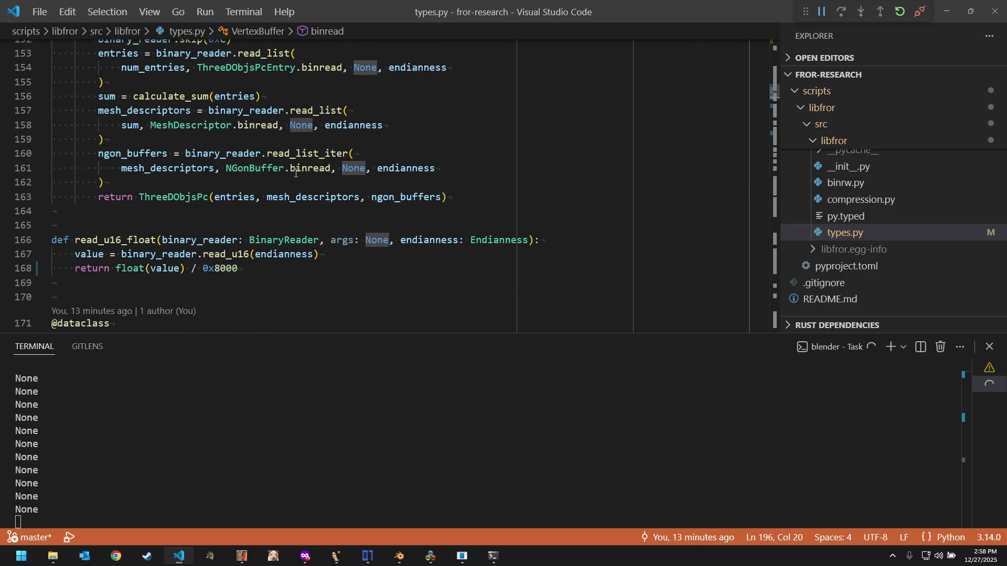
scroll(296, 173, up, 2)
scroll(296, 173, down, 1)
click(259, 266)
scroll(259, 270, down, 2)
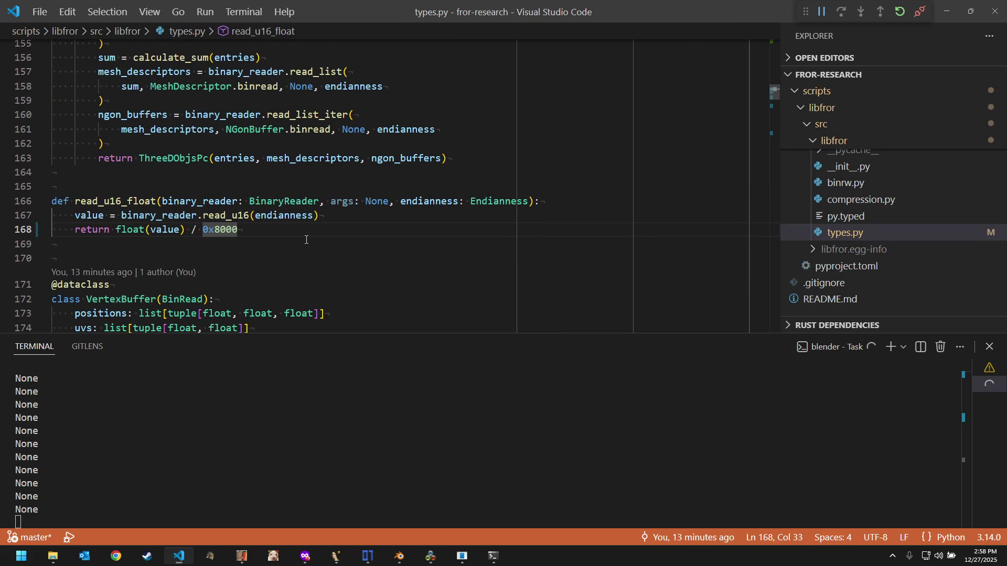
key(Left)
key(Left)
key(Left)
key(BackSpace)
text(1)
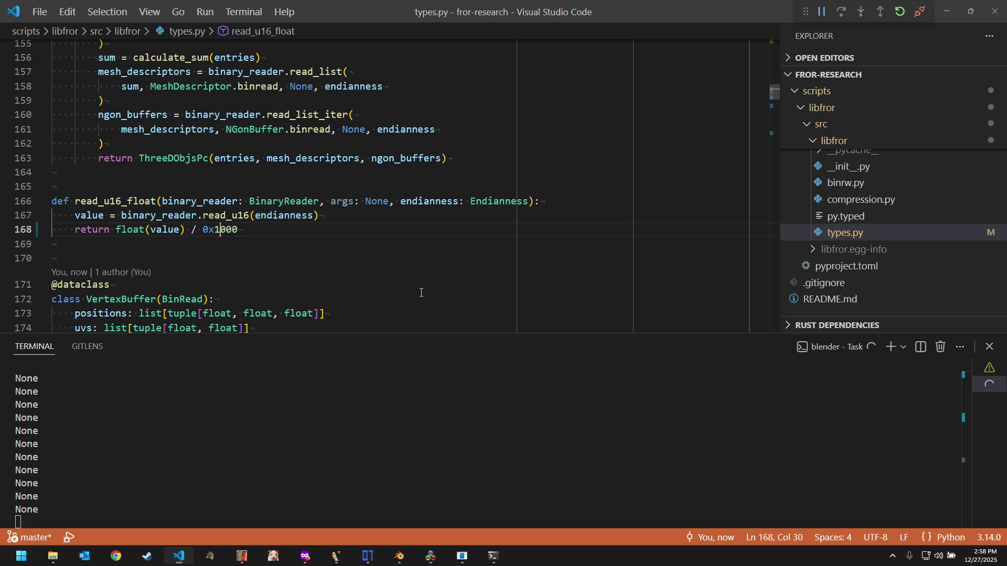
Step: Close the running Blender session without saving changes
click(397, 535)
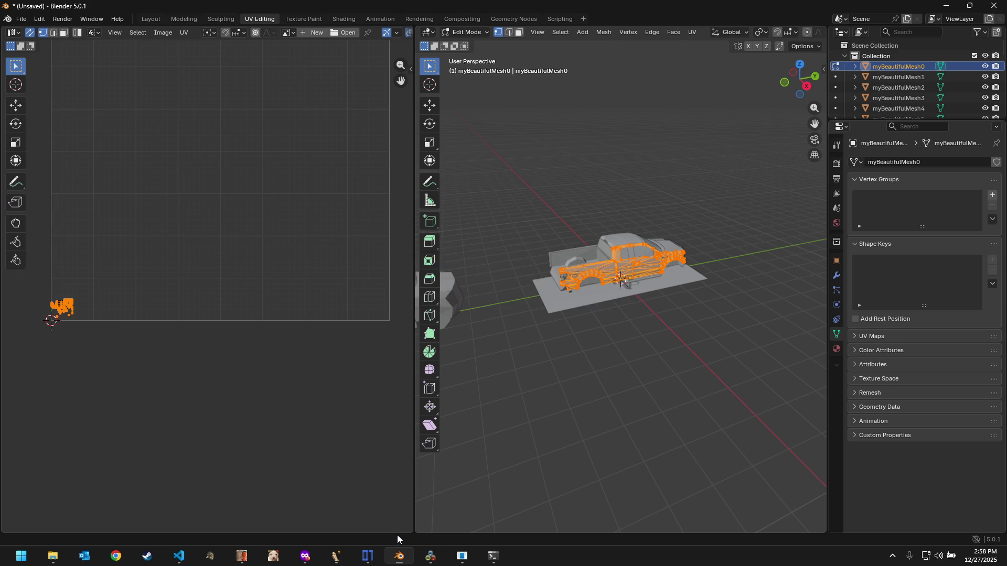
click(520, 299)
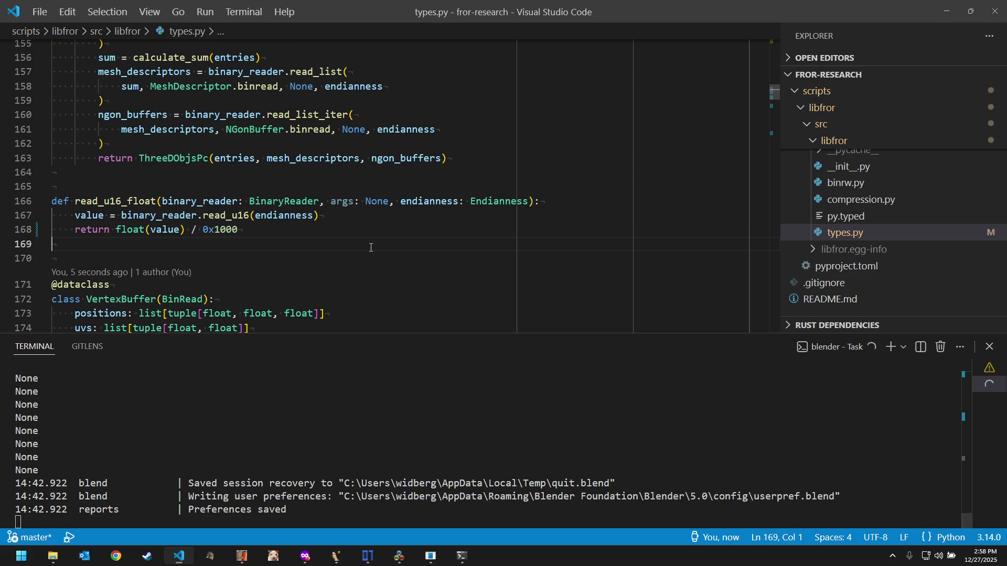
Step: Run the wheel task to rebuild libfror-0.1.0-py3-none-any.whl and dismiss the finished build terminal
key(ctrl+shift+p)
key(Down)
key(Return)
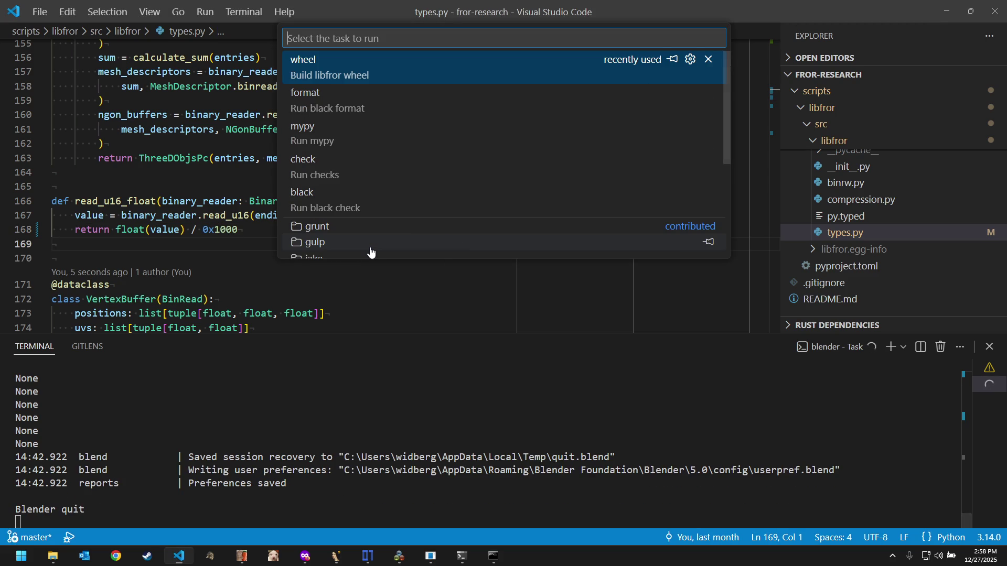
key(Escape)
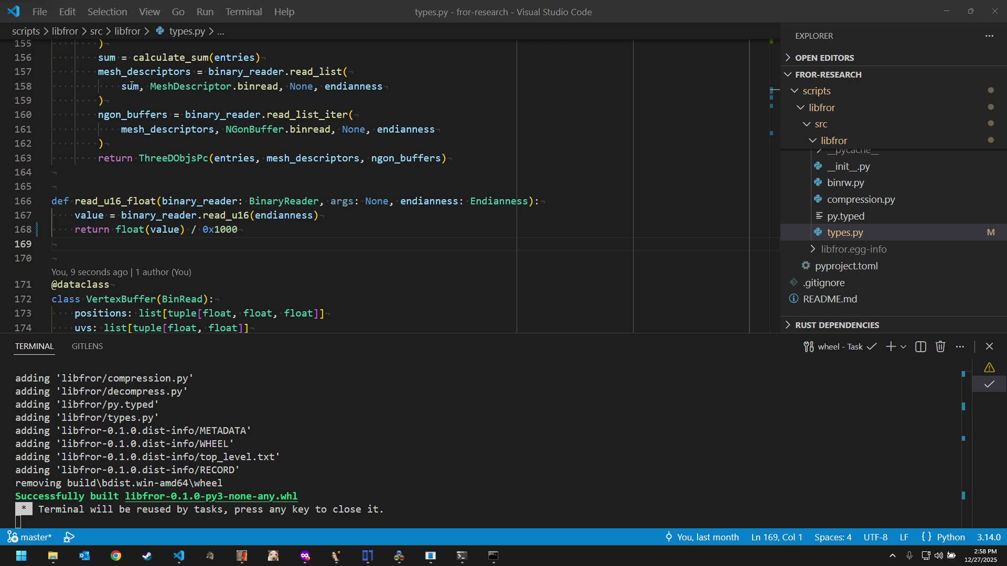
click(357, 422)
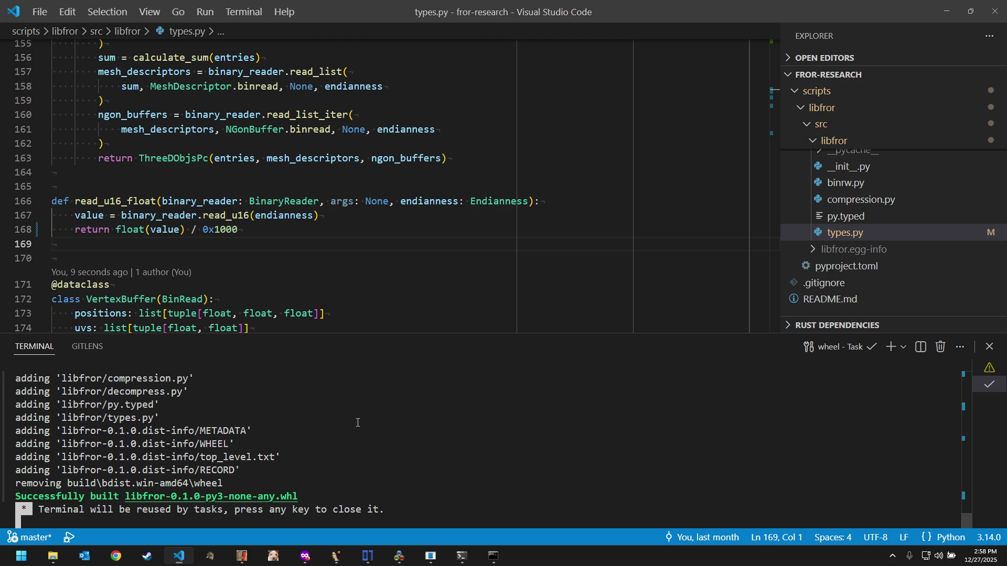
key(Return)
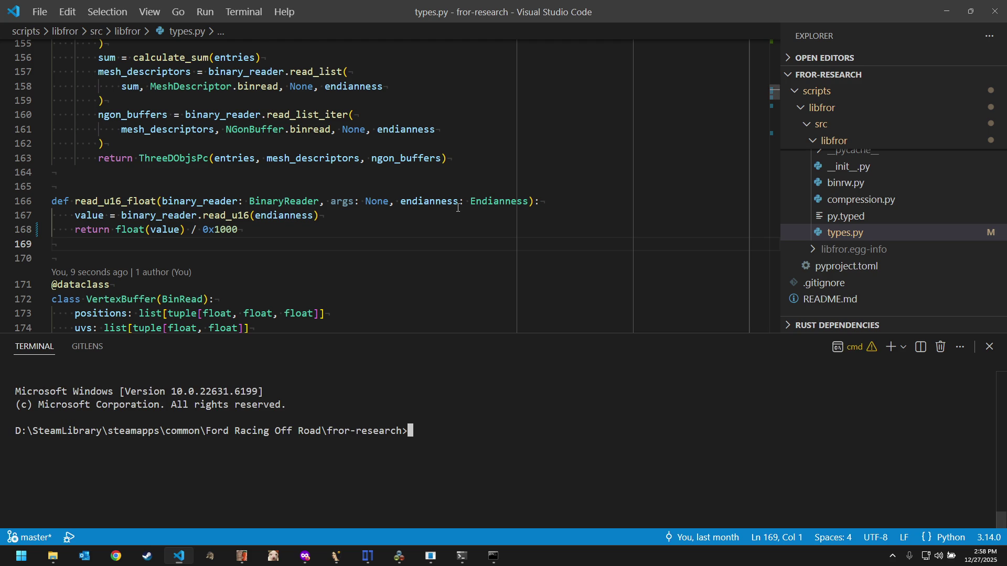
Step: Run the Blender: Start command to launch a fresh Blender session with the rebuilt add-on
click(459, 202)
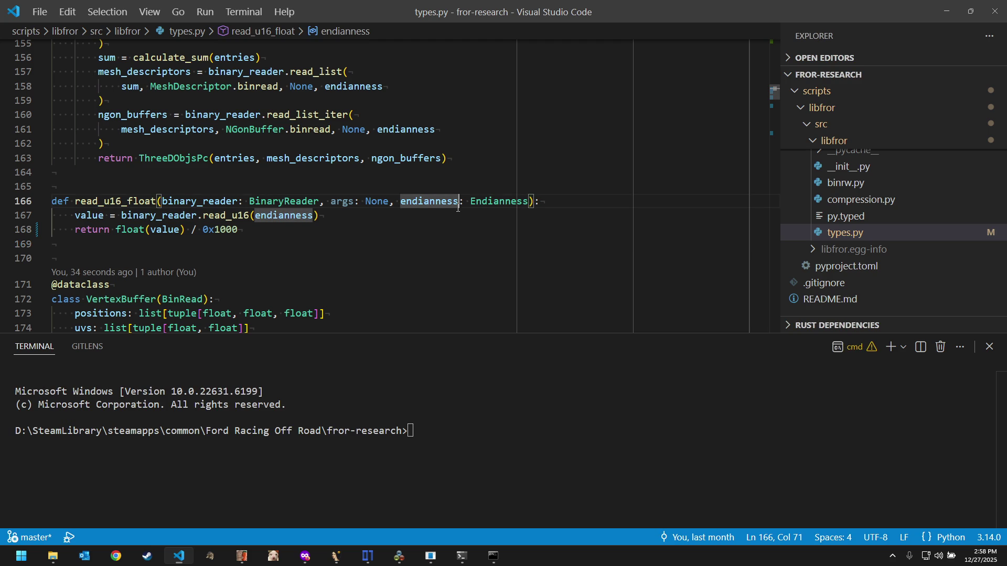
key(ctrl+shift+p)
key(Down)
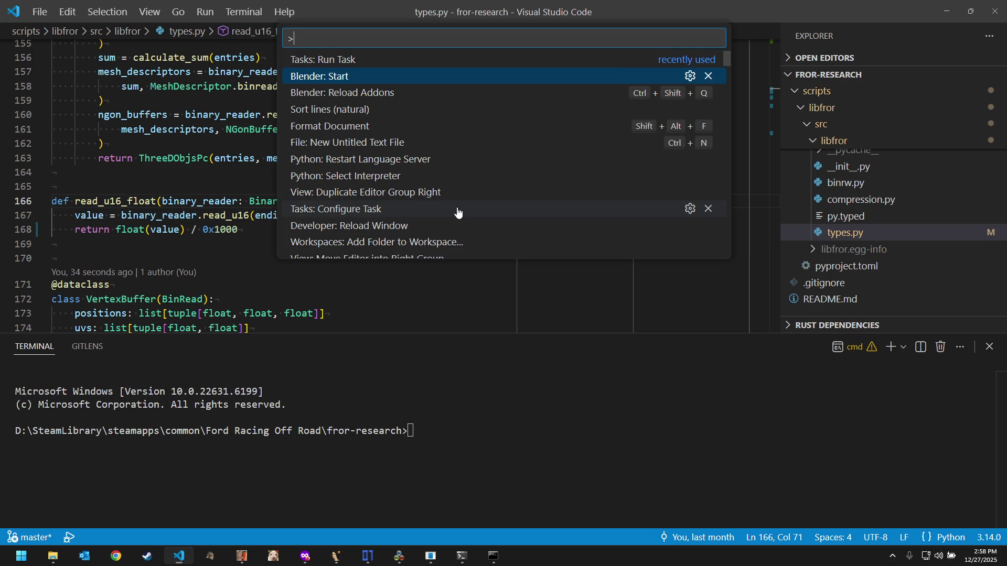
key(Return)
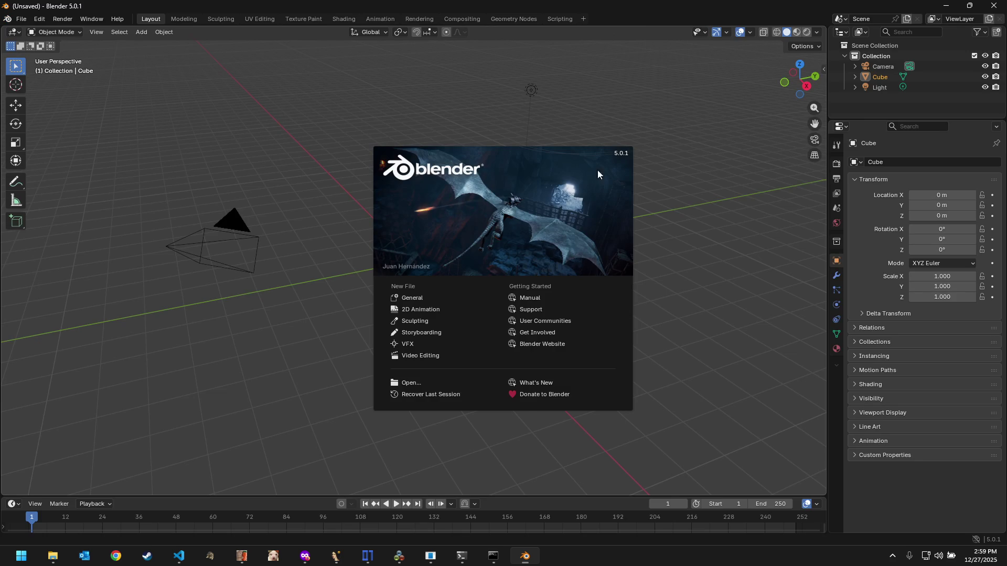
Step: Delete the default camera, cube and light, then bring up the File menu for importing
drag(916, 93, 921, 66)
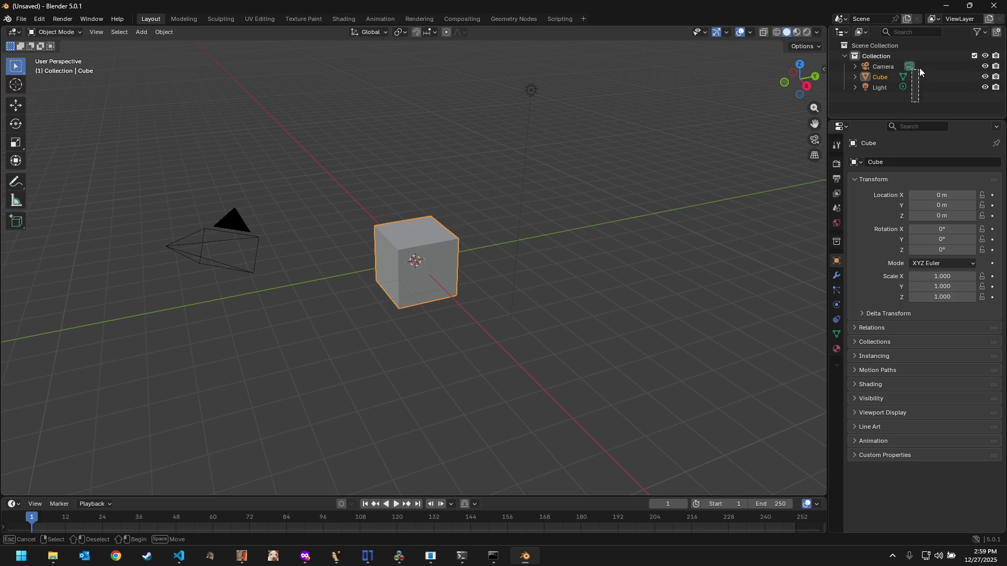
key(Delete)
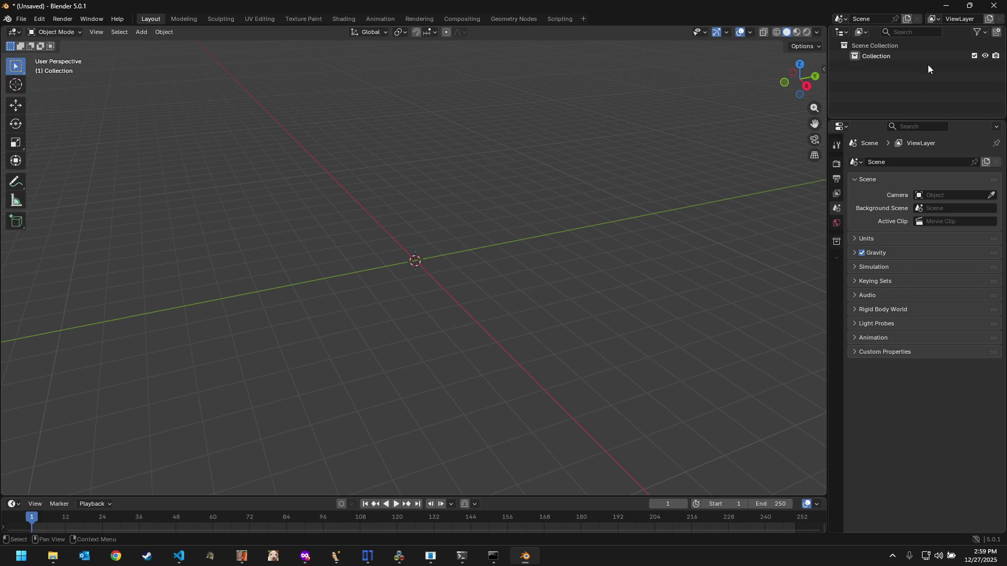
click(16, 18)
mouse_move(40, 168)
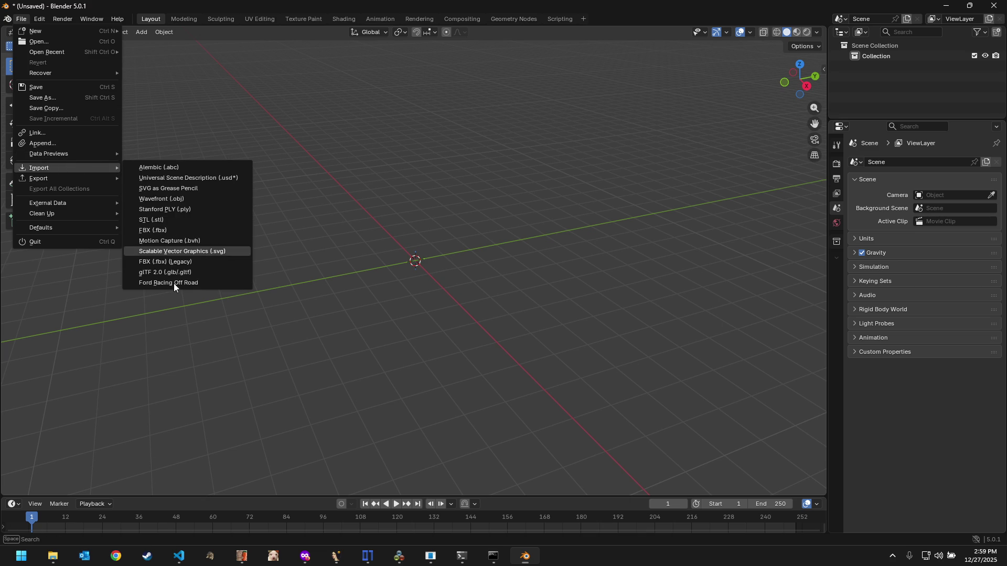
Step: Import the F150_09 truck with the Ford Racing Off Road importer
click(181, 282)
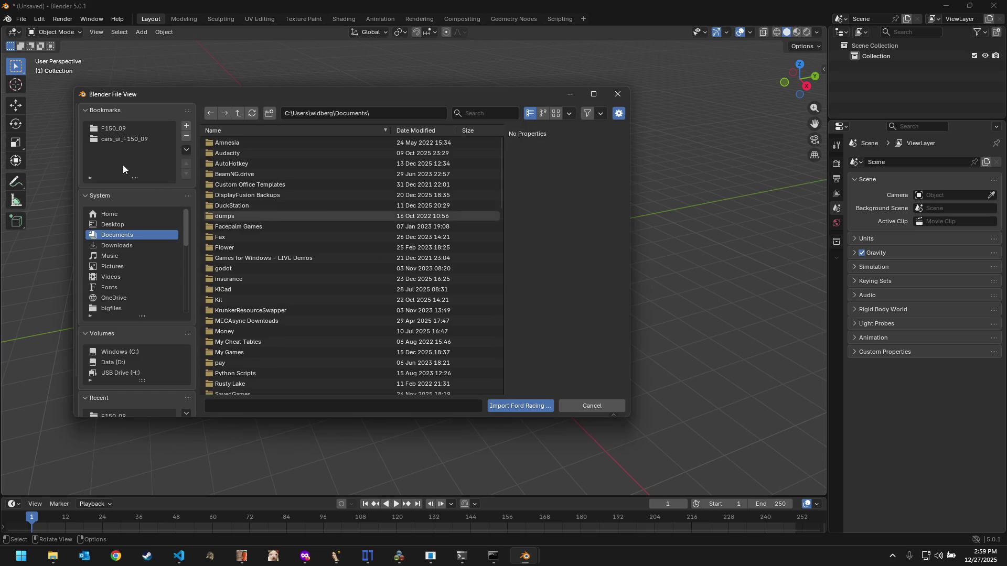
click(110, 129)
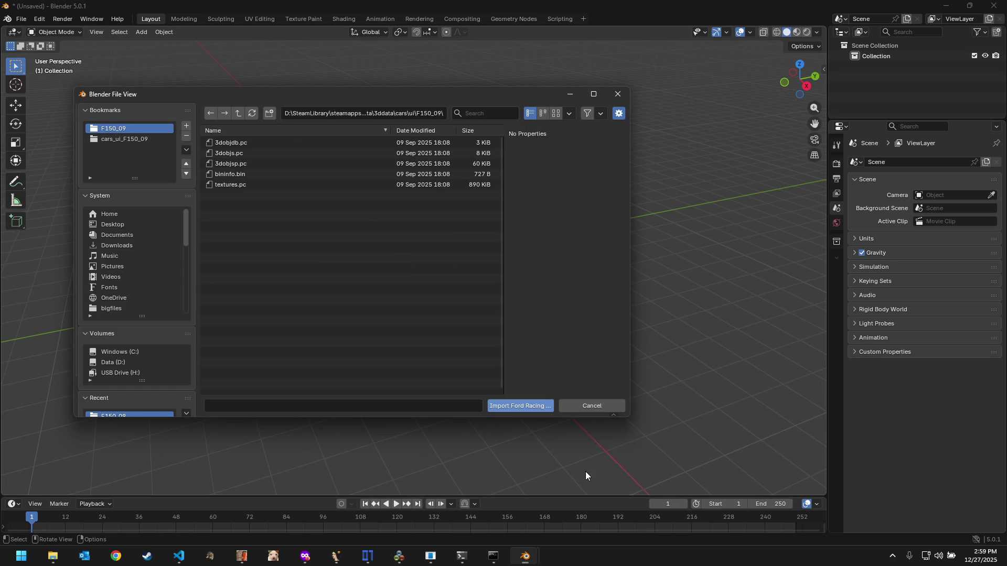
click(532, 407)
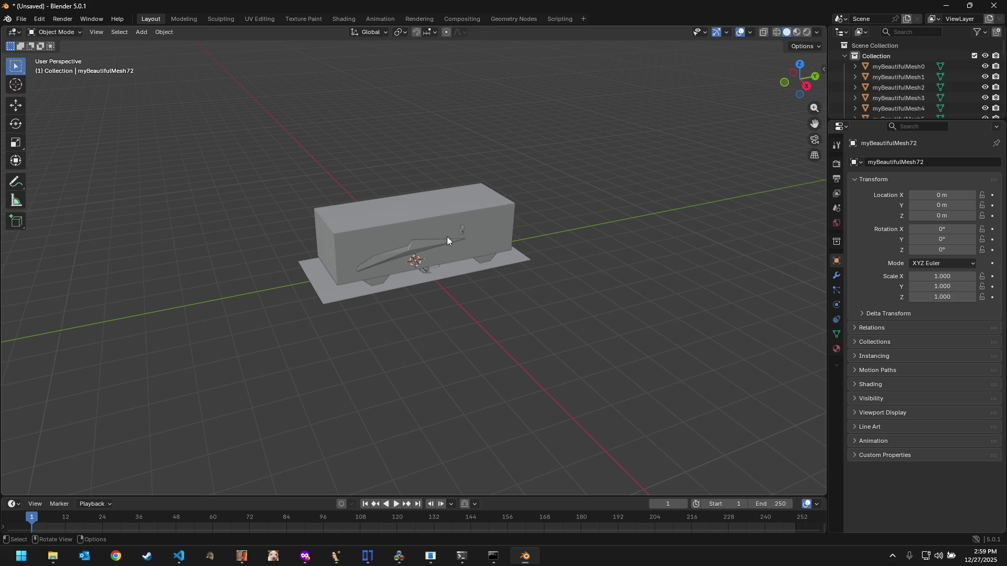
Step: Move the covering box and shell meshes aside along Y, select myBeautifulMesh0 and enter UV Editing
click(447, 237)
click(16, 105)
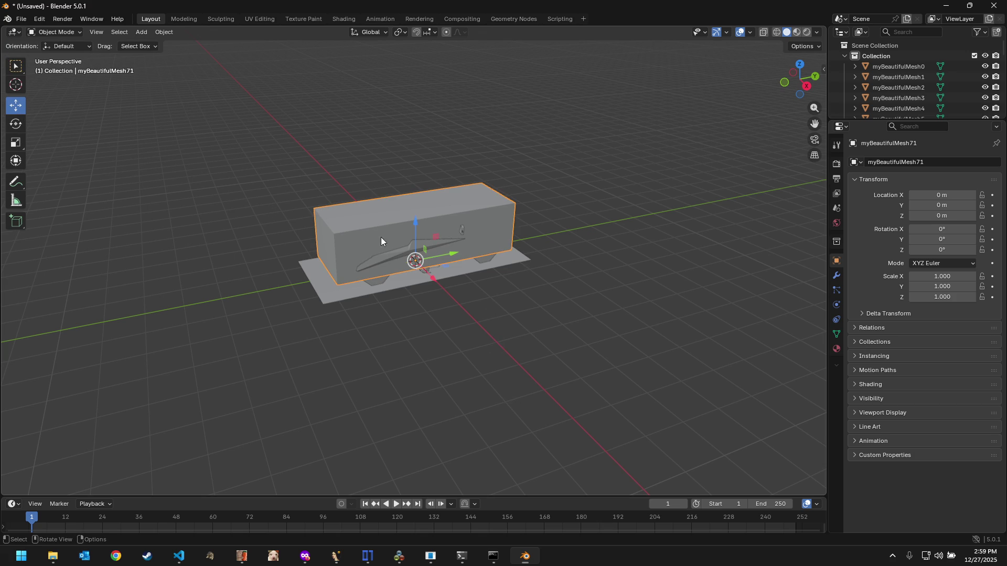
drag(444, 256, 162, 283)
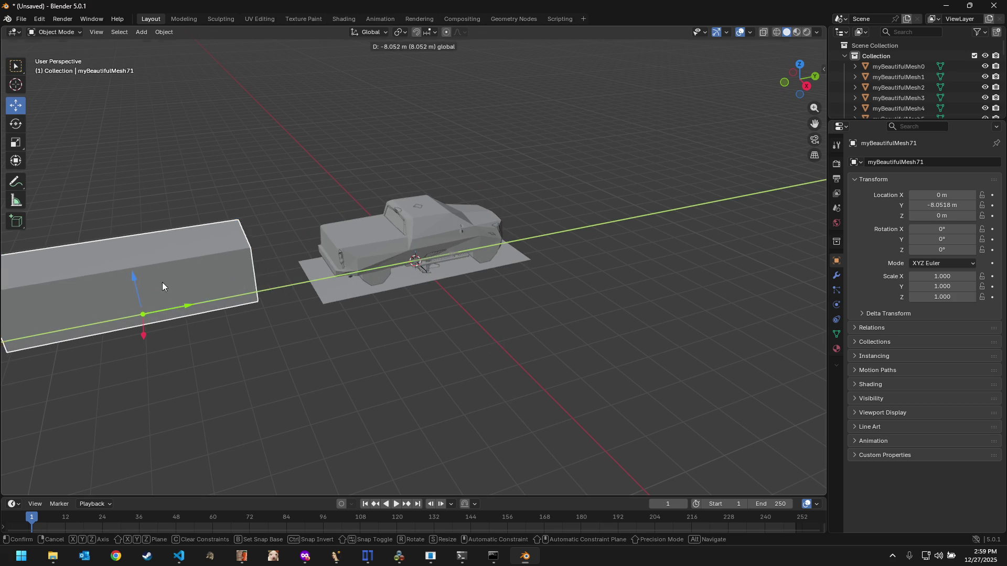
click(452, 250)
drag(452, 251, 200, 293)
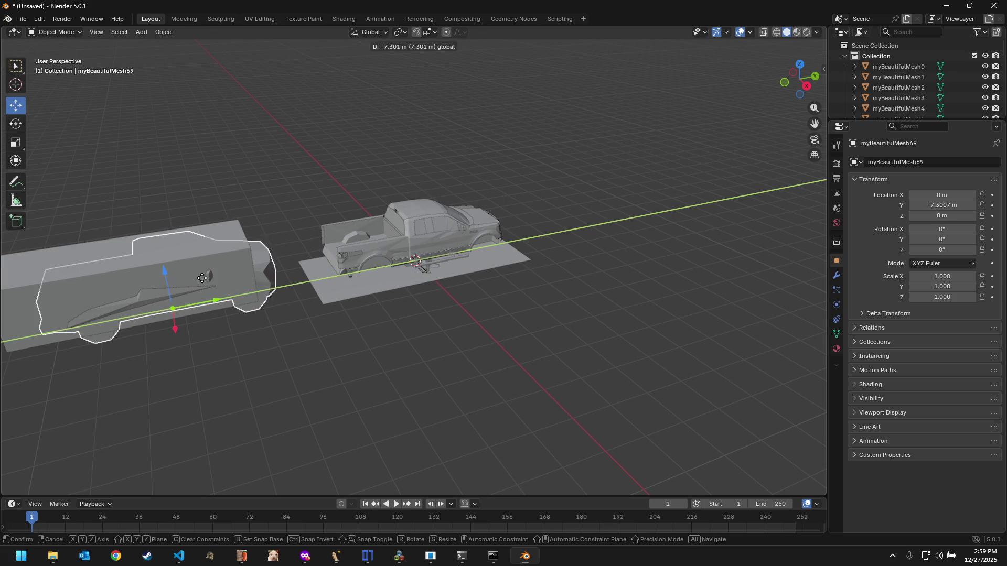
click(418, 245)
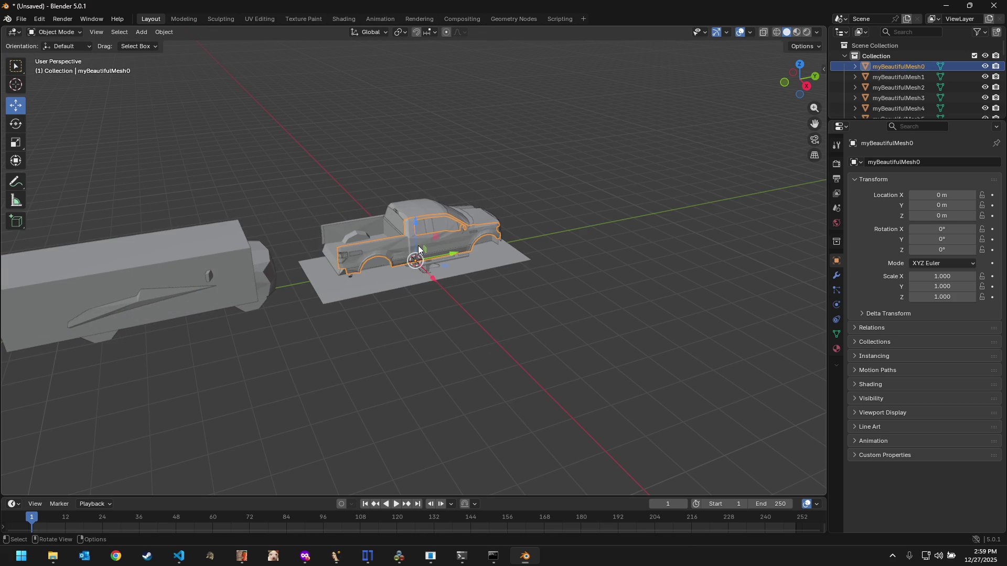
click(257, 19)
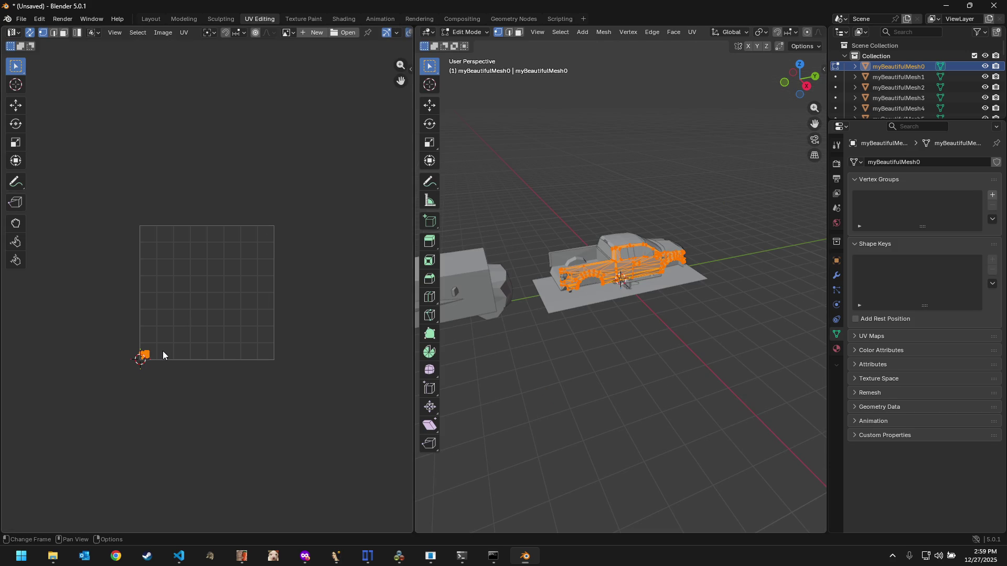
scroll(162, 352, up, 4)
Step: Pan and zoom the UV Editor to inspect myBeautifulMesh0's rebuilt UV islands
middle_drag(162, 352, 283, 201)
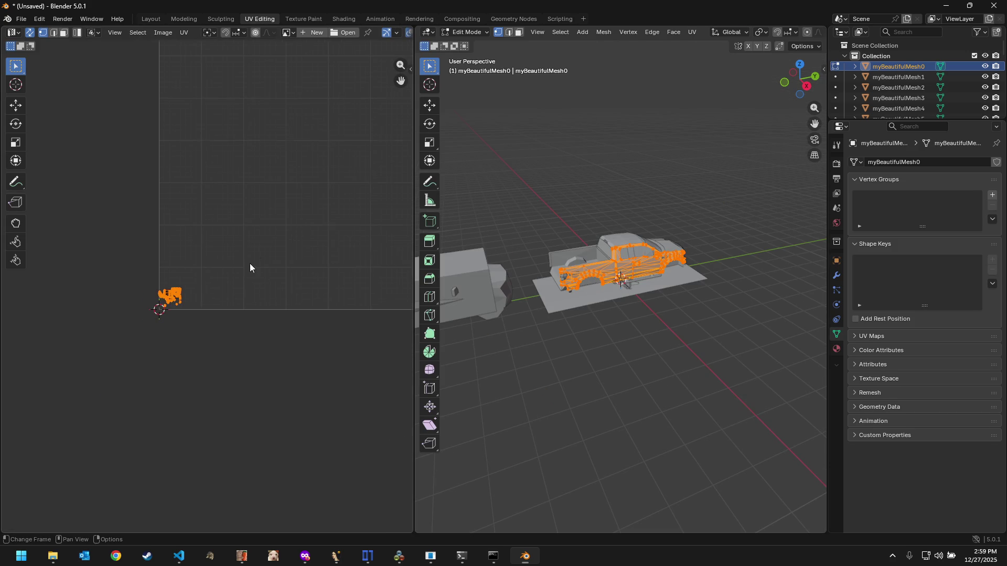
scroll(186, 321, up, 5)
middle_drag(186, 321, 304, 265)
scroll(288, 259, up, 1)
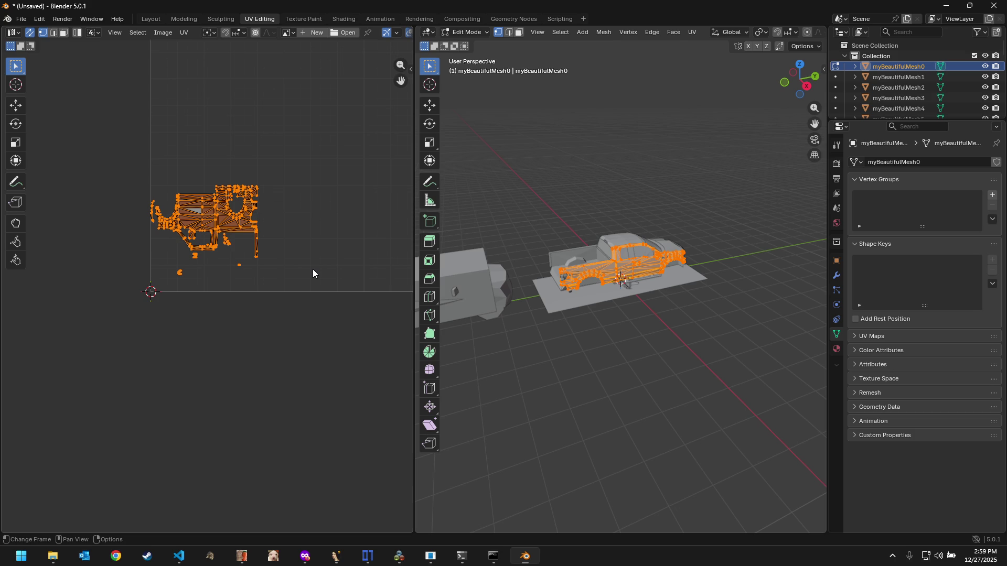
scroll(313, 269, down, 2)
middle_drag(314, 264, 238, 350)
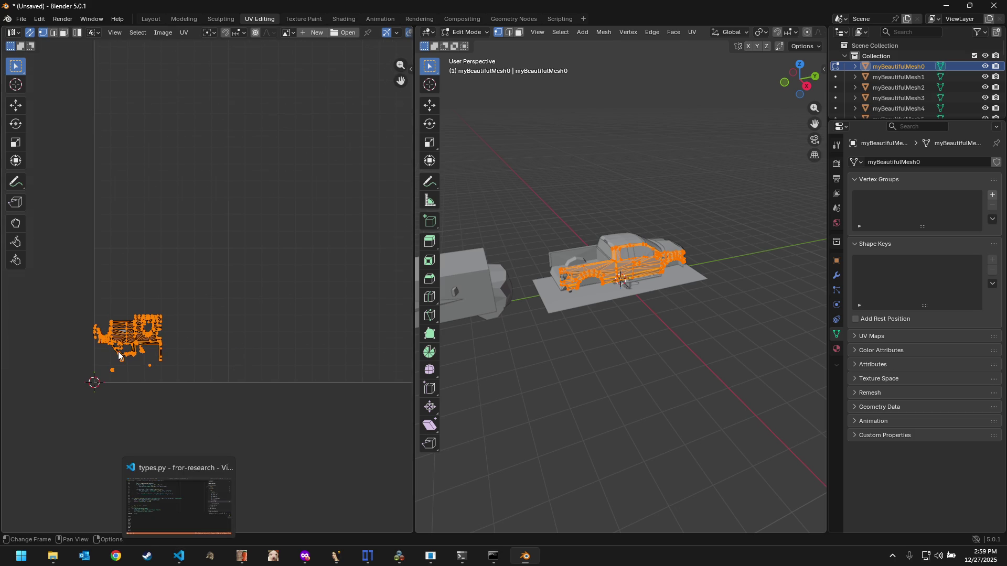
scroll(118, 356, up, 4)
middle_drag(118, 357, 299, 261)
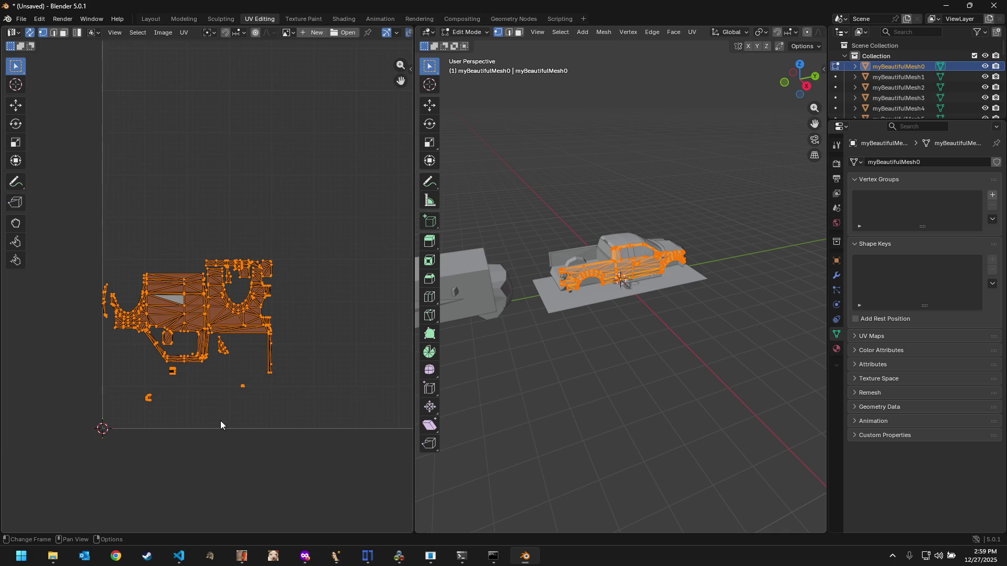
Step: Review the 0x1000 divisor in read_u16_float in VS Code, then return to Blender
click(179, 556)
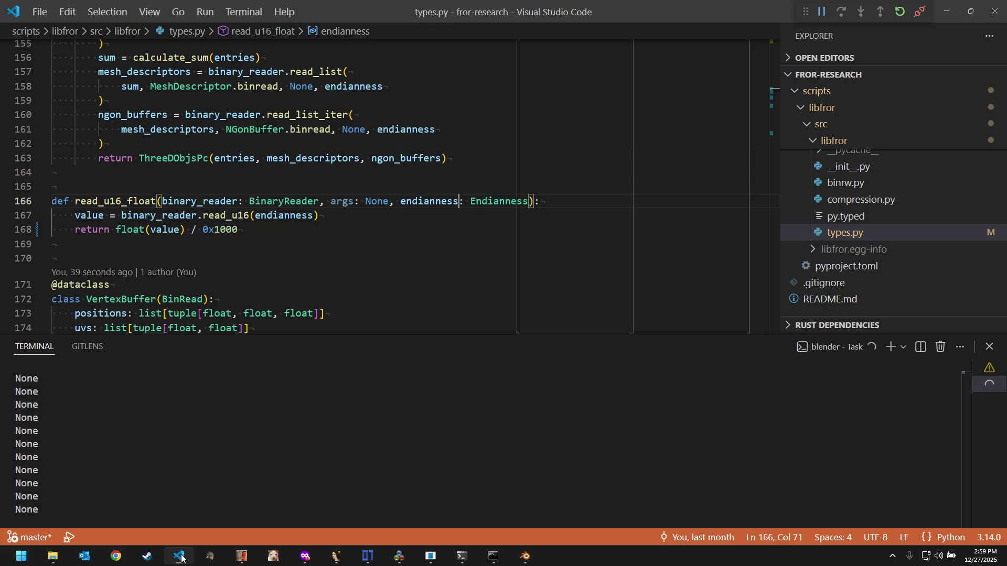
click(284, 263)
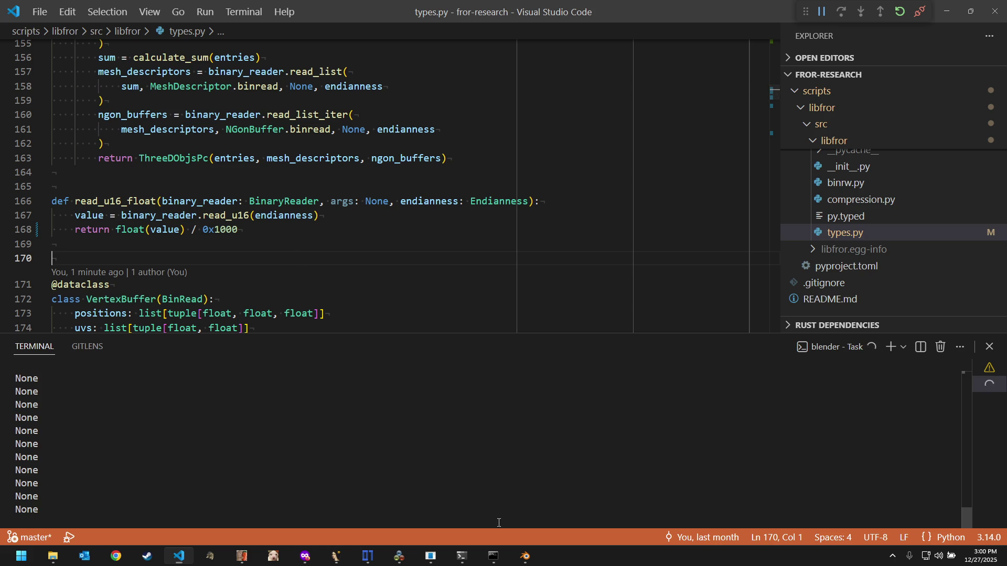
click(525, 556)
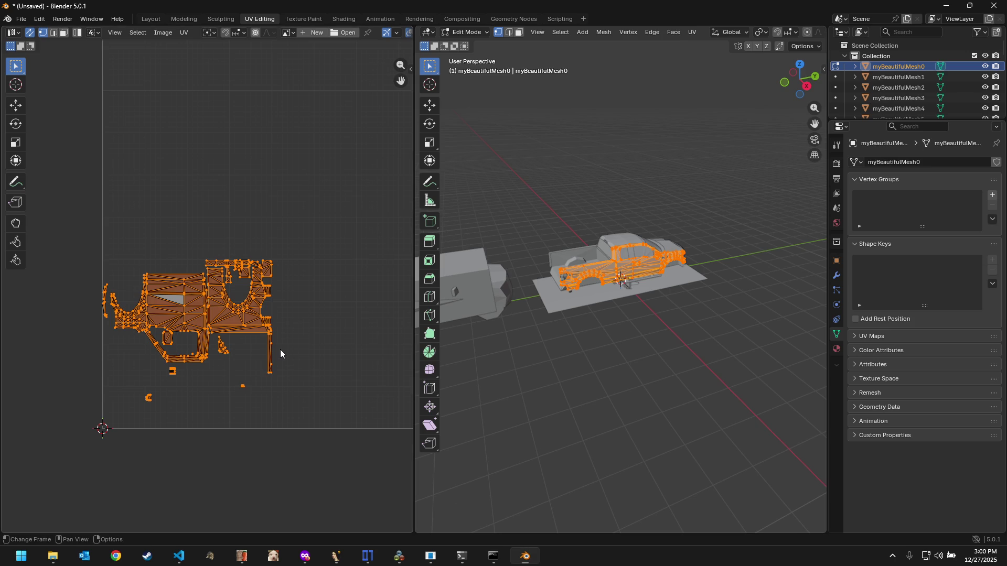
scroll(279, 353, down, 5)
Step: Pan and zoom the UV Editor to see the truck islands occupy a tiny corner of the UV square, then return to VS Code
middle_drag(279, 312, 227, 345)
scroll(227, 345, down, 3)
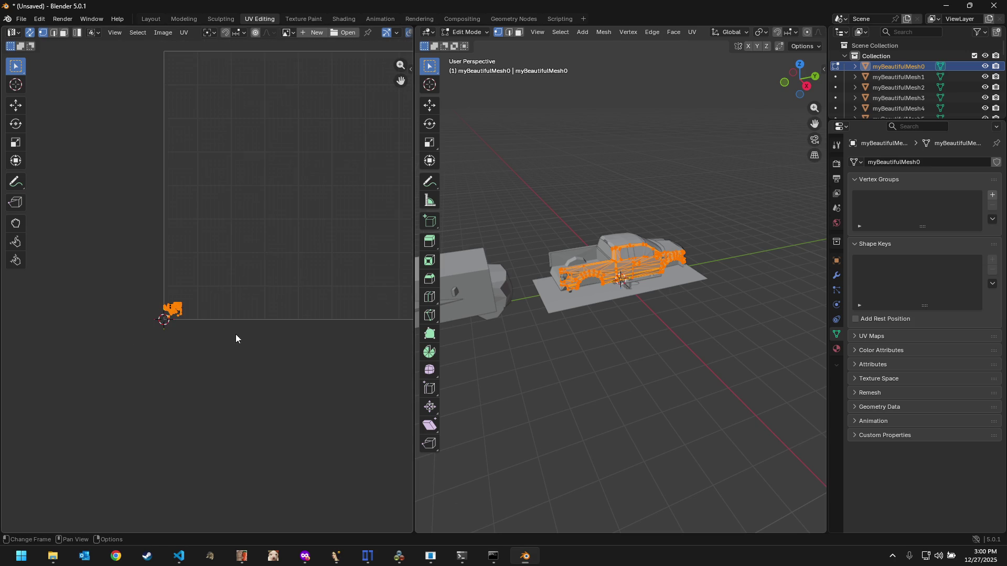
mouse_move(268, 316)
middle_down()
mouse_move(151, 340)
mouse_move(215, 343)
middle_up()
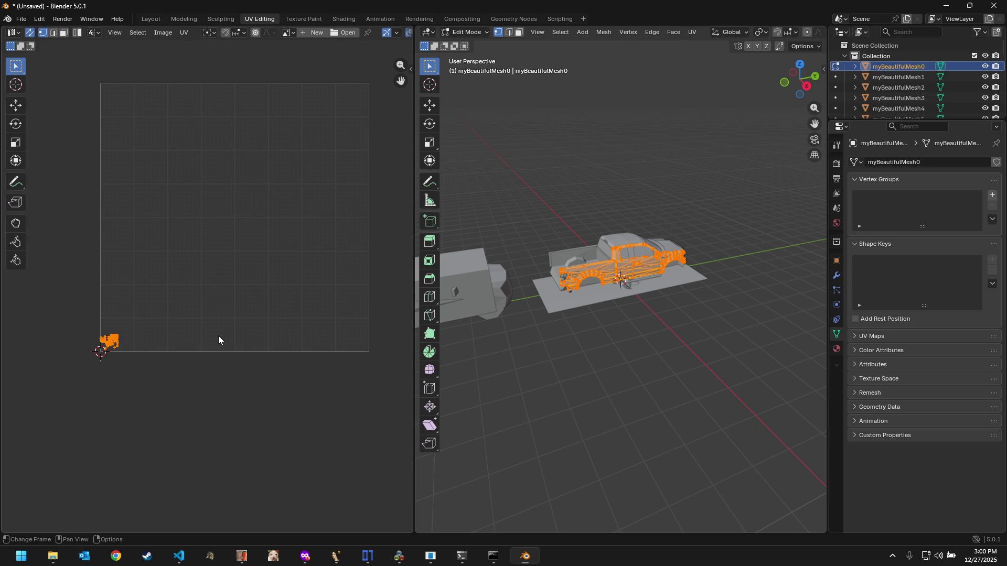
scroll(221, 330, up, 2)
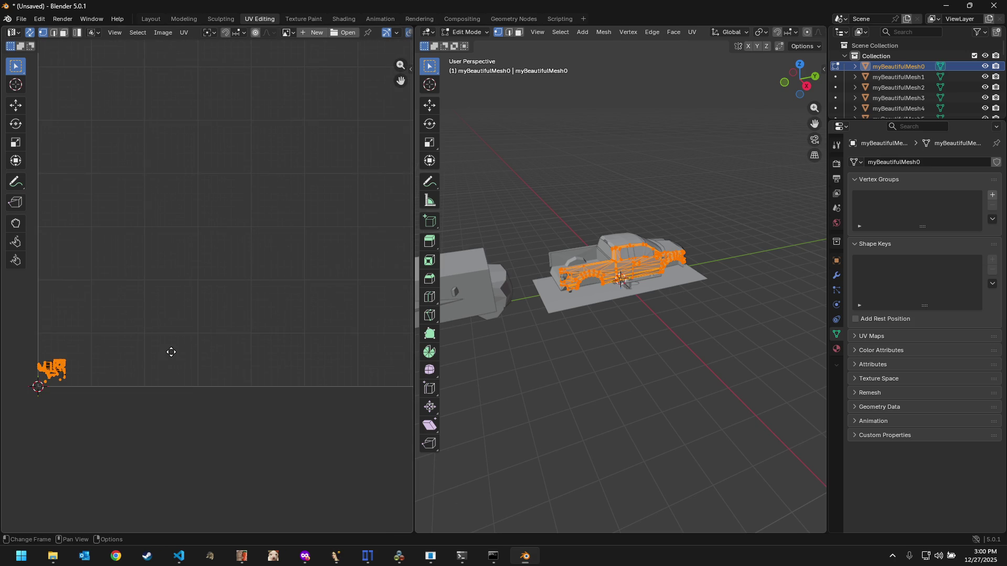
middle_drag(95, 337, 190, 305)
scroll(135, 316, up, 3)
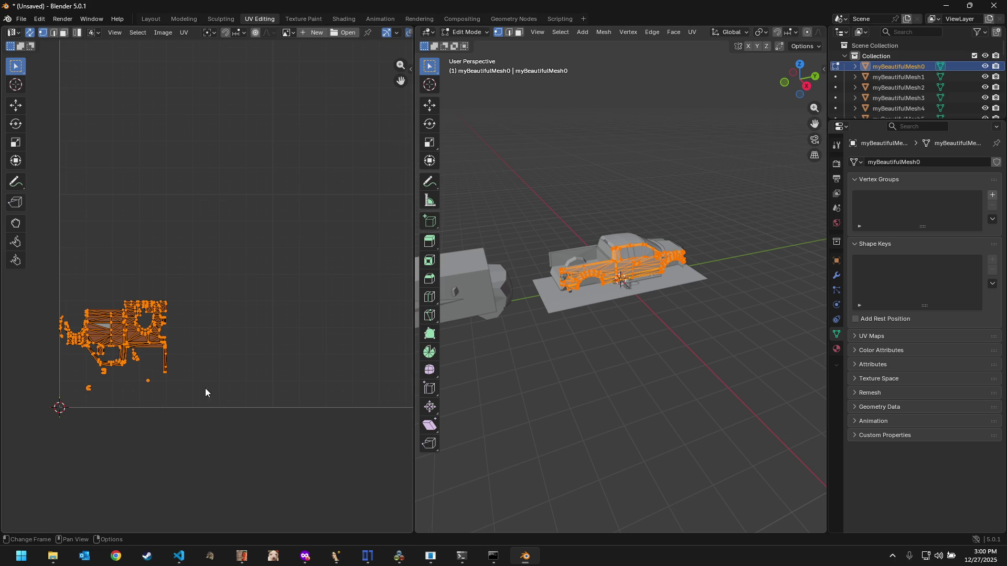
scroll(206, 393, up, 4)
middle_drag(153, 396, 397, 369)
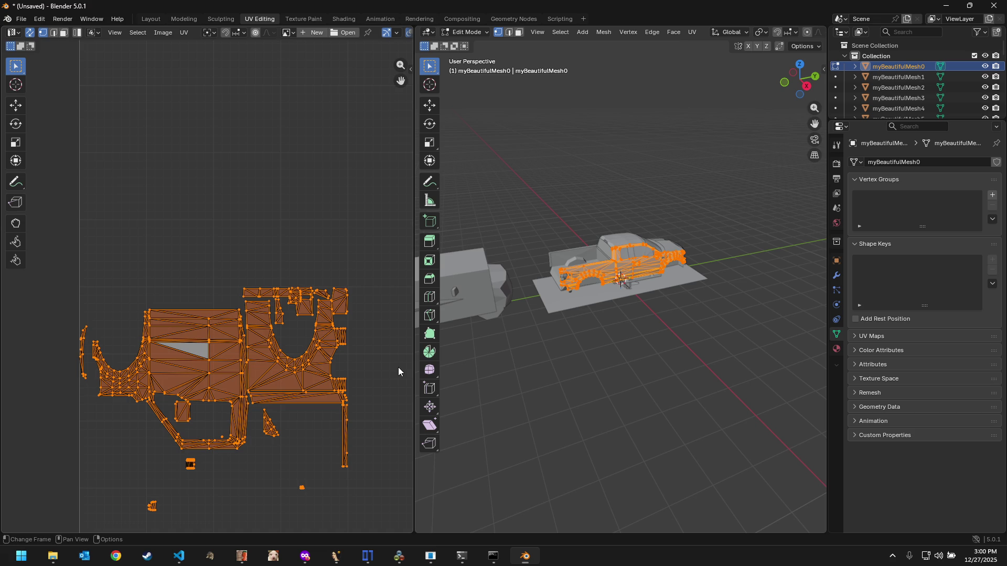
scroll(303, 393, down, 3)
middle_drag(326, 396, 257, 394)
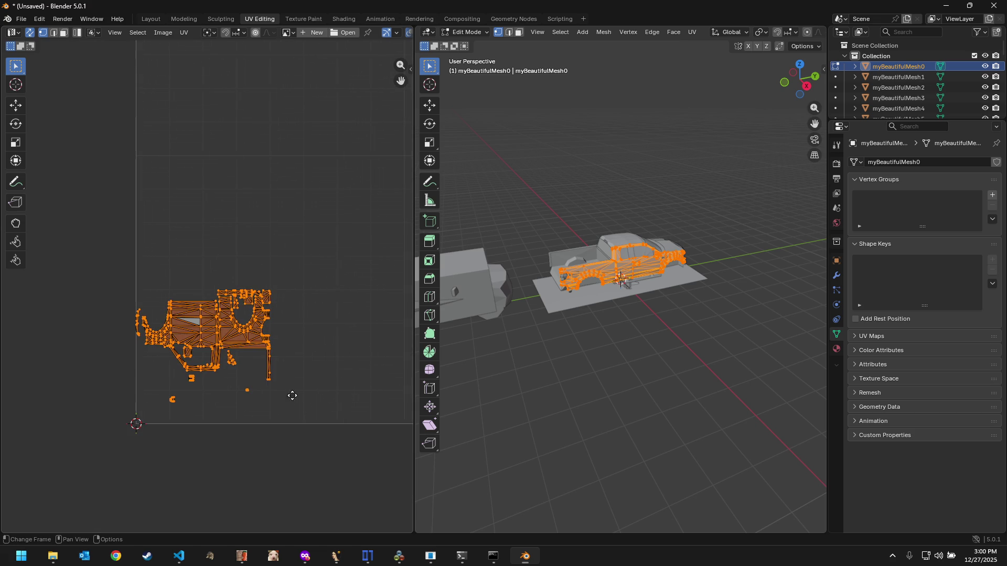
scroll(257, 394, down, 2)
scroll(285, 378, down, 2)
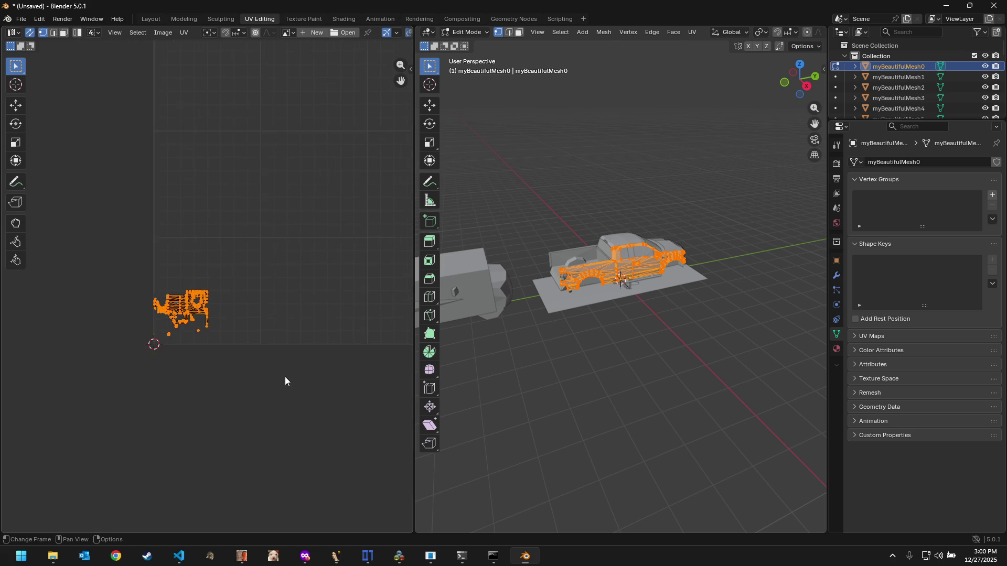
scroll(311, 355, down, 3)
middle_drag(310, 355, 237, 454)
scroll(248, 431, down, 2)
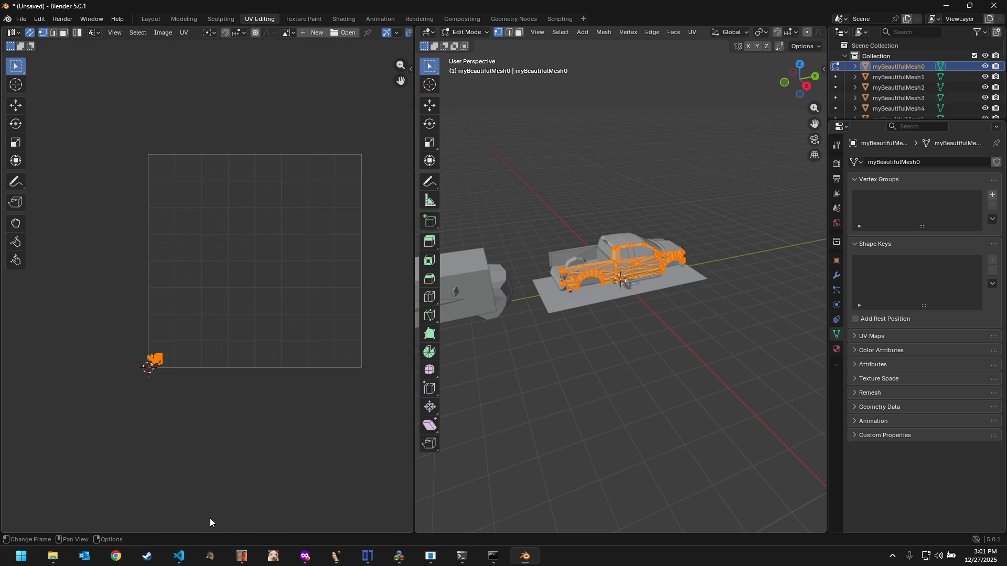
click(178, 556)
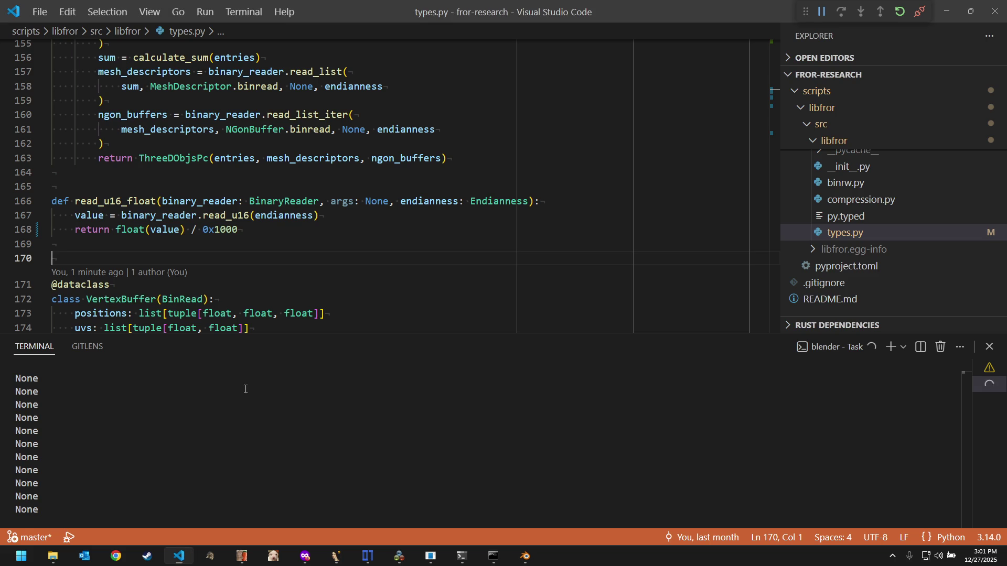
Step: Jump to read_u16_float's definition in types.py and insert a print("AAAAA") debug line after line 167
double_click(118, 202)
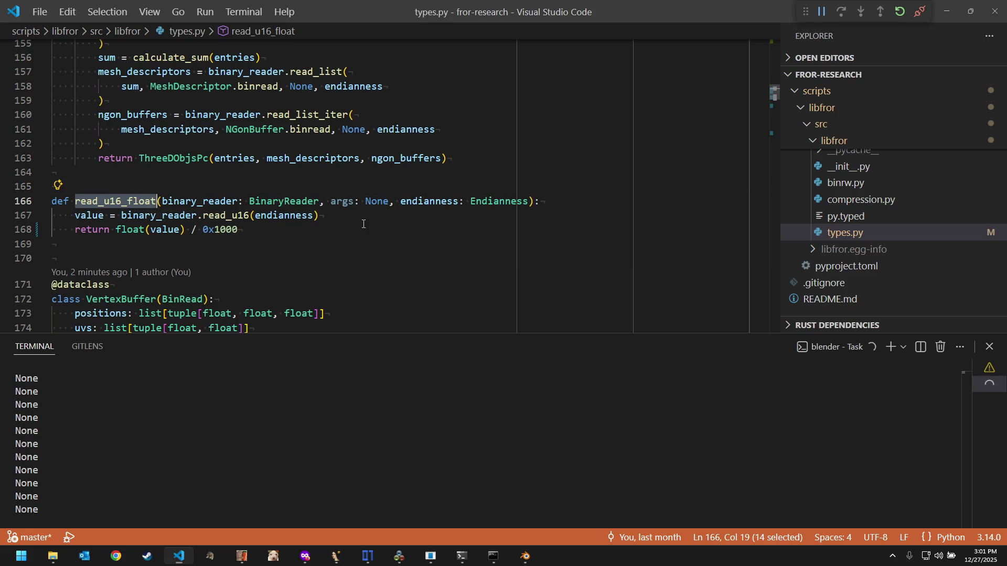
scroll(349, 225, down, 3)
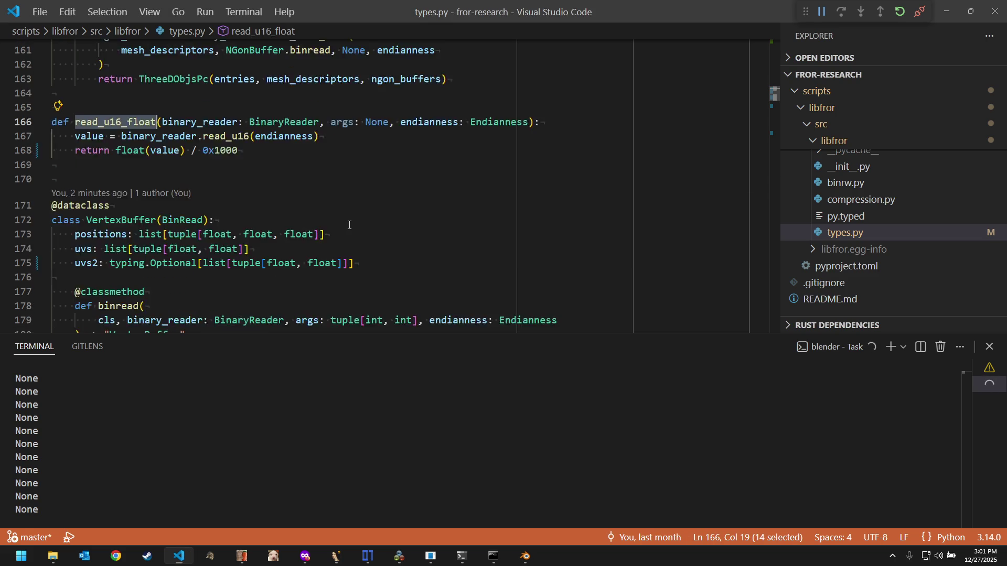
scroll(349, 226, down, 2)
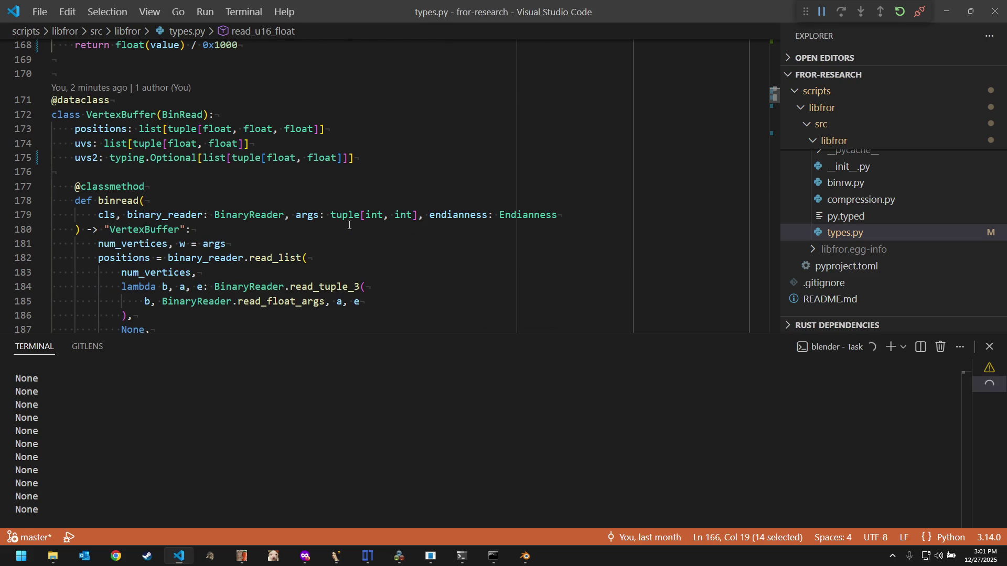
scroll(349, 224, down, 1)
scroll(350, 225, down, 2)
scroll(350, 225, down, 1)
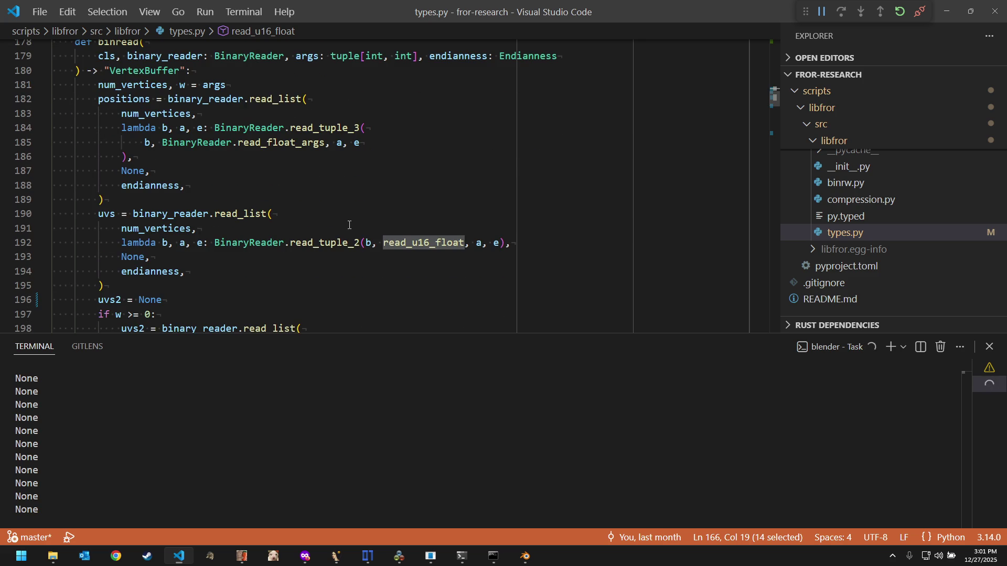
scroll(349, 225, down, 1)
scroll(349, 225, down, 1)
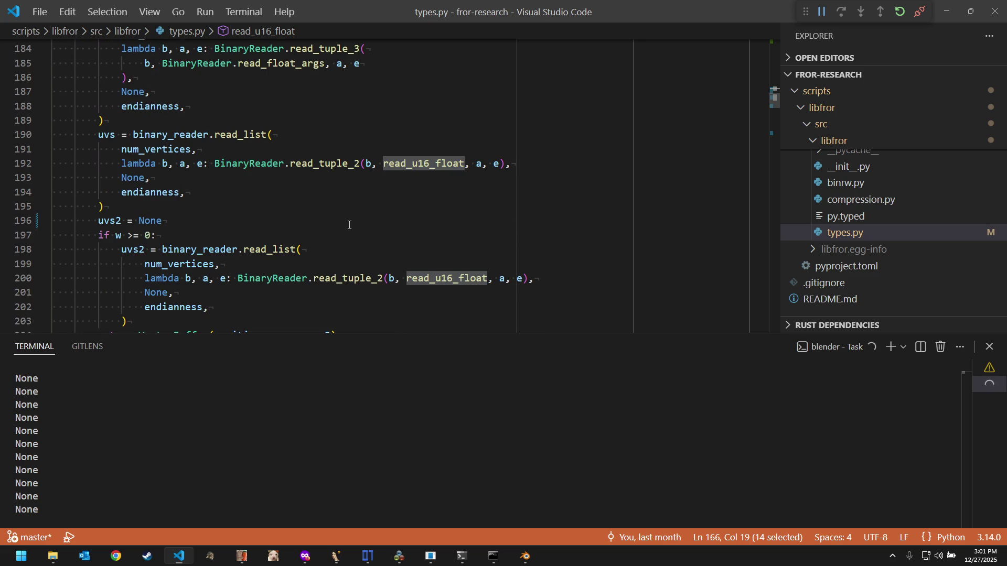
scroll(349, 225, down, 1)
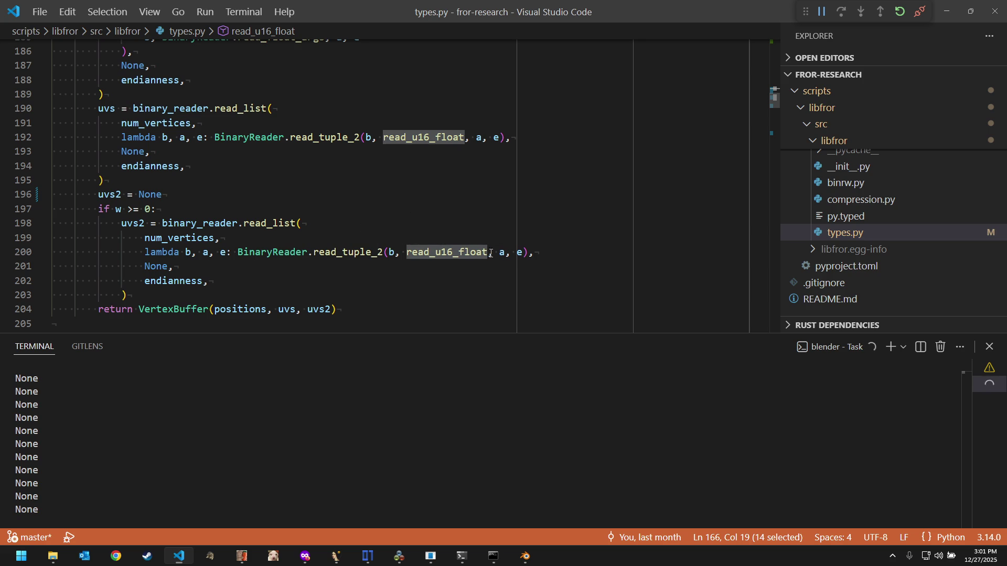
mouse_move(446, 251)
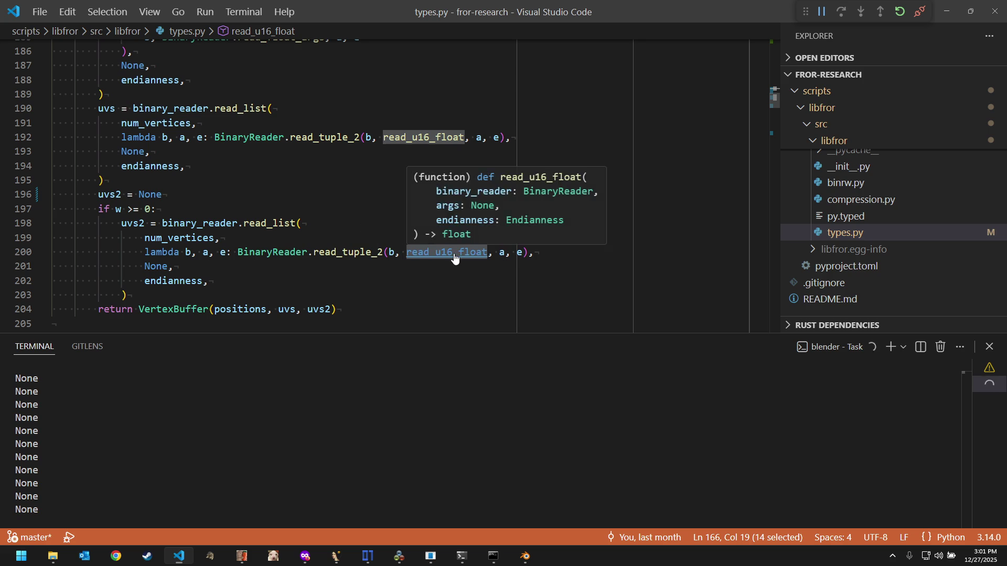
ctrl+click(452, 253)
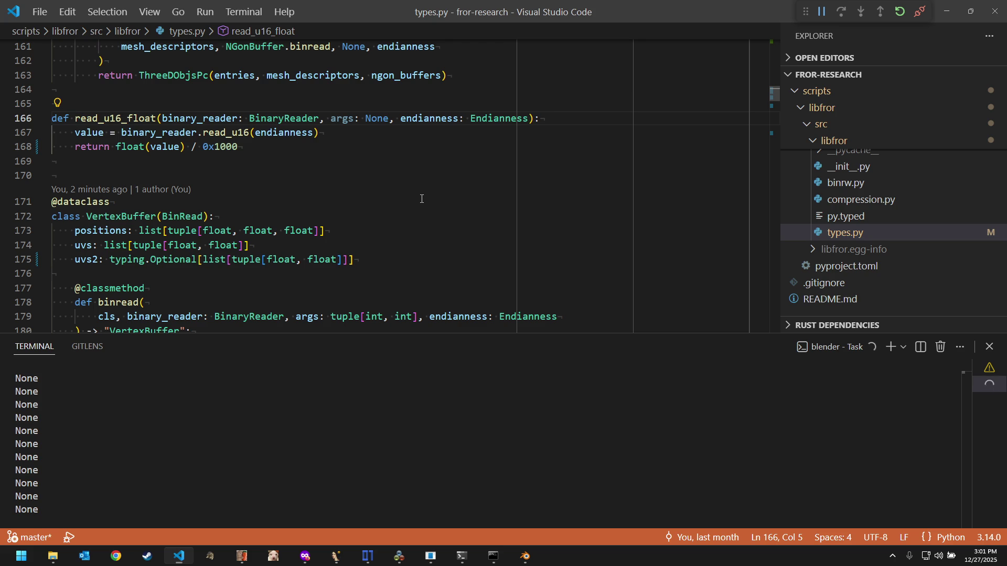
click(457, 133)
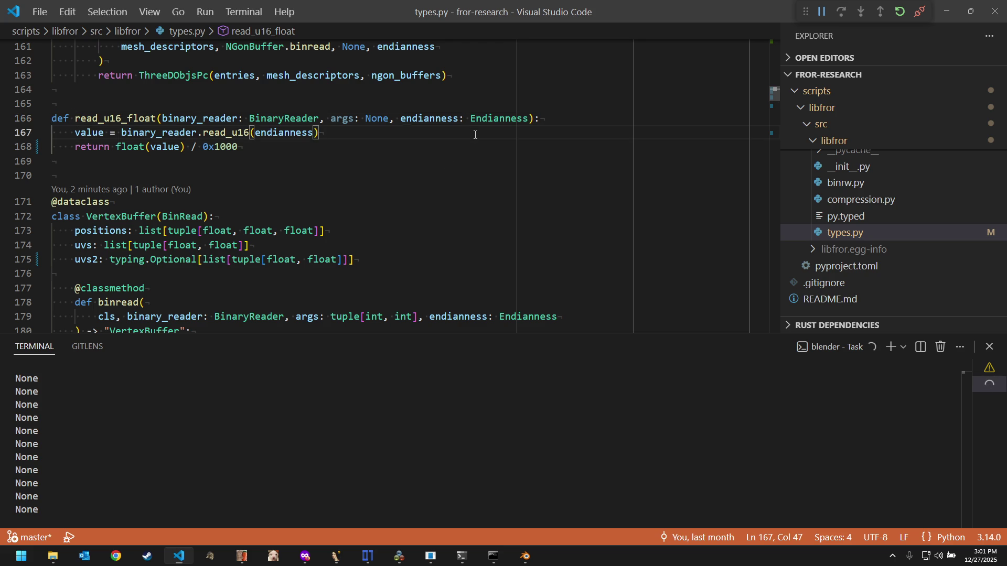
key(ctrl+p)
key(Escape)
key(Return)
text(pri)
key(Tab)
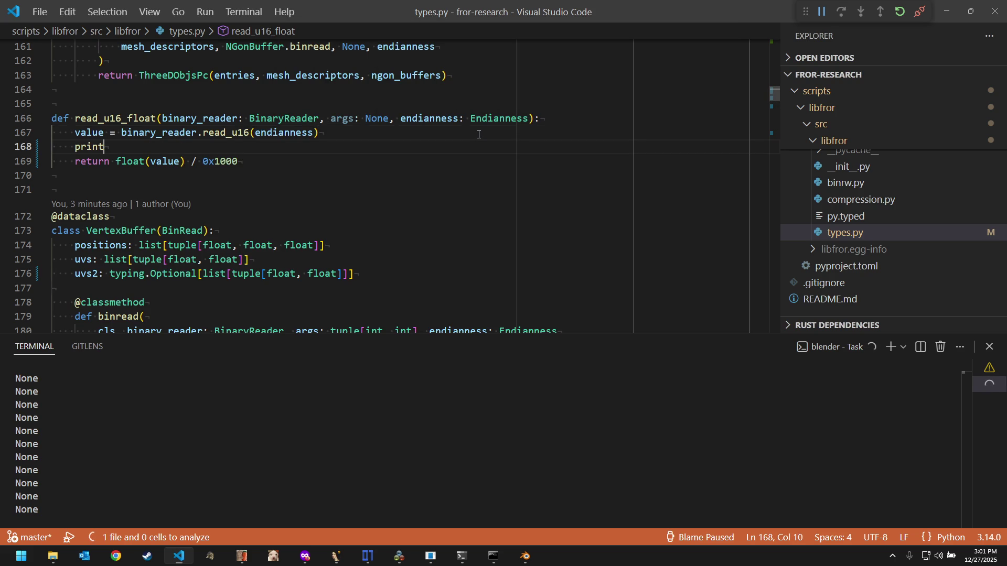
text(("AAAA)
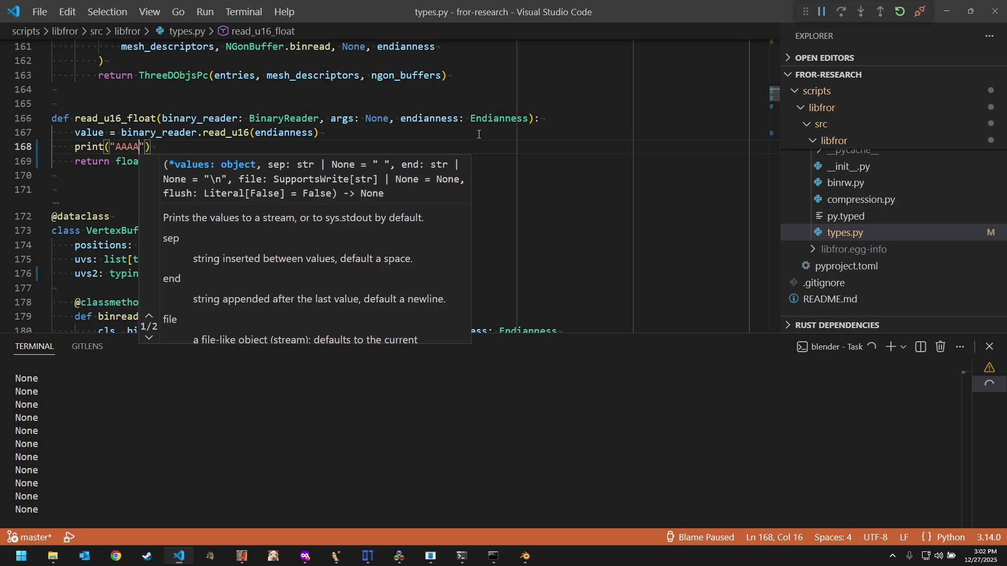
text(A)
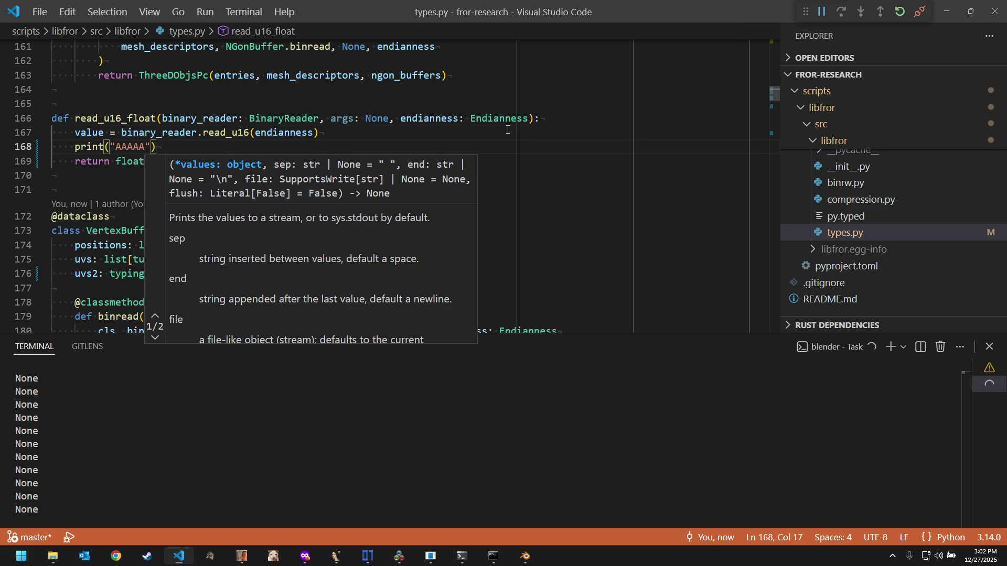
Step: Run Blender: Reload Addons from the Command Palette to rebuild libfror, then bring Blender forward
key(ctrl+shift+p)
key(Down)
key(Down)
key(Return)
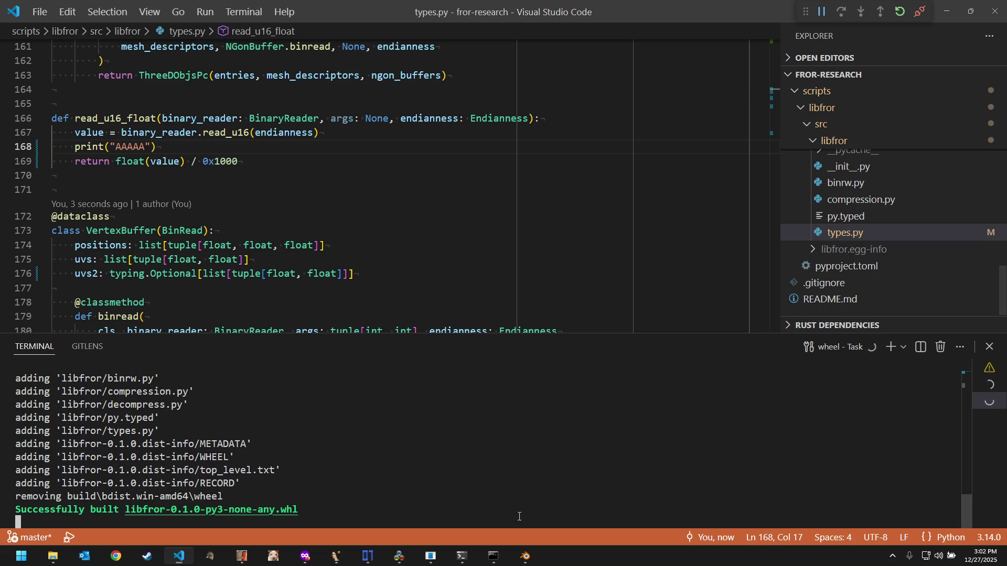
click(524, 556)
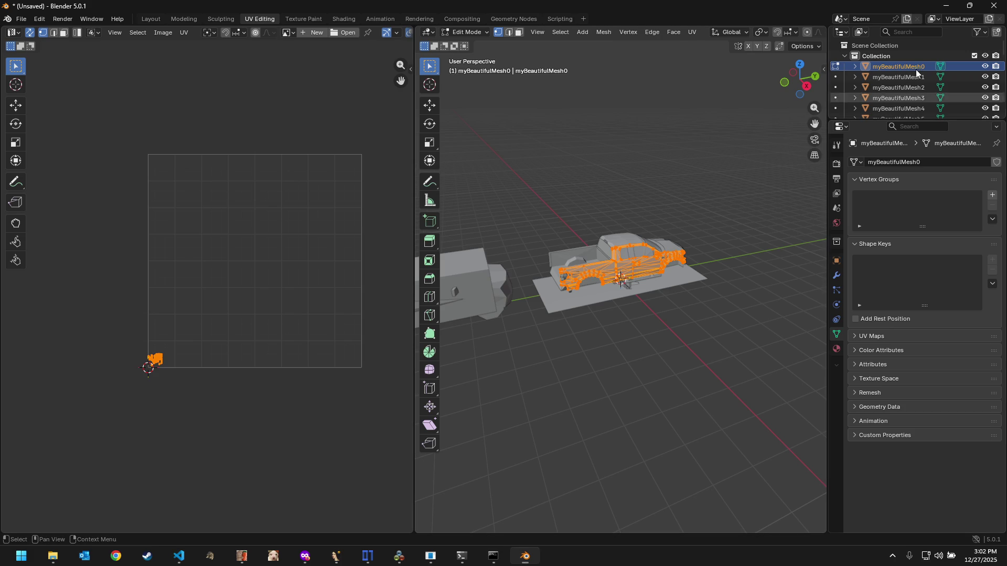
scroll(913, 72, down, 10)
scroll(903, 100, down, 5)
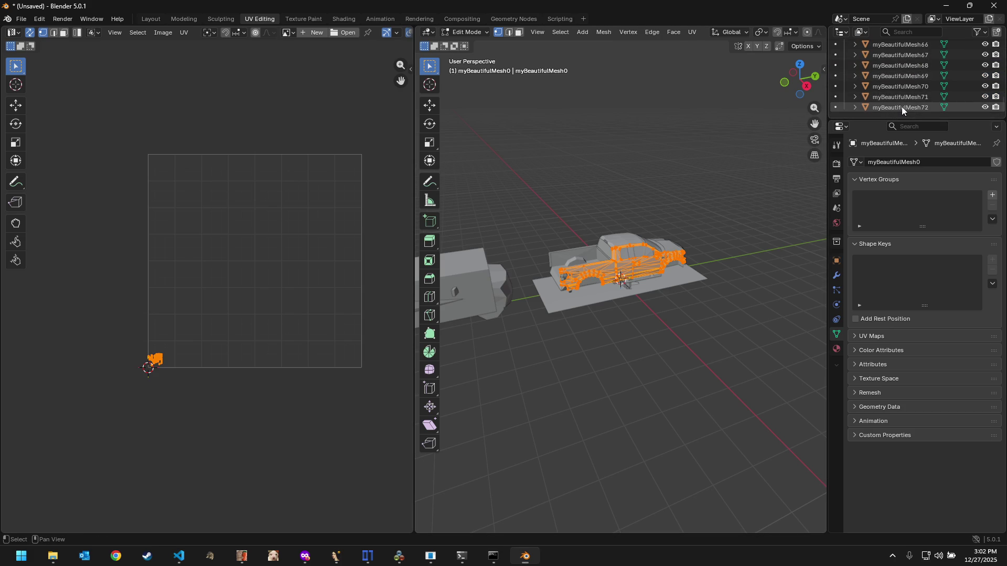
Step: Delete every object in the scene, re-import the Ford Racing Off Road model from F150_09, and return to VS Code's terminal
key(a)
key(Delete)
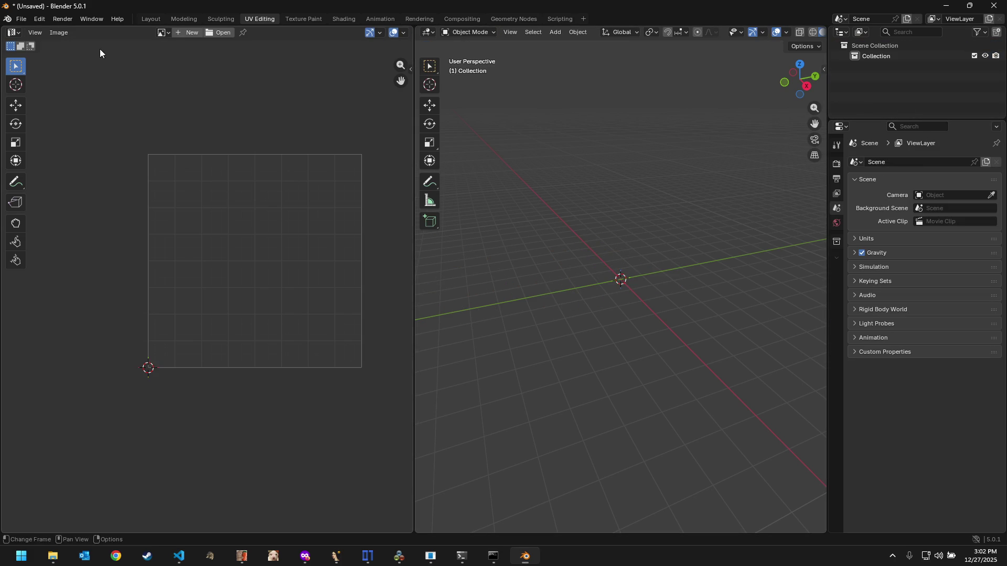
click(22, 18)
mouse_move(40, 168)
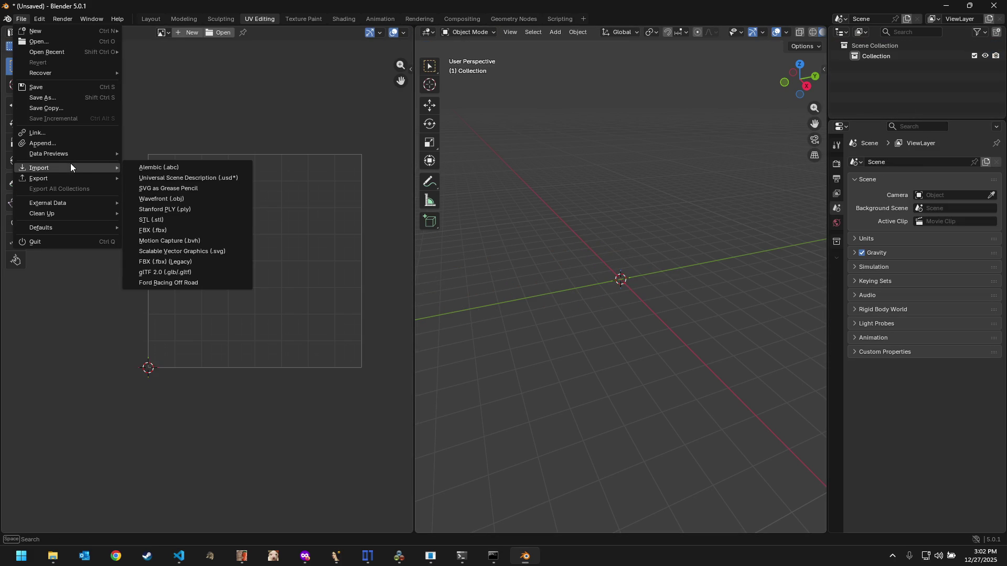
click(177, 284)
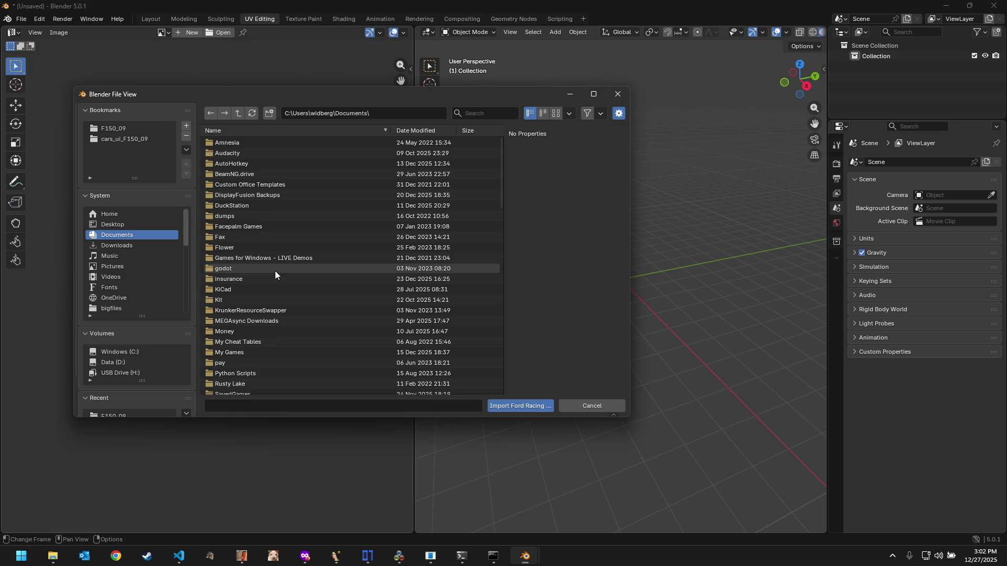
click(130, 129)
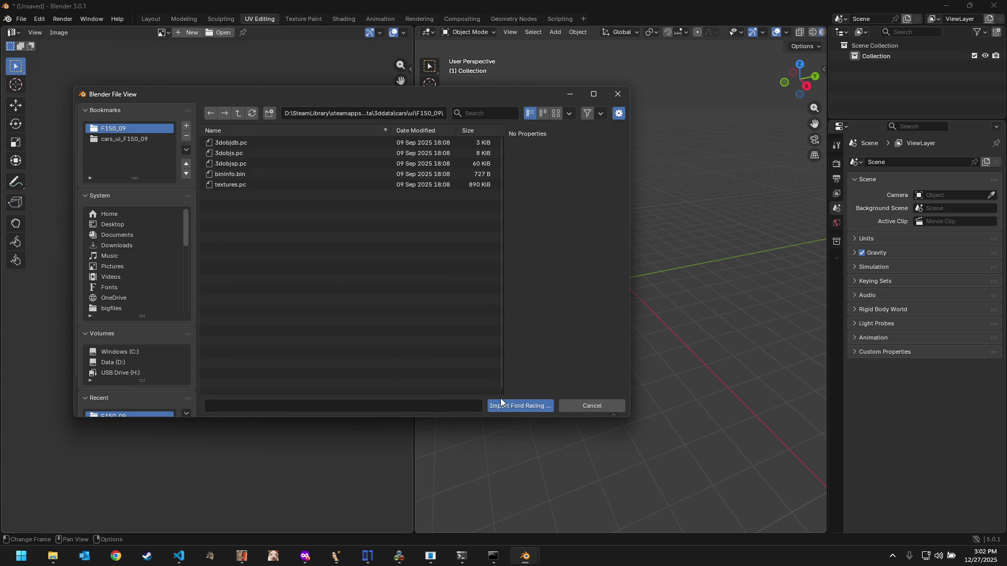
click(501, 402)
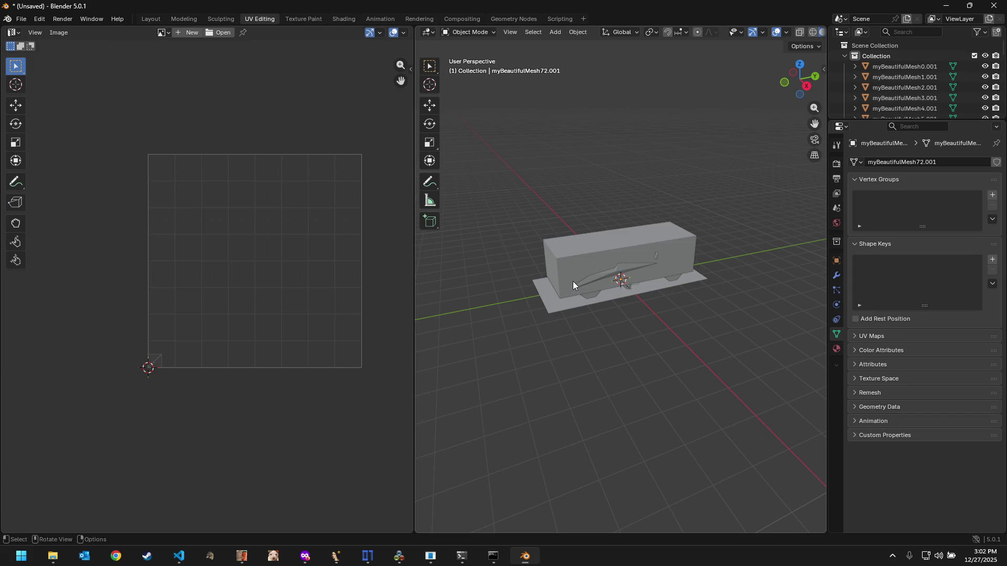
click(178, 556)
key(Return)
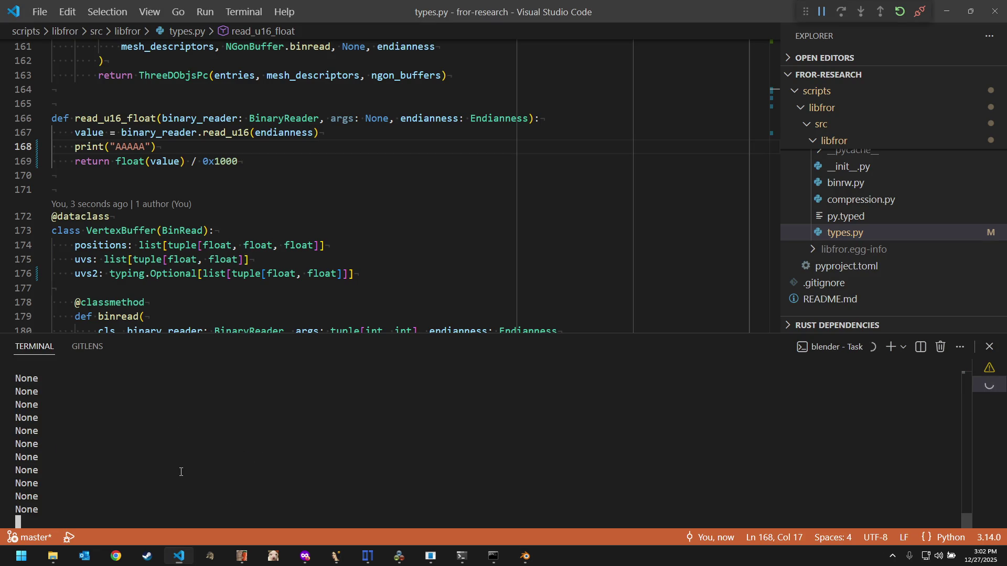
Step: Quit the Blender window from the taskbar without saving changes
click(330, 211)
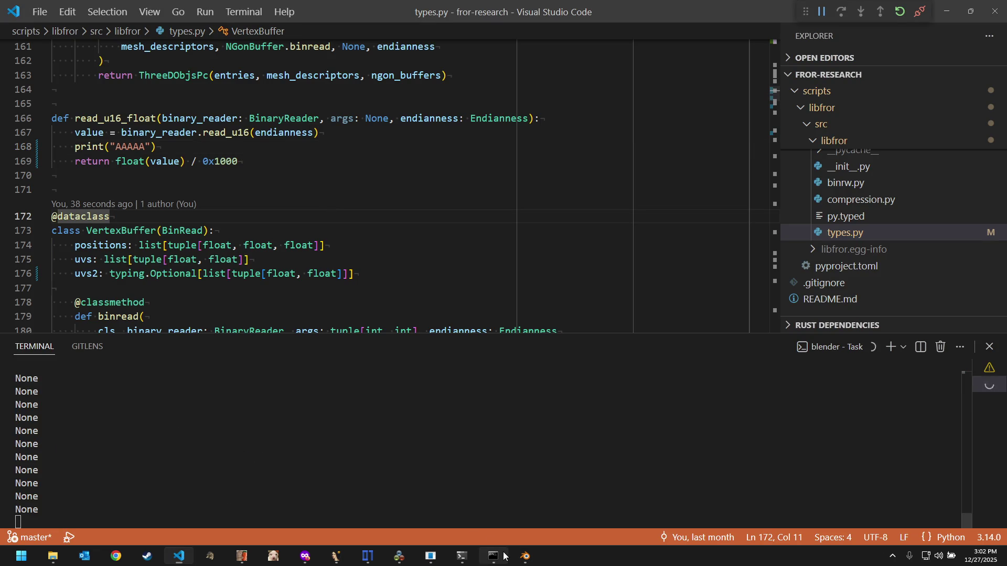
right_click(521, 559)
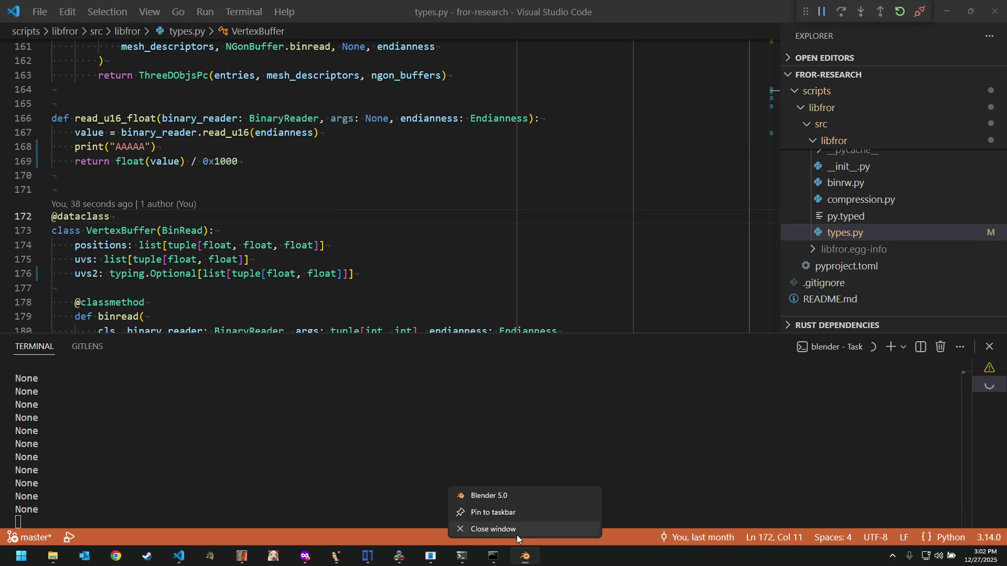
click(516, 533)
click(522, 295)
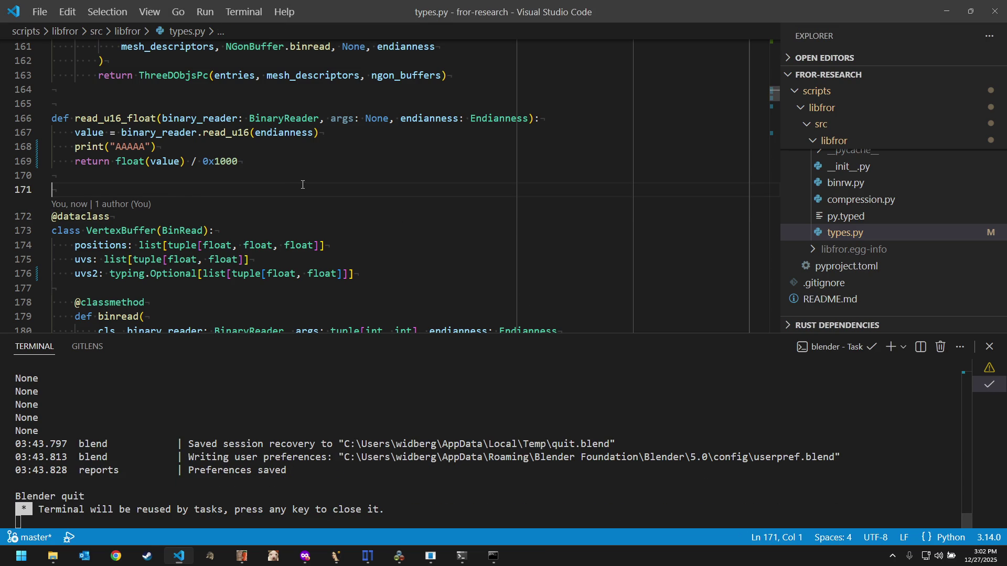
Step: Split the editor and step back through recent files to the three_d_obj_db_pc.hexpat pattern
key(ctrl+shift+p)
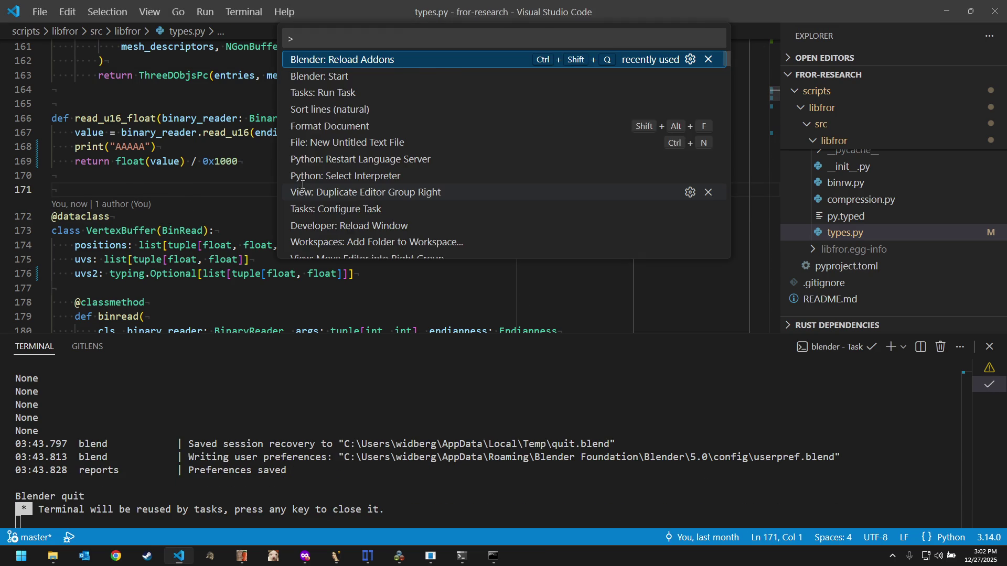
key(ctrl+backslash)
key(alt+Left)
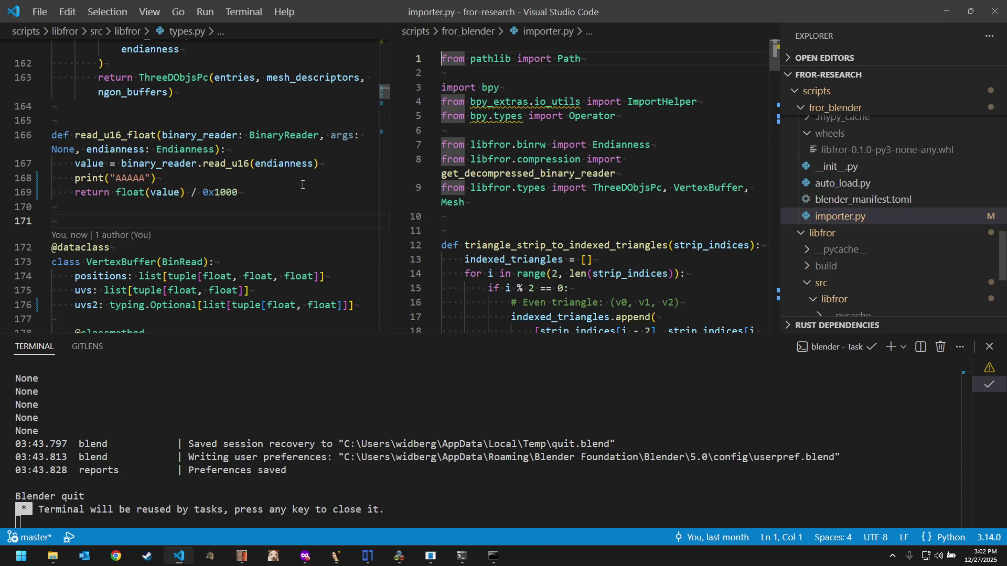
key(alt+Left)
key(alt+Left)
key(alt+Left)
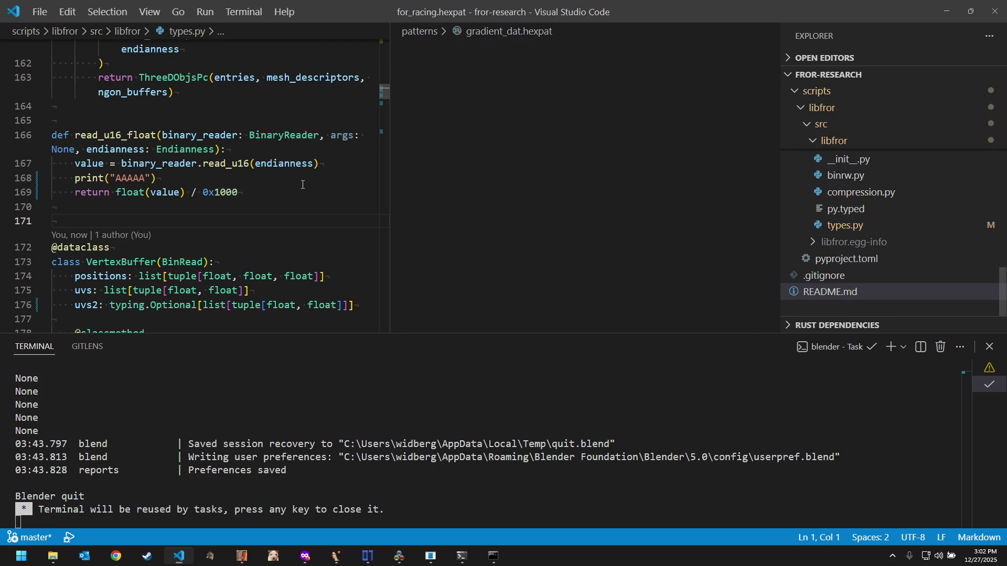
key(alt+Left)
key(alt+Left)
key(alt+Left)
key(alt+Left)
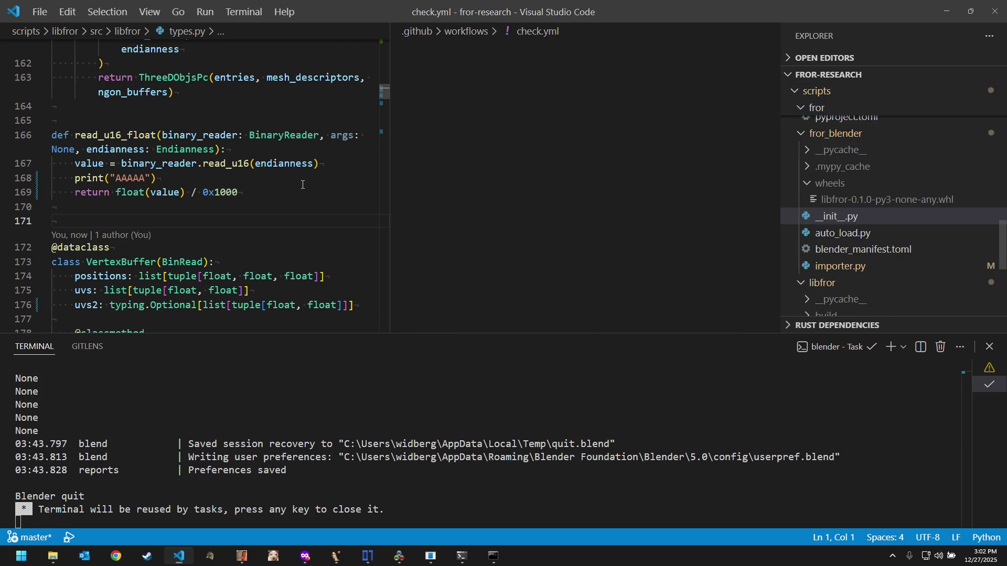
key(alt+Left)
key(alt+Left)
key(alt+Left)
key(alt+Left)
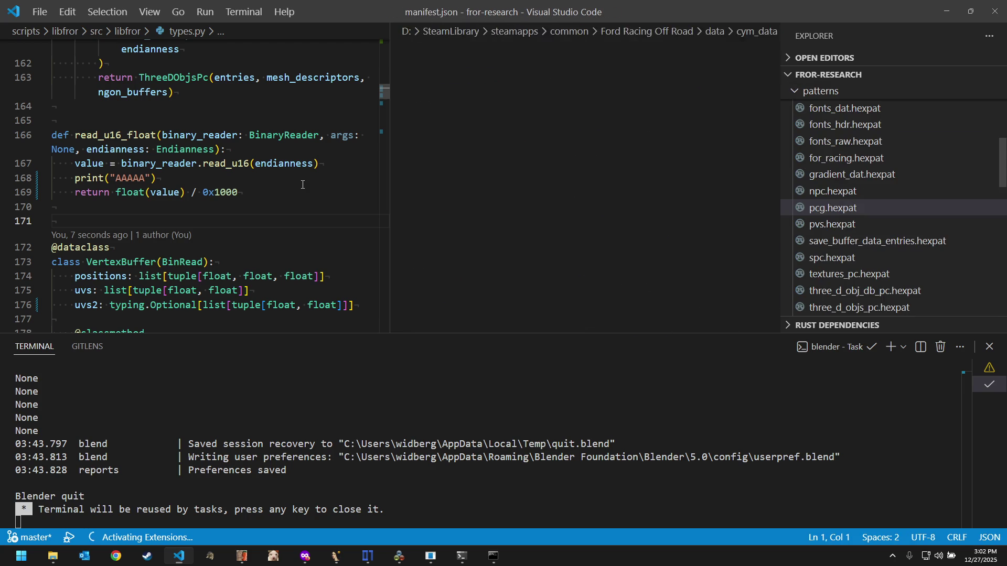
key(alt+Left)
key(alt+Left)
key(alt+Left)
key(alt+Left)
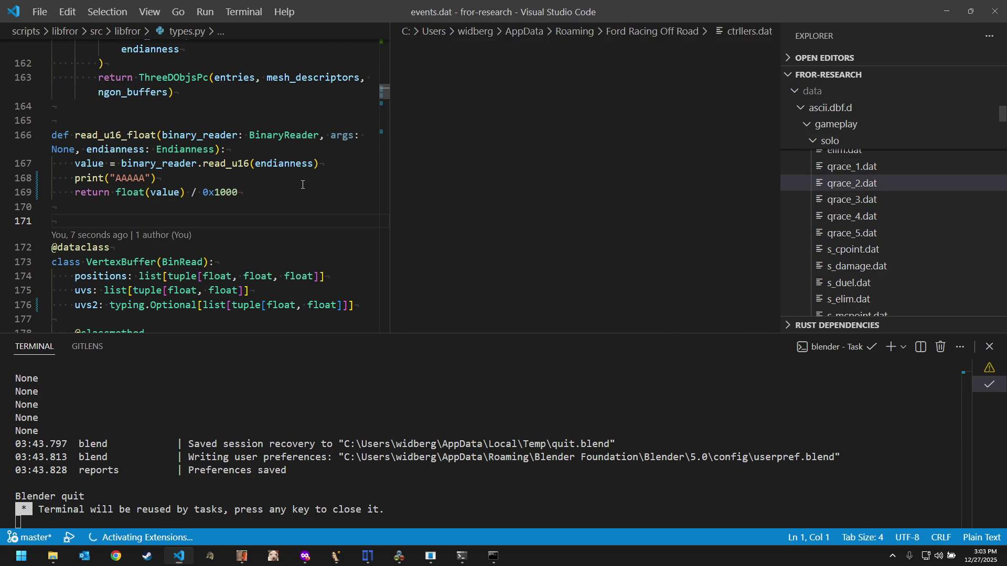
key(alt+Left)
key(alt+Left)
key(alt+Left)
key(alt+Left)
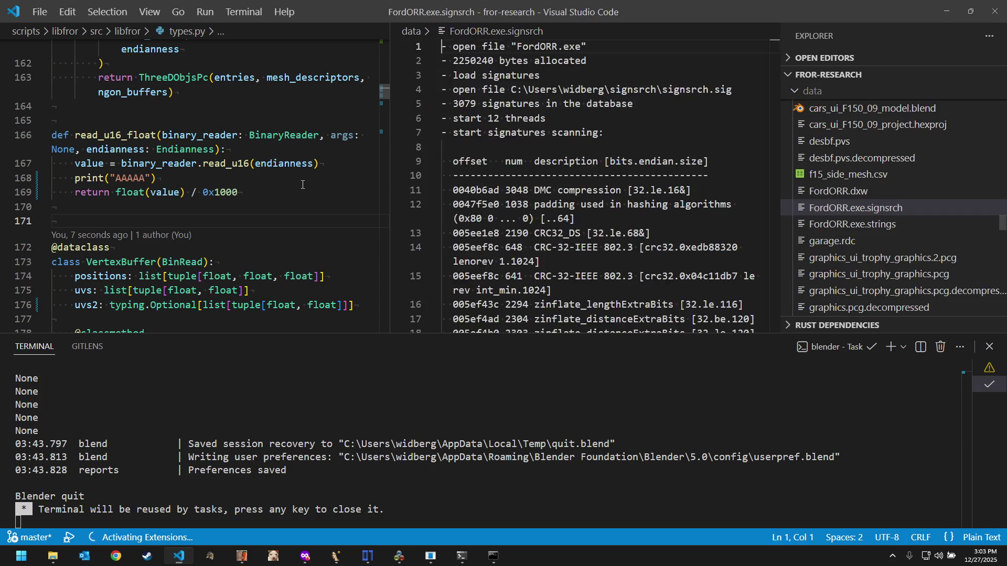
key(alt+Left)
key(alt+Left)
key(alt+Left)
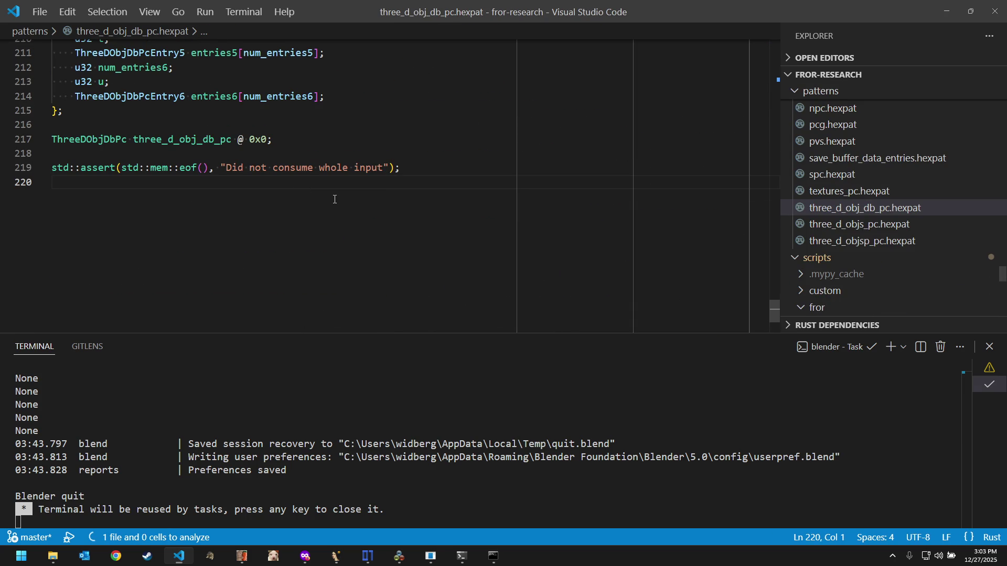
scroll(336, 201, up, 2)
key(alt+Left)
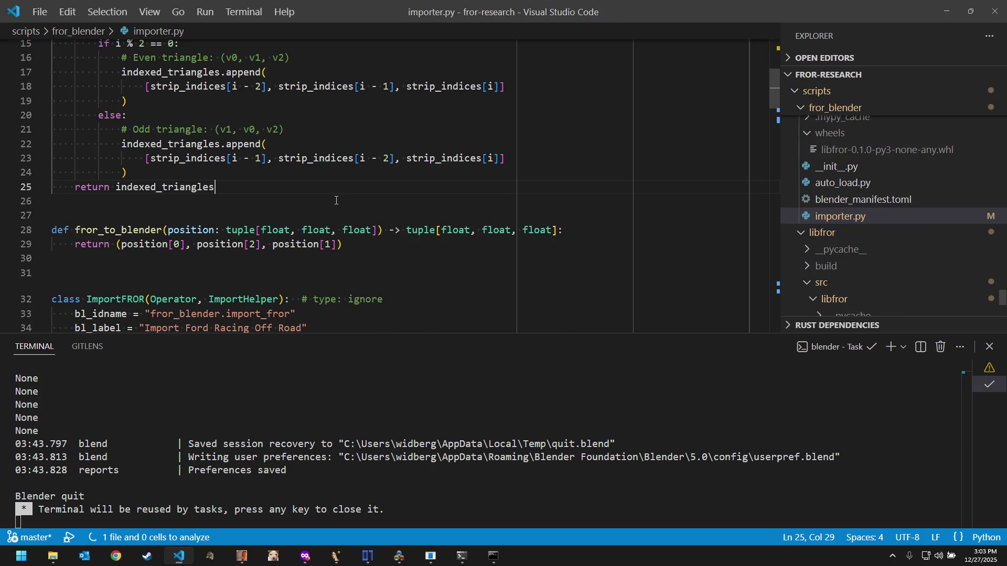
Step: Reopen types.py via quick file search at line 168 and pick Tasks: Run Task in the Command Palette
click(352, 209)
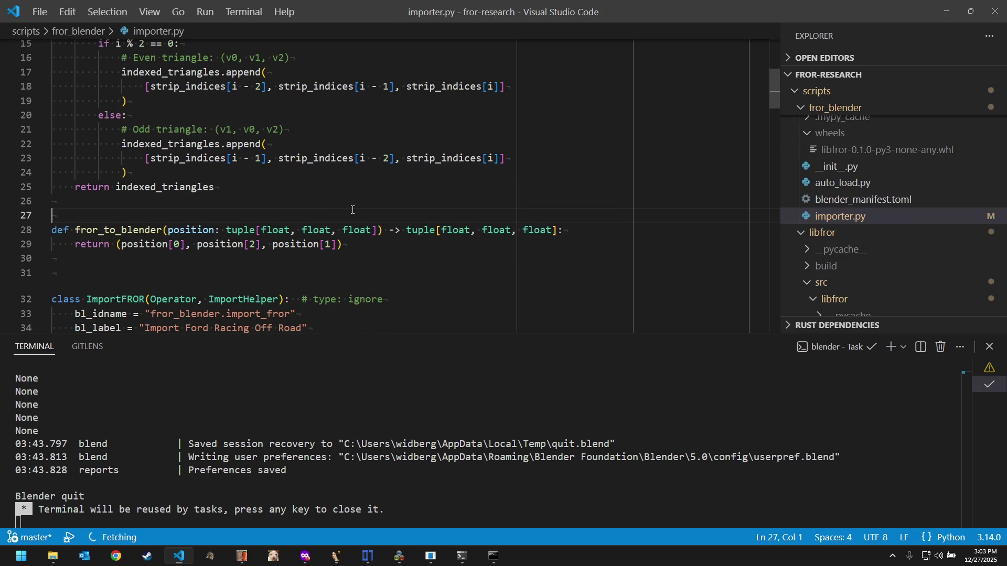
key(ctrl+p)
text(types)
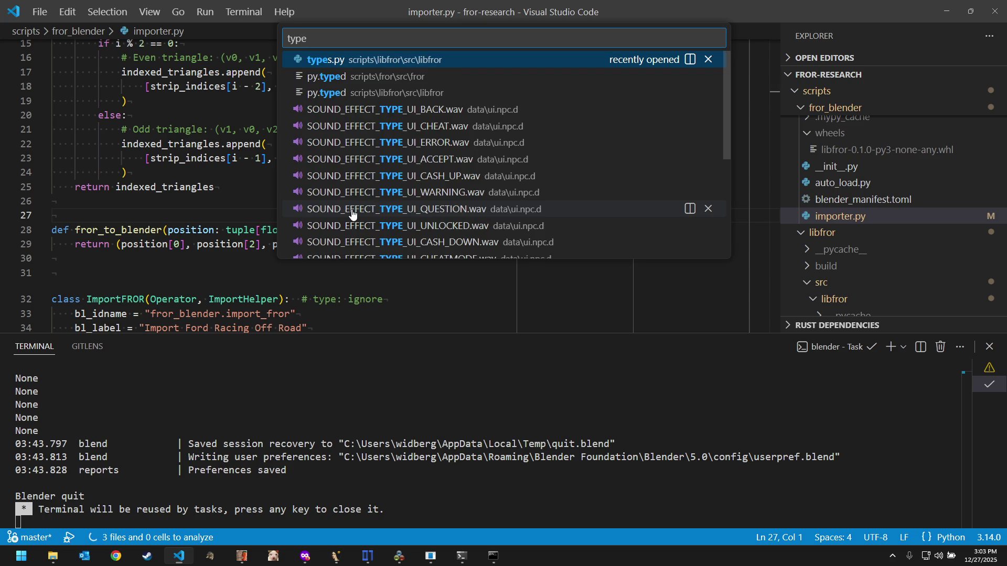
key(Return)
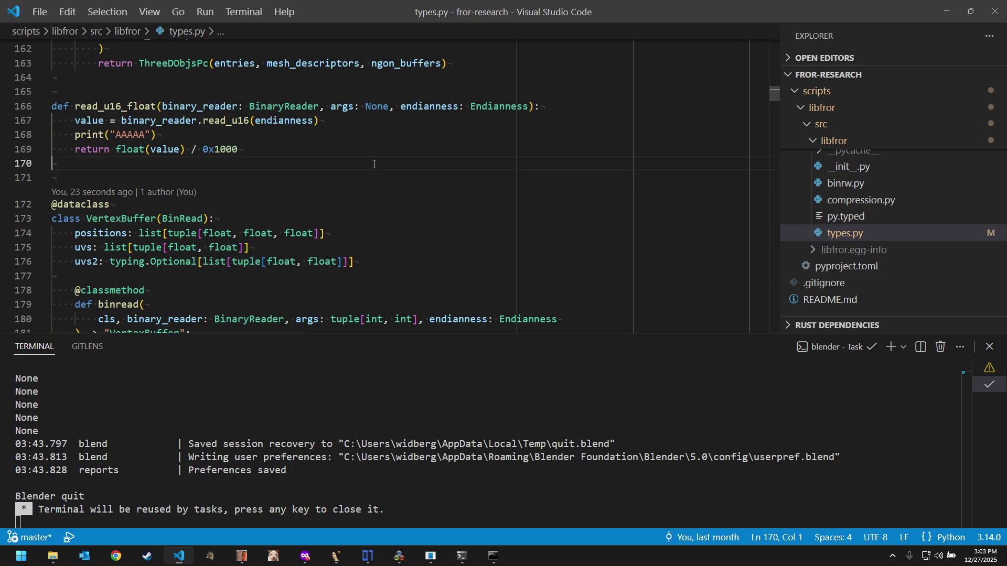
scroll(331, 161, up, 1)
click(307, 160)
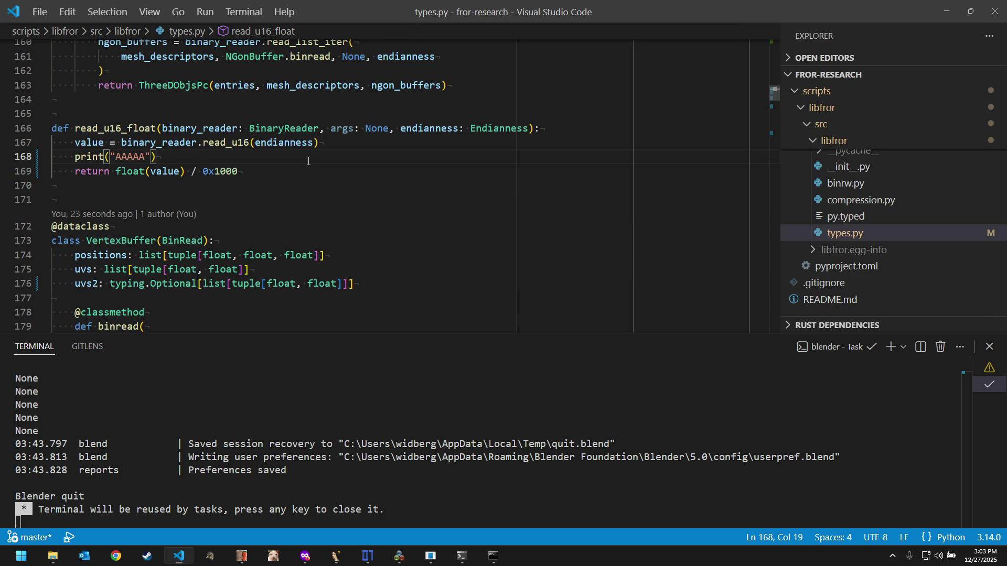
key(ctrl+shift+p)
key(Down)
key(Down)
key(Down)
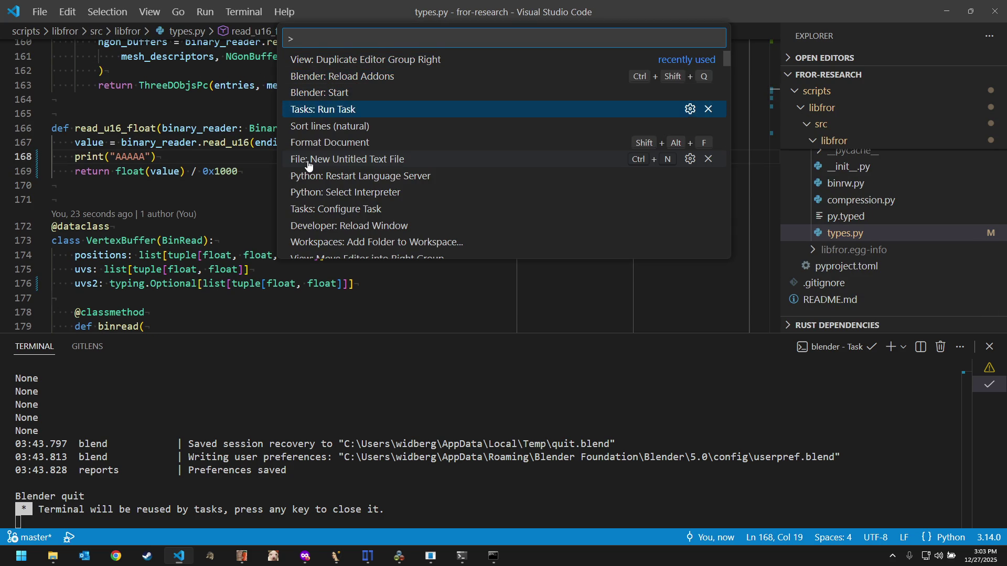
Step: Run the libfror wheel build task and close its finished terminal
key(Return)
key(Return)
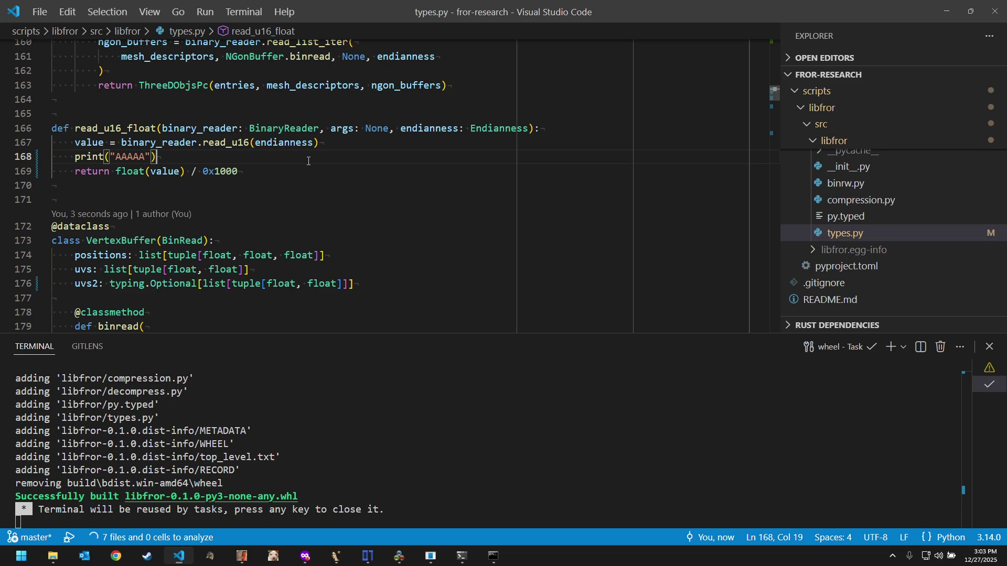
click(492, 477)
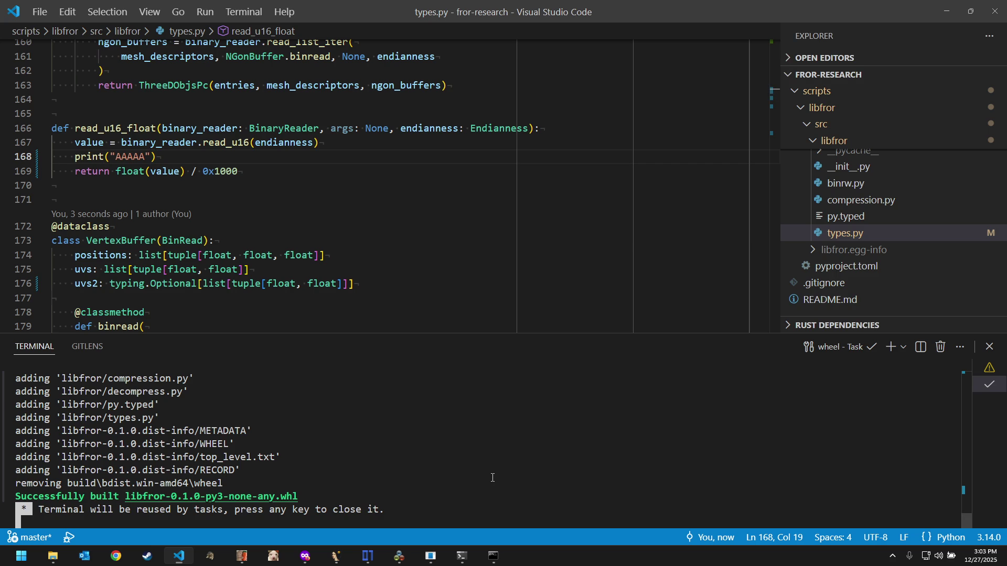
key(Return)
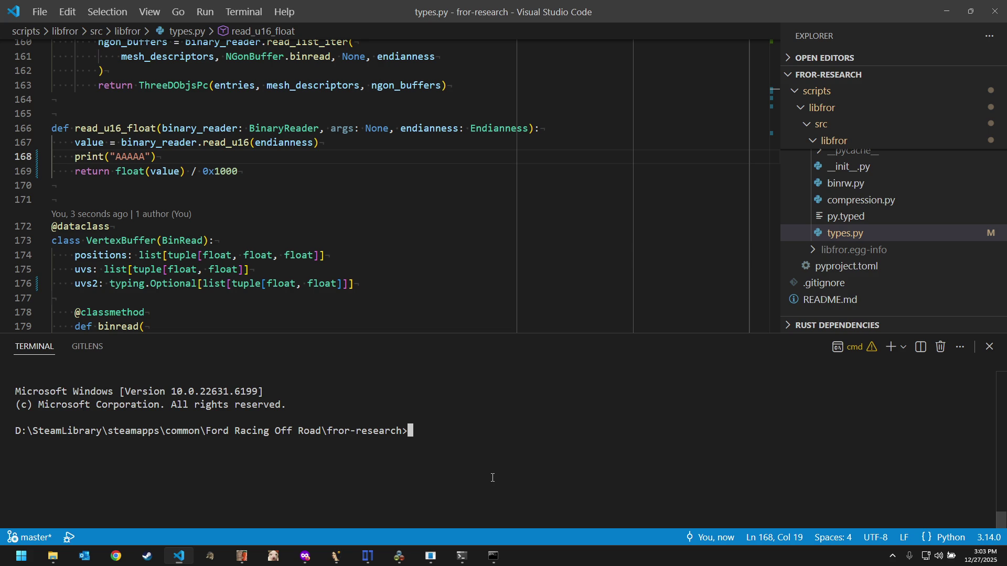
Step: Launch Blender from the editor with the Blender: Start command
click(455, 115)
key(ctrl+shift+p)
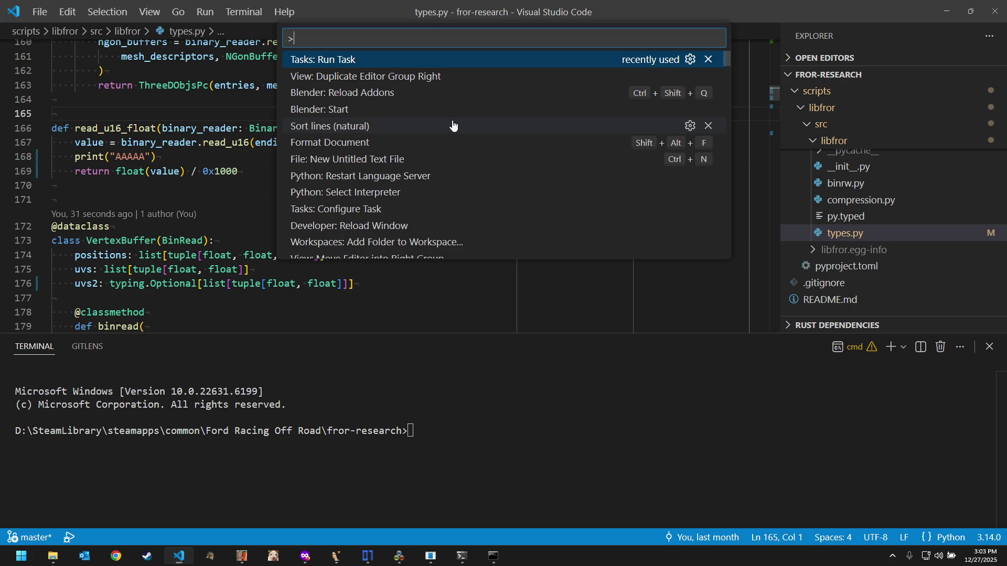
key(Down)
key(Down)
key(Down)
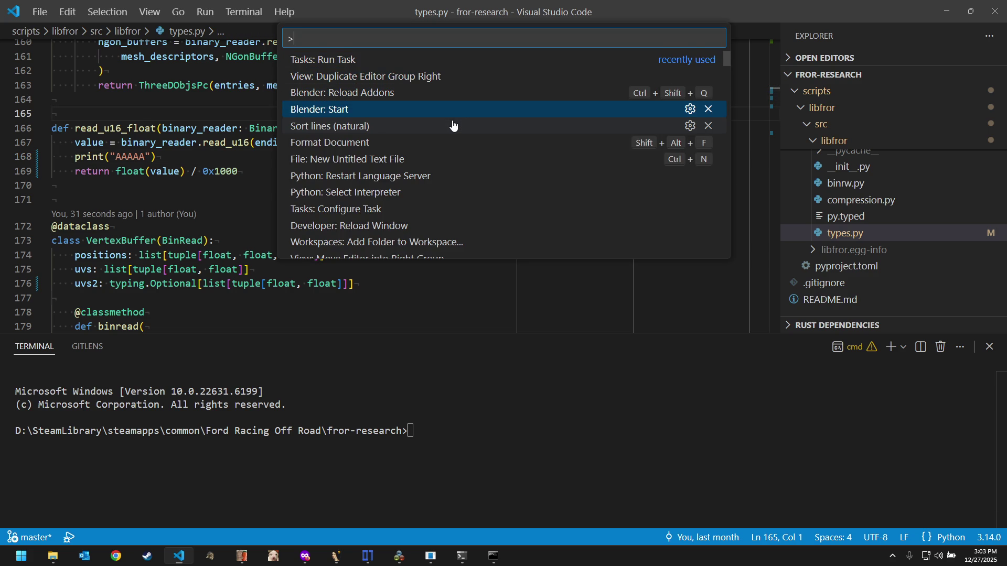
key(Return)
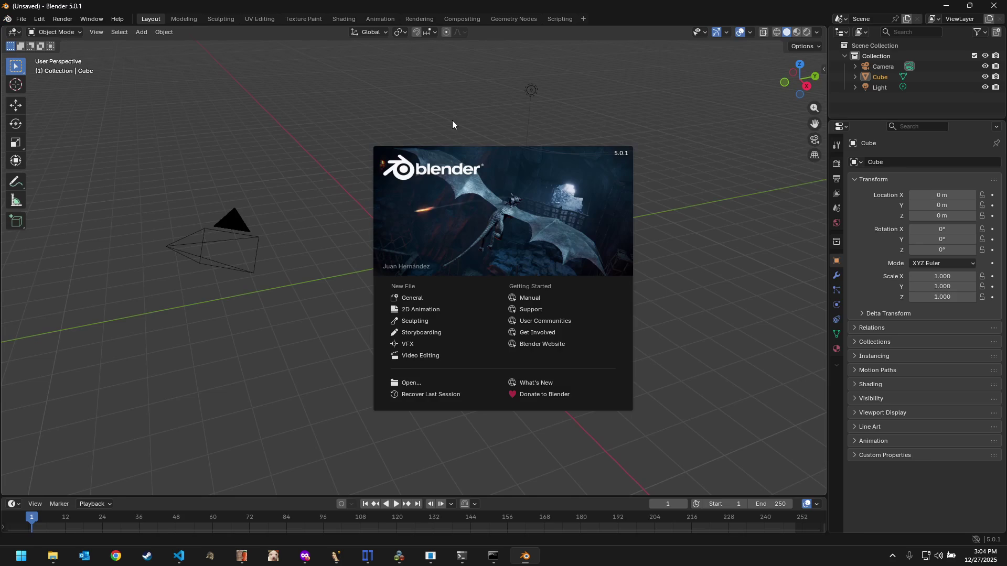
Step: Dismiss the splash and delete the default Camera, Cube and Light from the Outliner
click(272, 151)
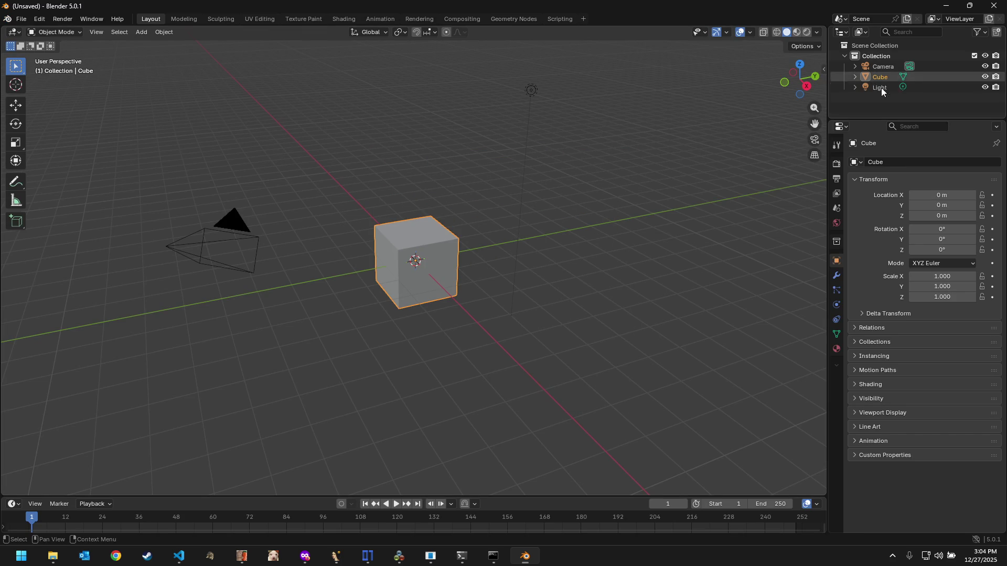
click(897, 90)
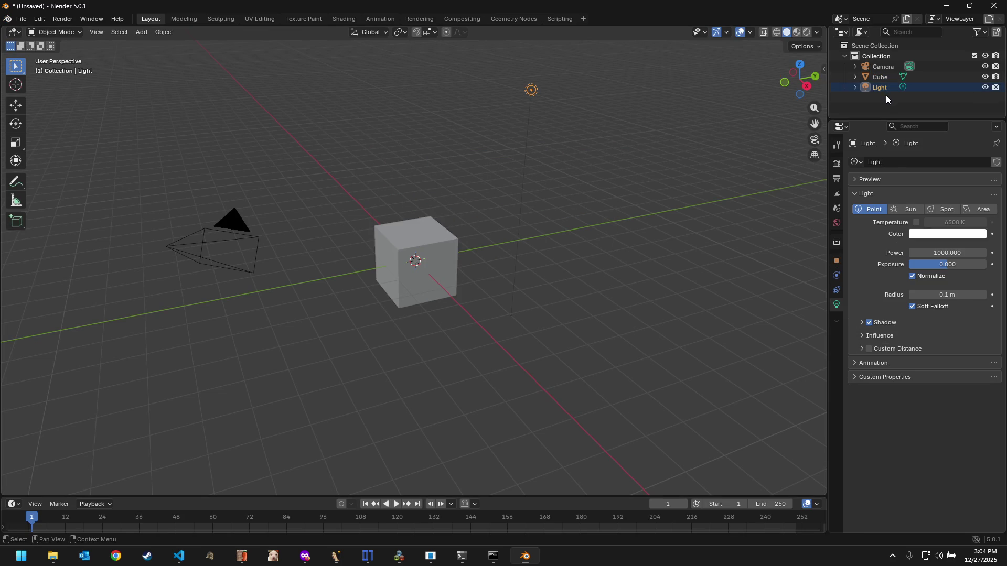
shift+click(898, 66)
key(x)
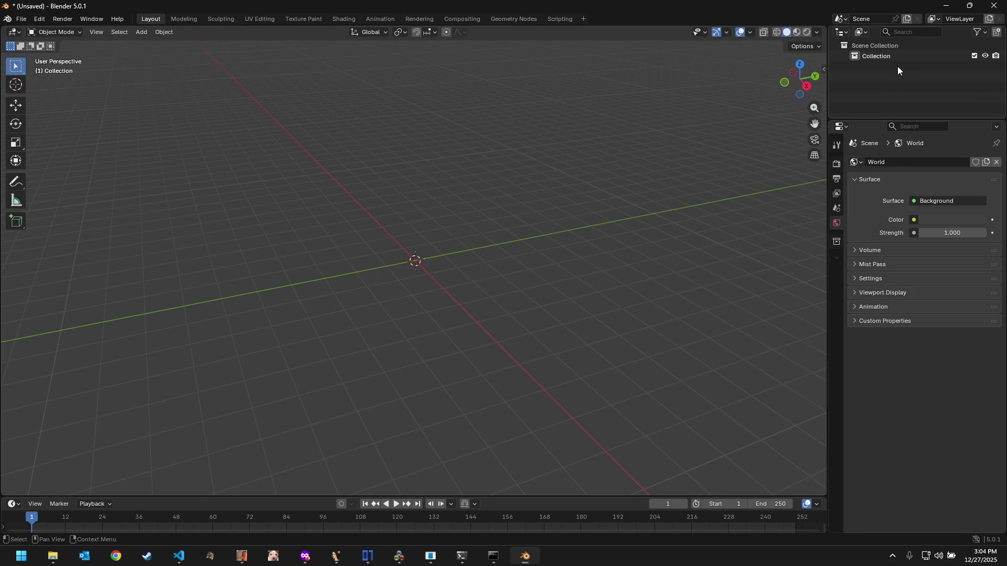
Step: Import the Ford Racing Off Road model from the F150_09 bookmark folder
click(21, 18)
mouse_move(40, 167)
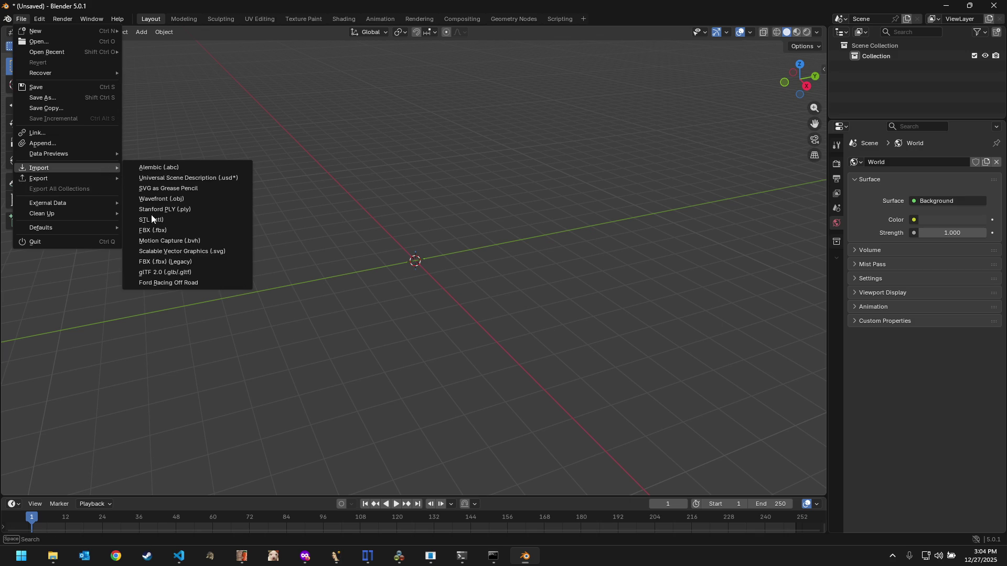
click(155, 281)
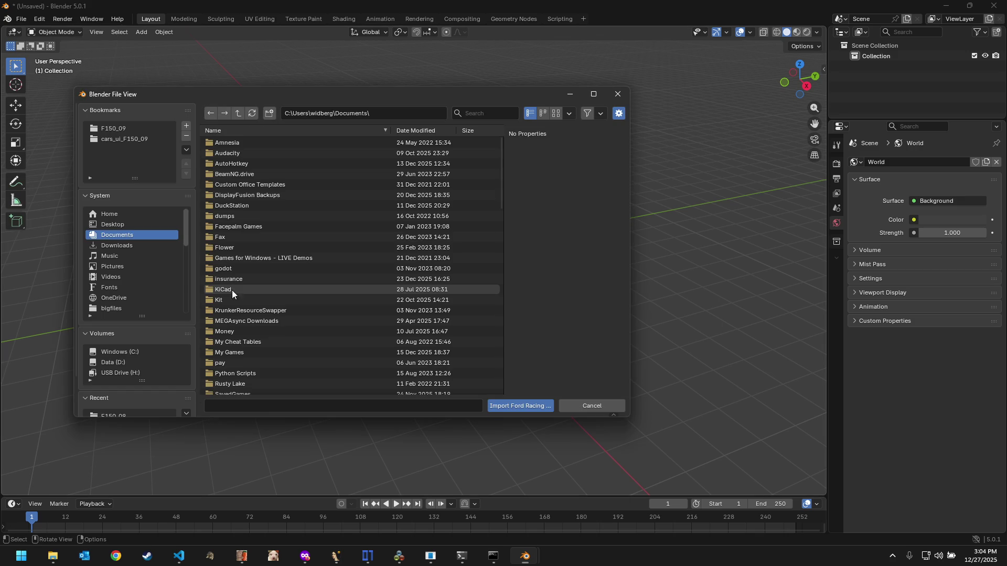
click(136, 130)
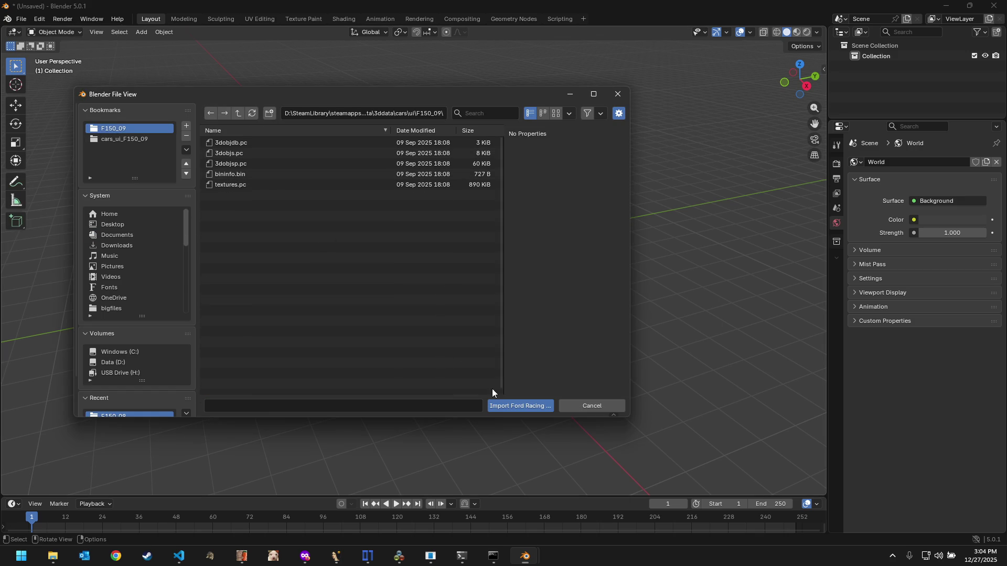
click(516, 407)
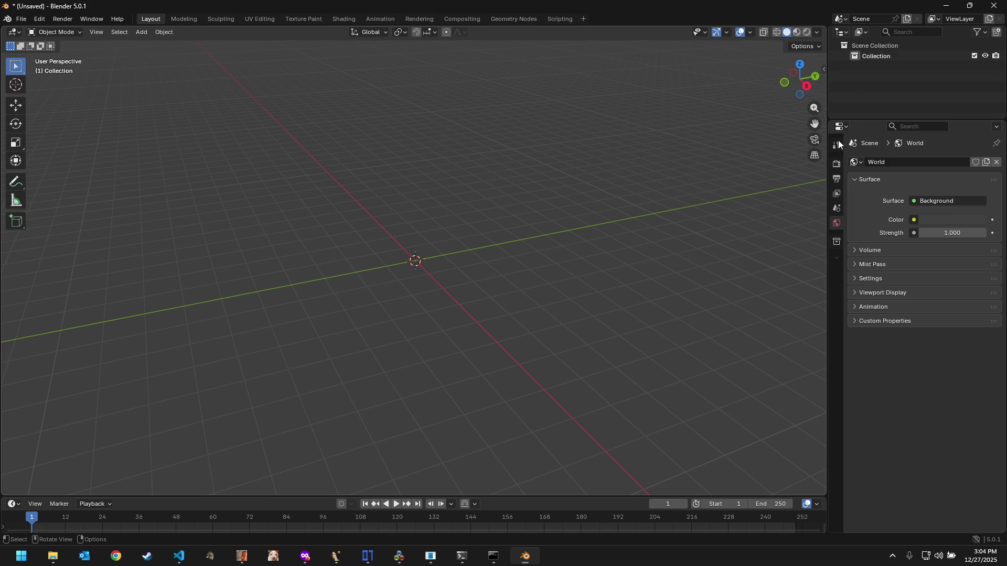
Step: Check the VS Code terminal flooding with AAAAA, then try closing frozen Blender and keep waiting
click(189, 560)
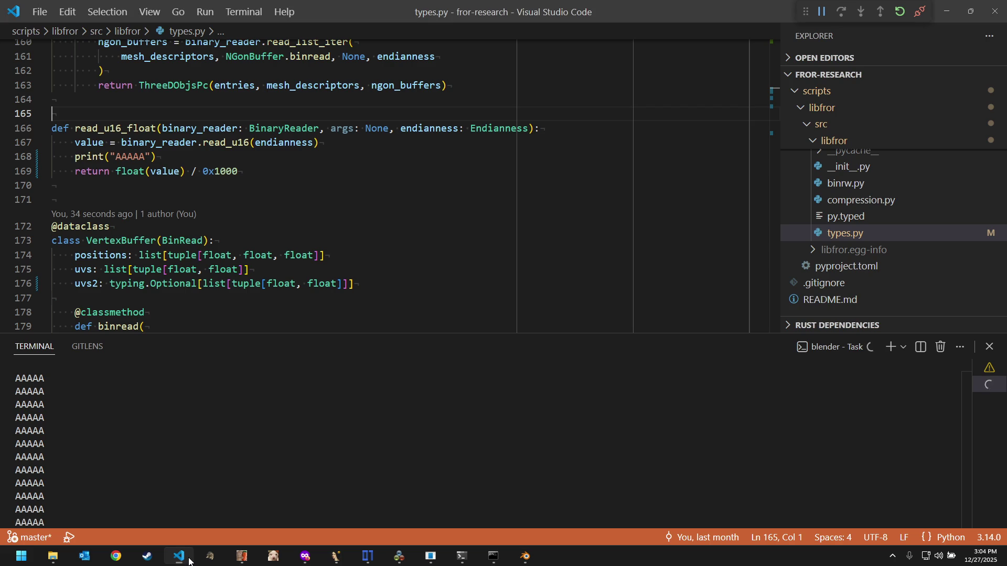
click(177, 480)
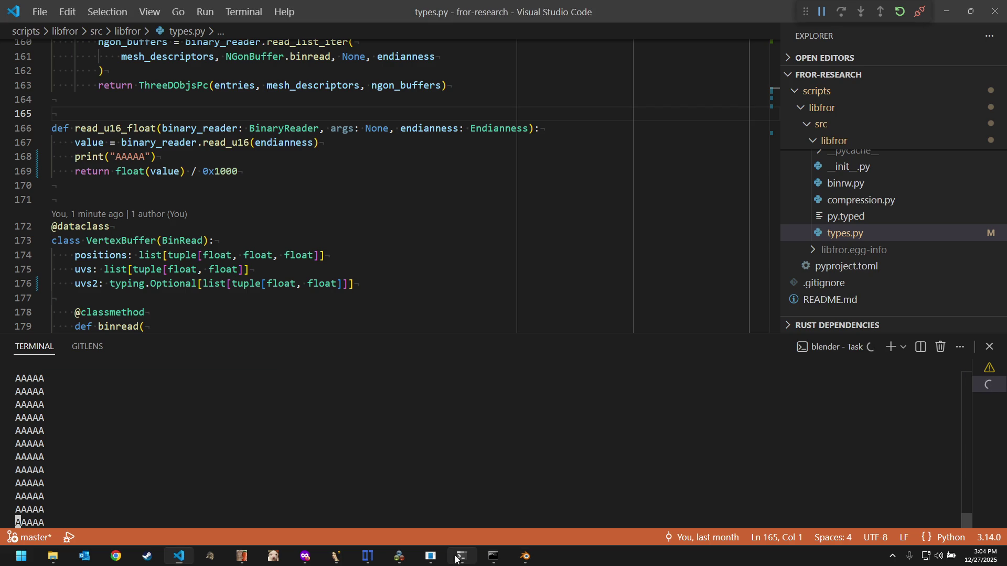
click(524, 556)
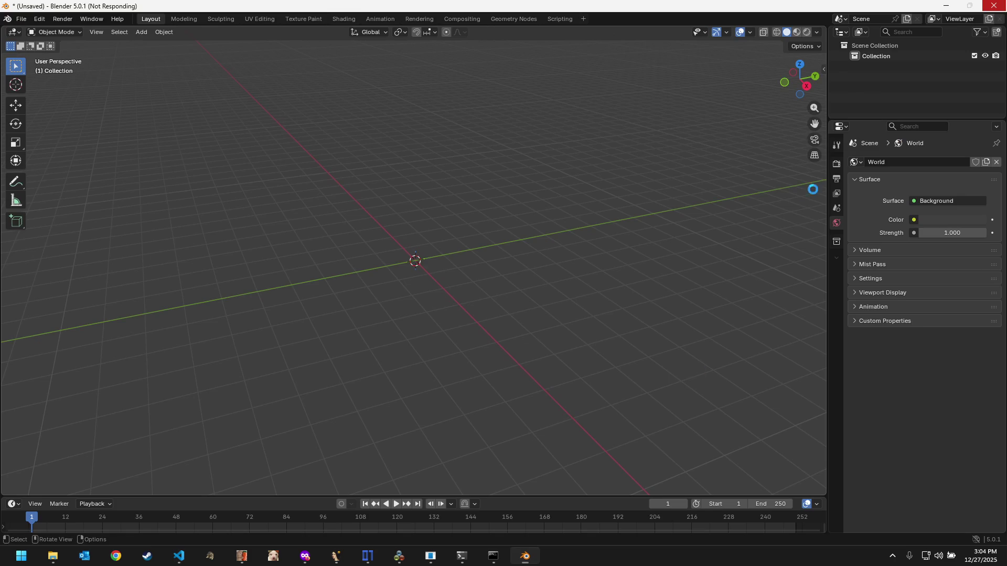
click(1002, 11)
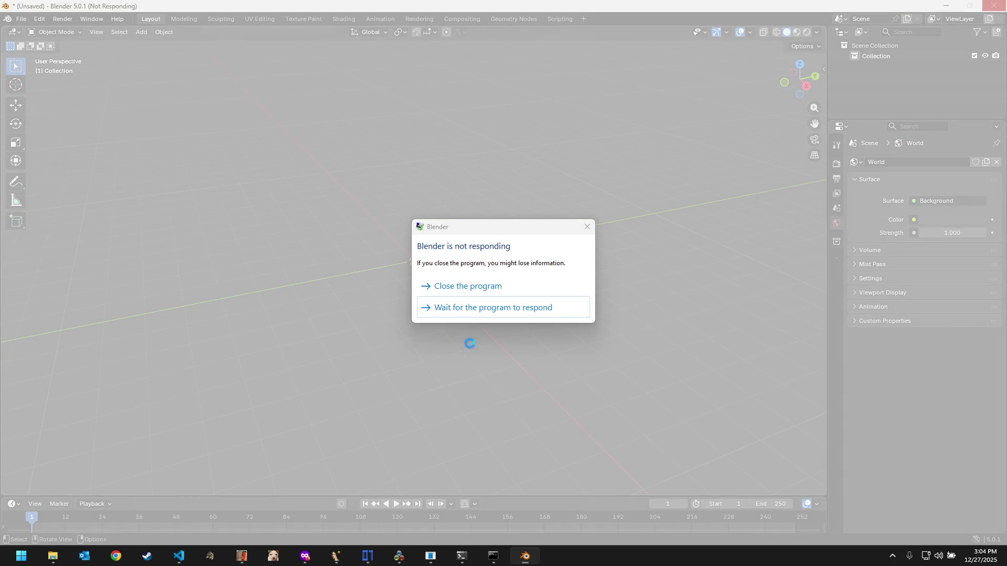
click(490, 307)
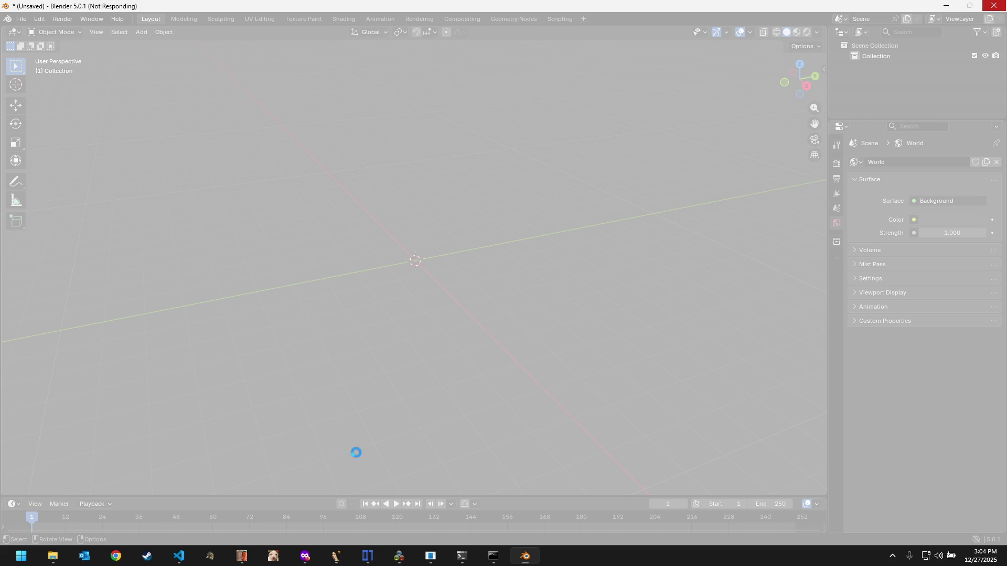
Step: Close the unresponsive Blender without saving and select the debug print line in types.py
click(180, 559)
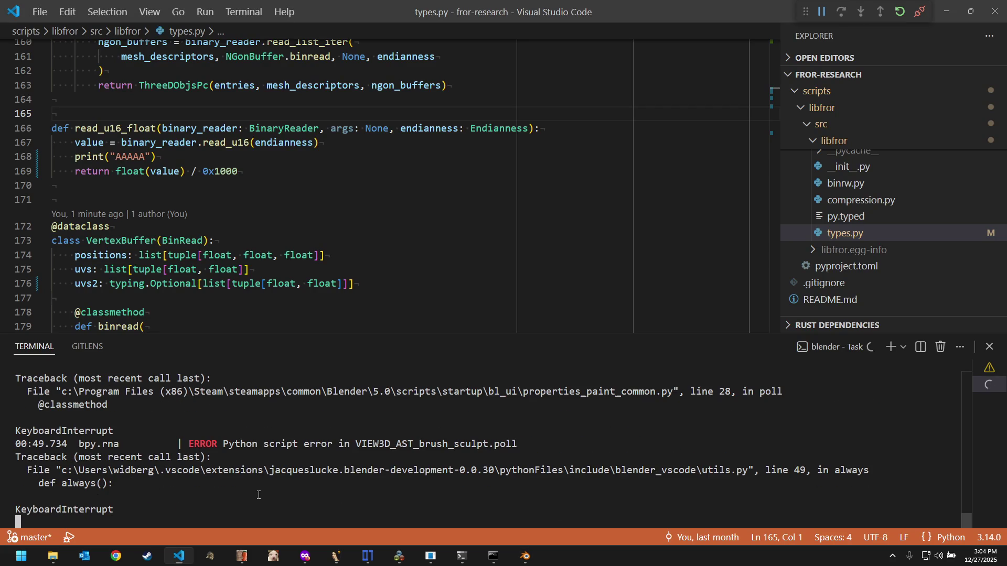
click(525, 556)
click(992, 6)
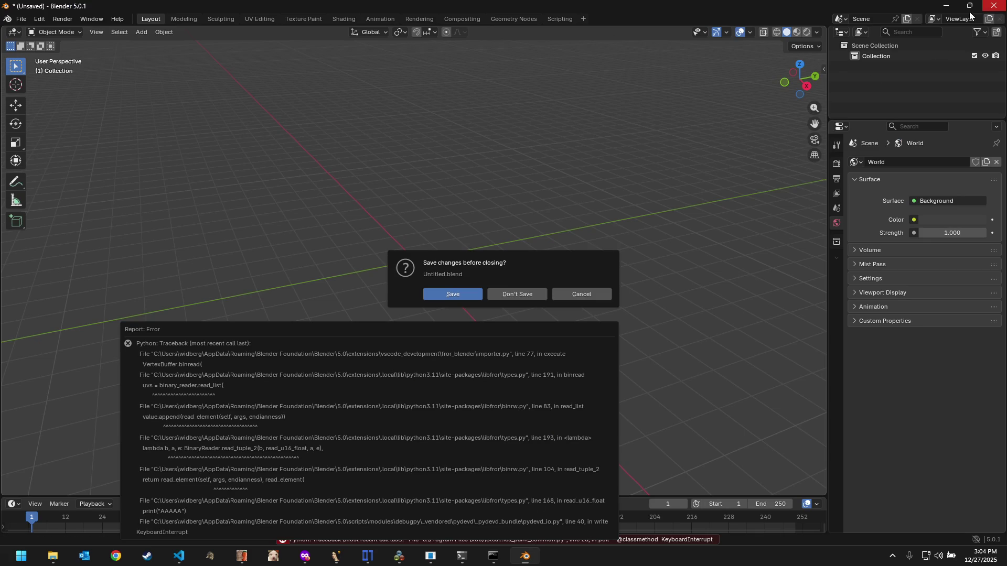
click(514, 297)
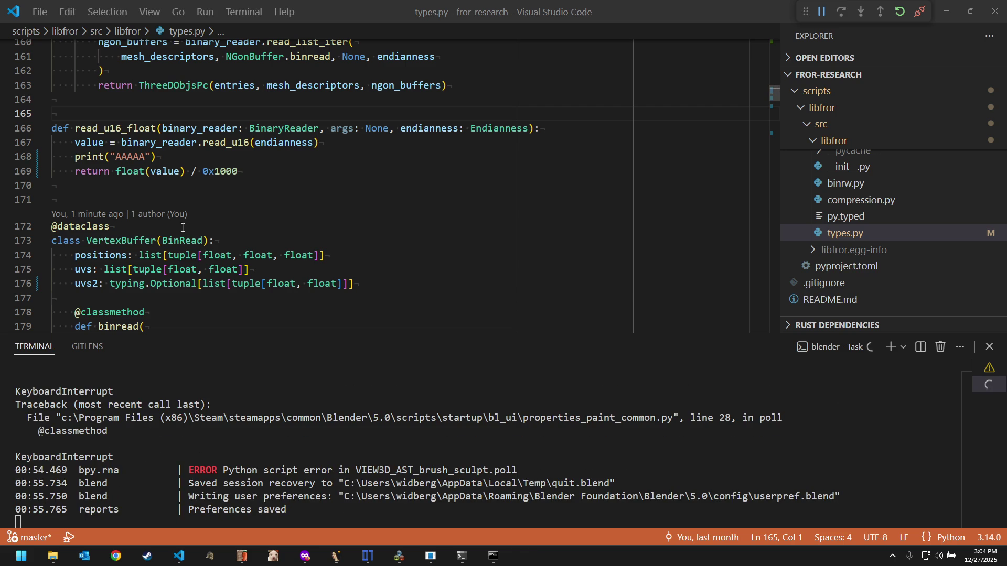
drag(162, 157, 377, 148)
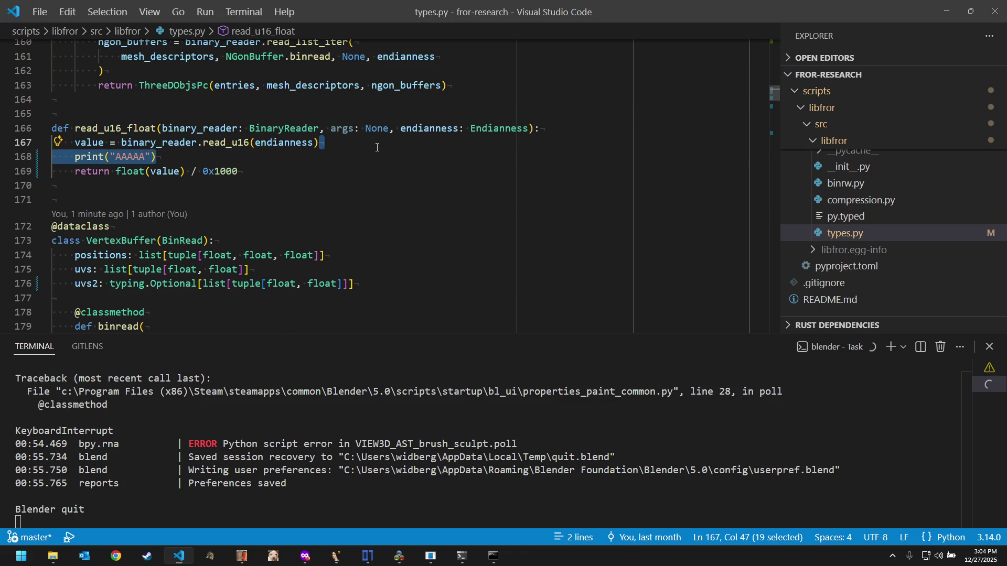
Step: Delete the AAAAA print from read_u16_float and rebuild the package via Tasks: Run Task
key(BackSpace)
key(ctrl+shift+p)
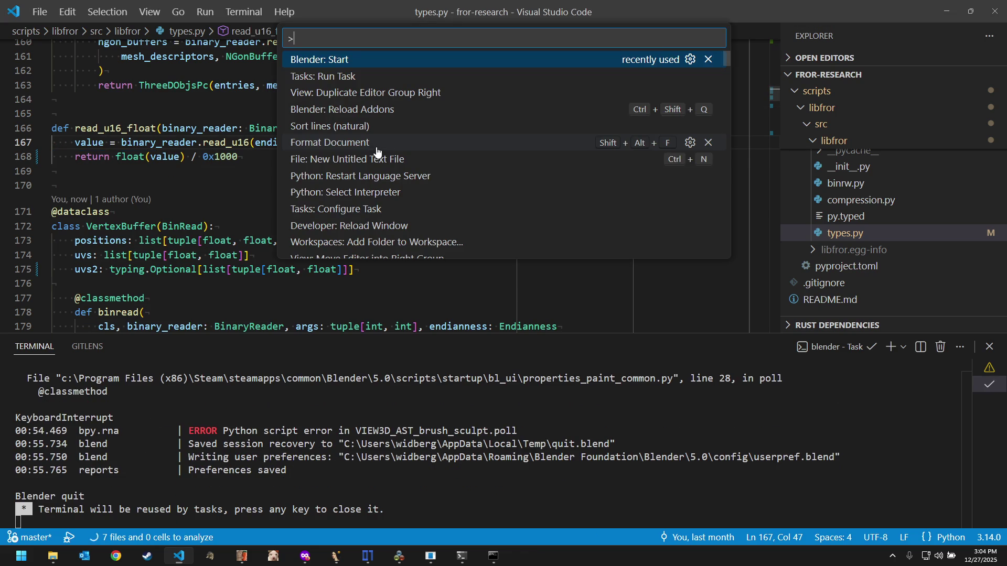
key(Down)
key(Return)
click(376, 150)
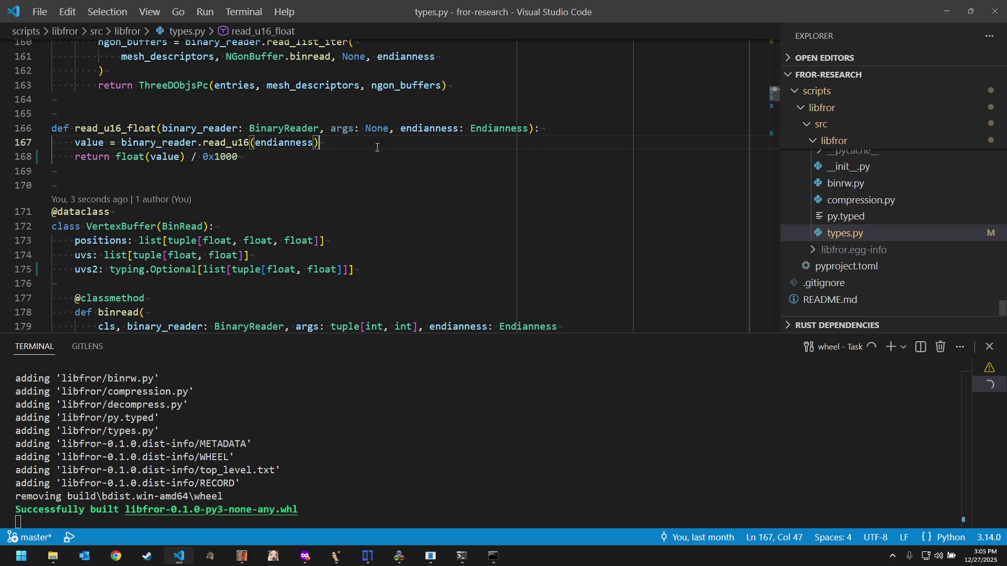
double_click(365, 461)
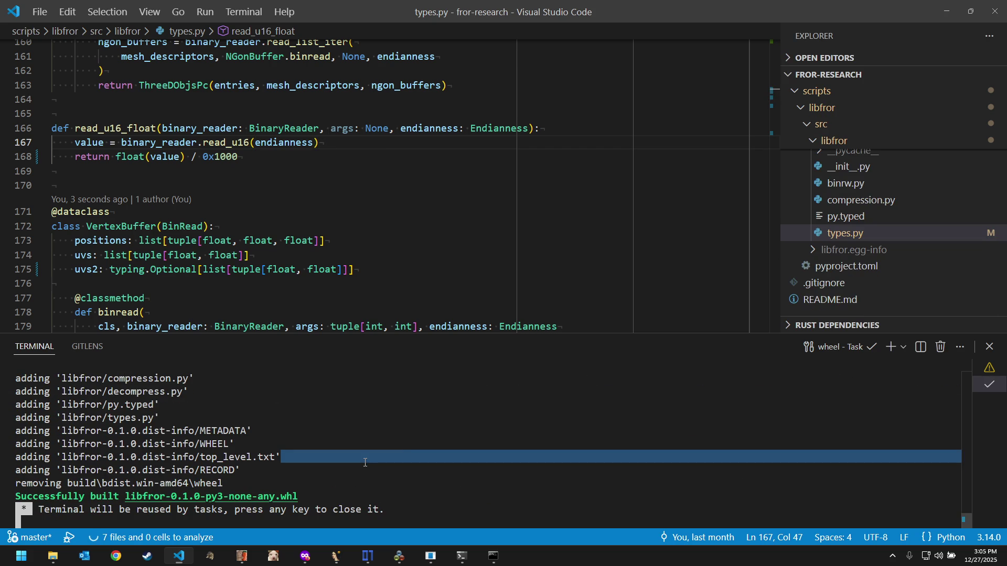
click(400, 452)
Step: Relaunch Blender from the Command Palette, which fails with a server timeout
click(402, 172)
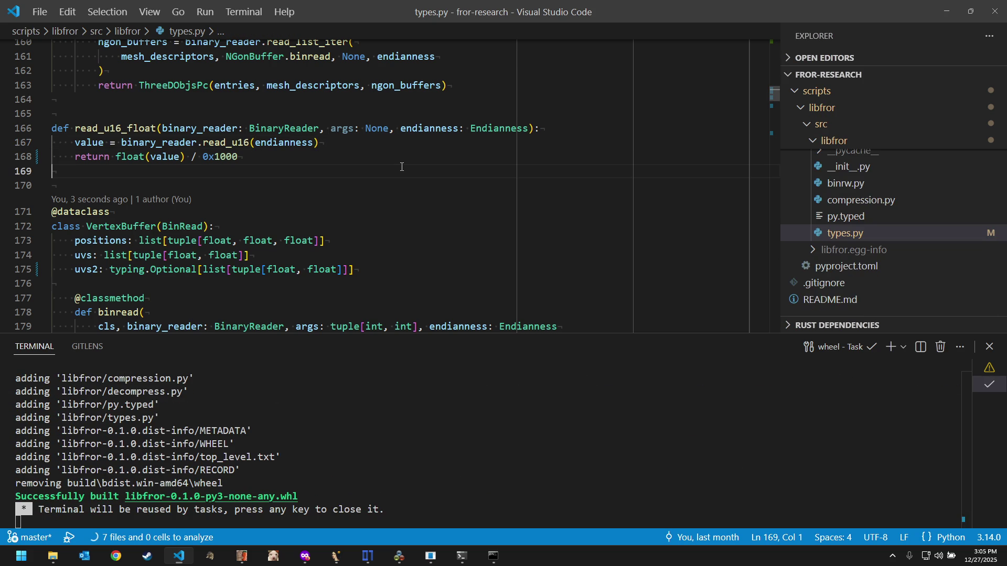
key(ctrl+shift+p)
key(Down)
key(Return)
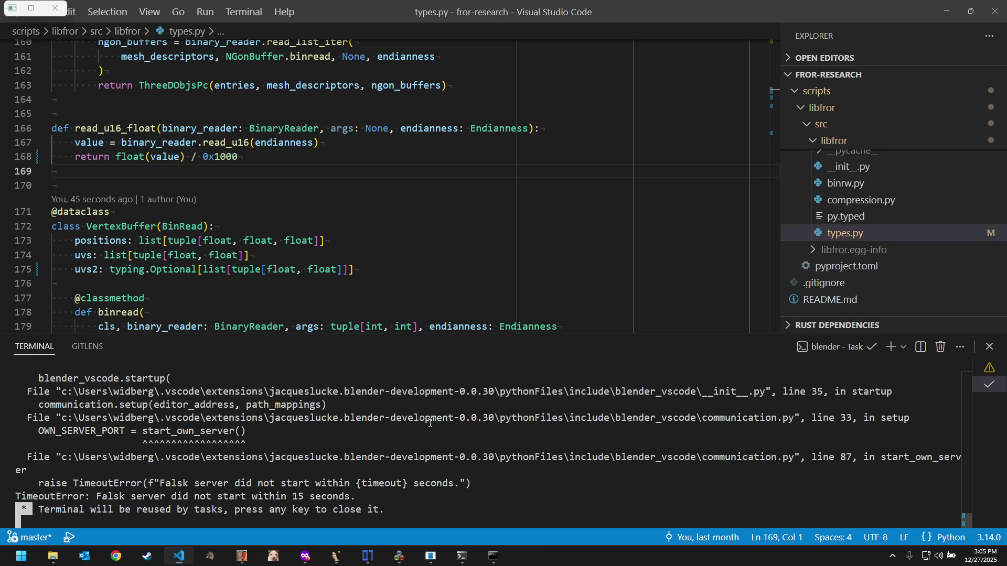
Step: Close the failed Blender task terminal and peek at the python console window from the taskbar
key(Return)
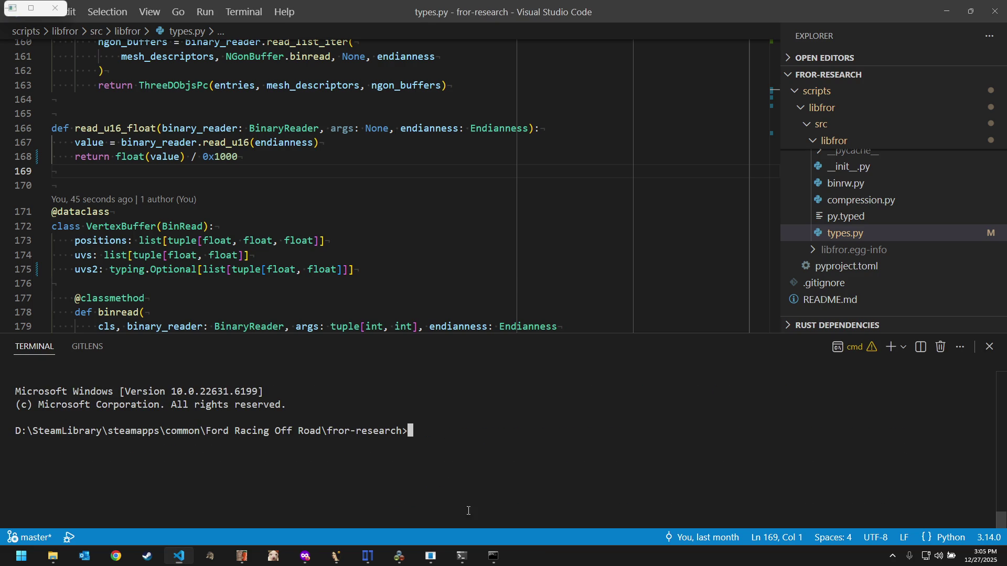
right_click(493, 556)
click(493, 536)
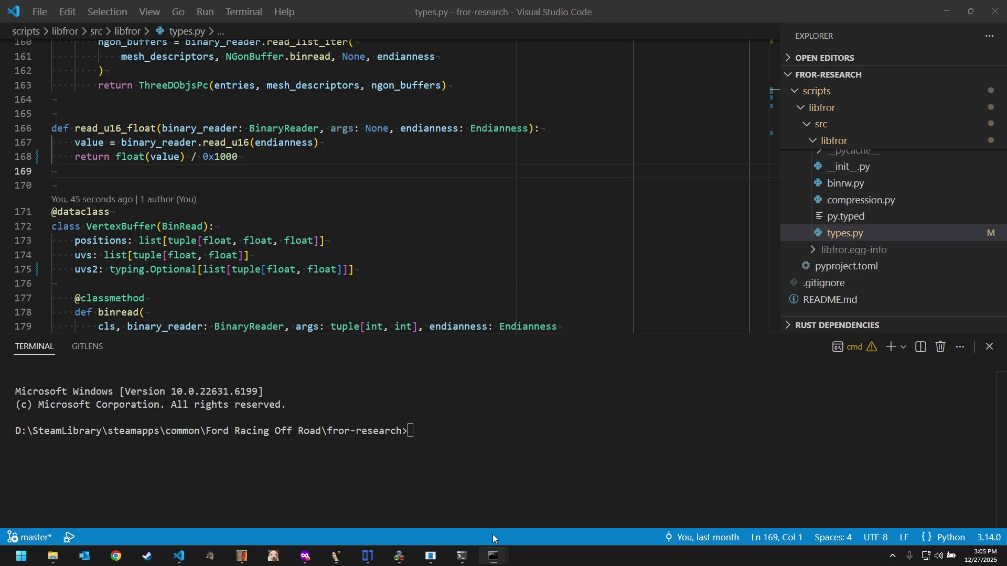
click(472, 556)
click(467, 558)
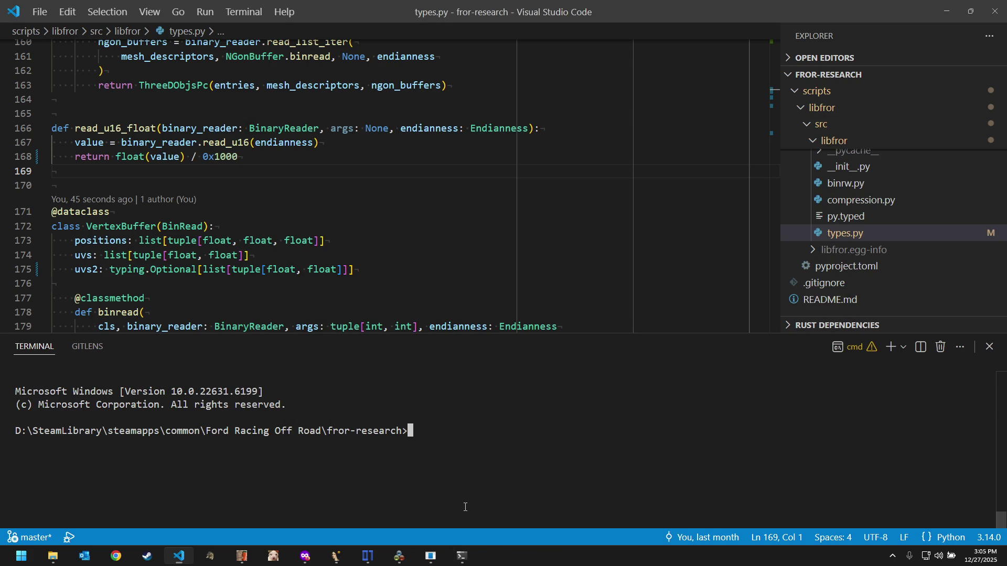
Step: Start Blender with the Ford Racing importer add-on loaded via Blender: Start
click(244, 157)
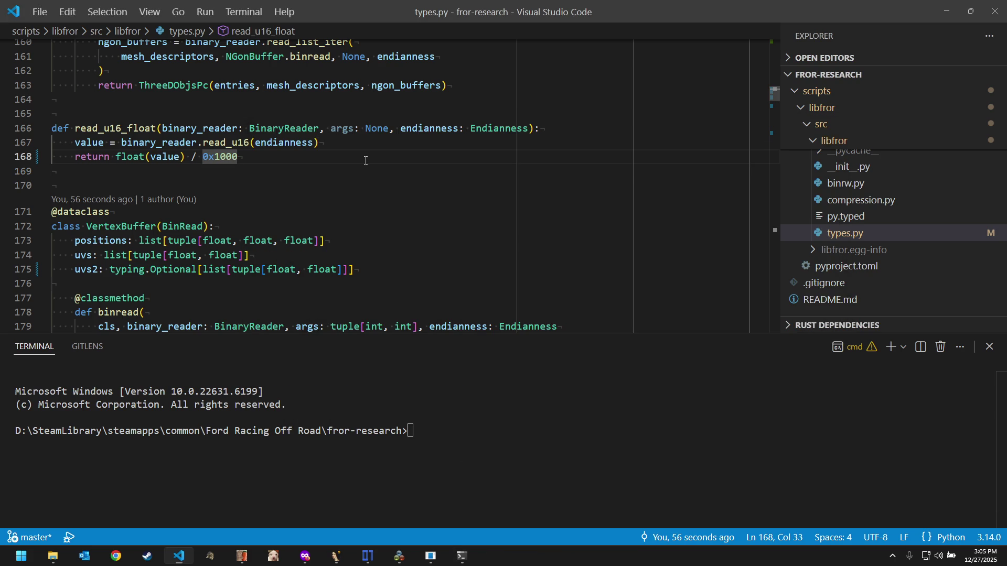
key(ctrl+shift+p)
key(ctrl+shift+p)
key(Return)
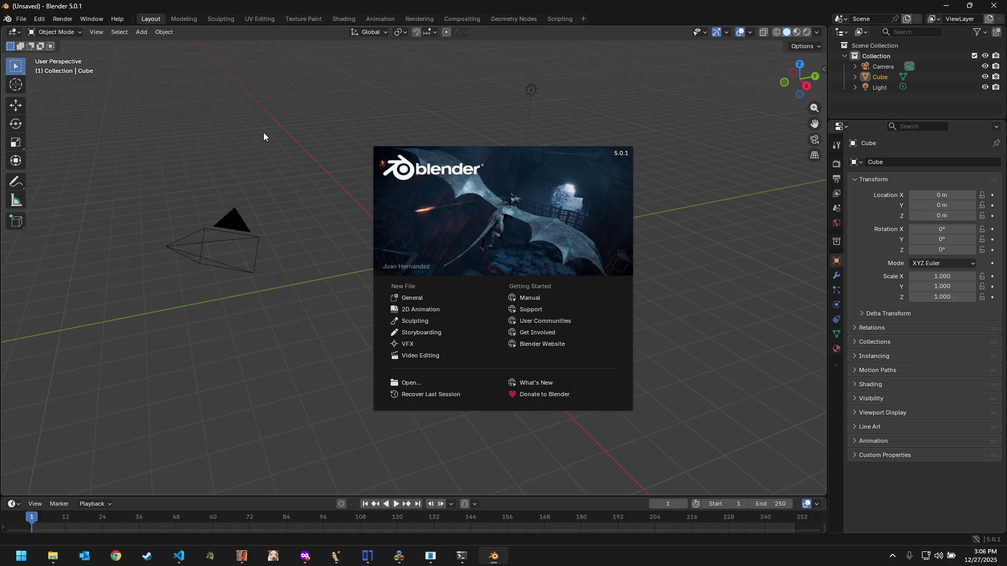
Step: Import the Ford Racing Off Road model from the F150_09 bookmark, then switch back to VS Code
click(272, 139)
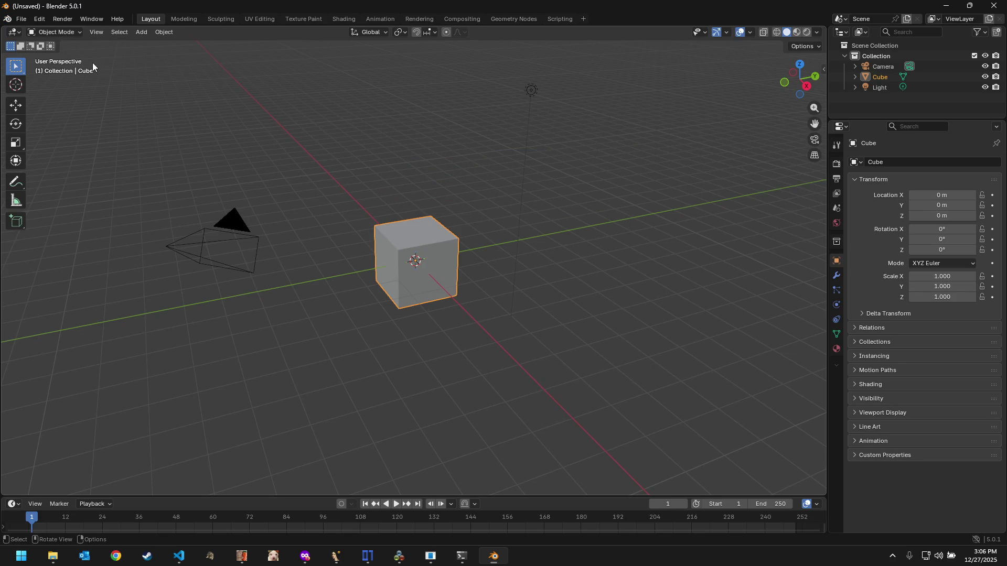
click(21, 18)
mouse_move(47, 168)
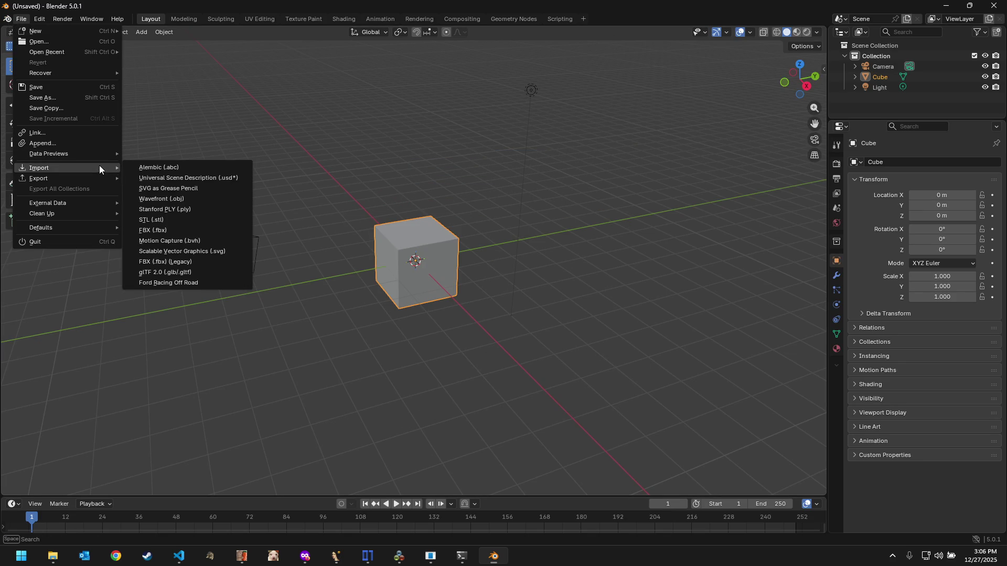
click(190, 282)
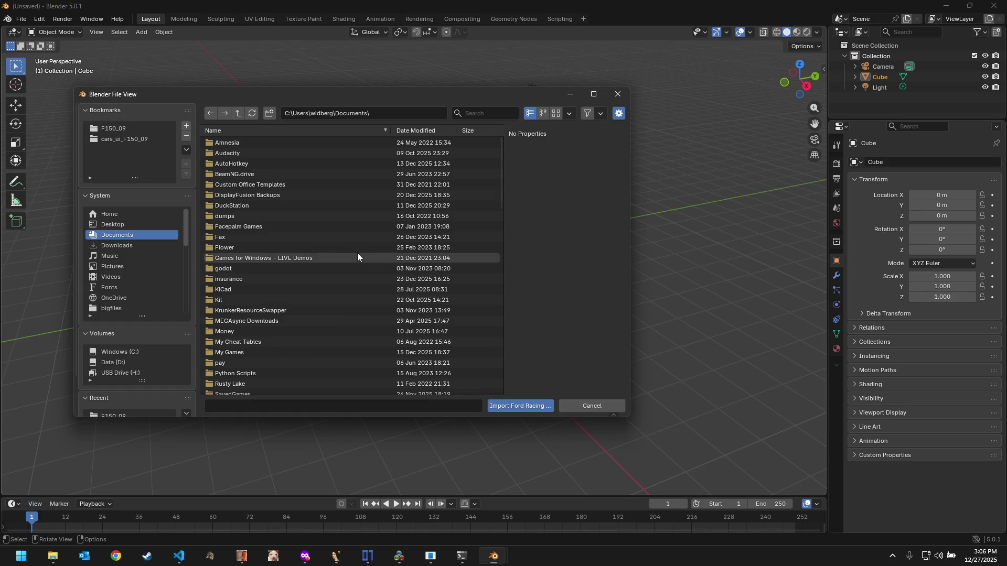
click(146, 127)
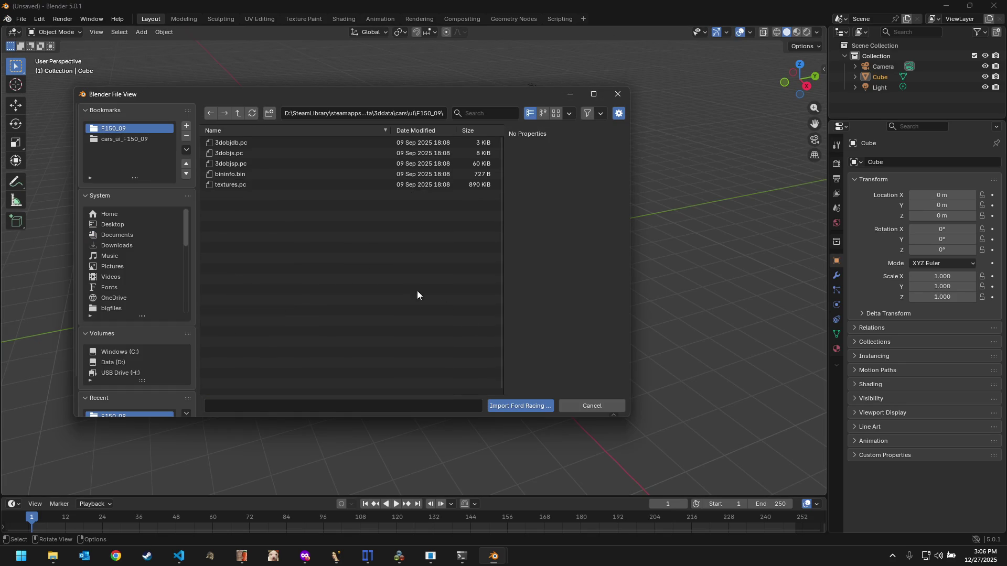
click(516, 402)
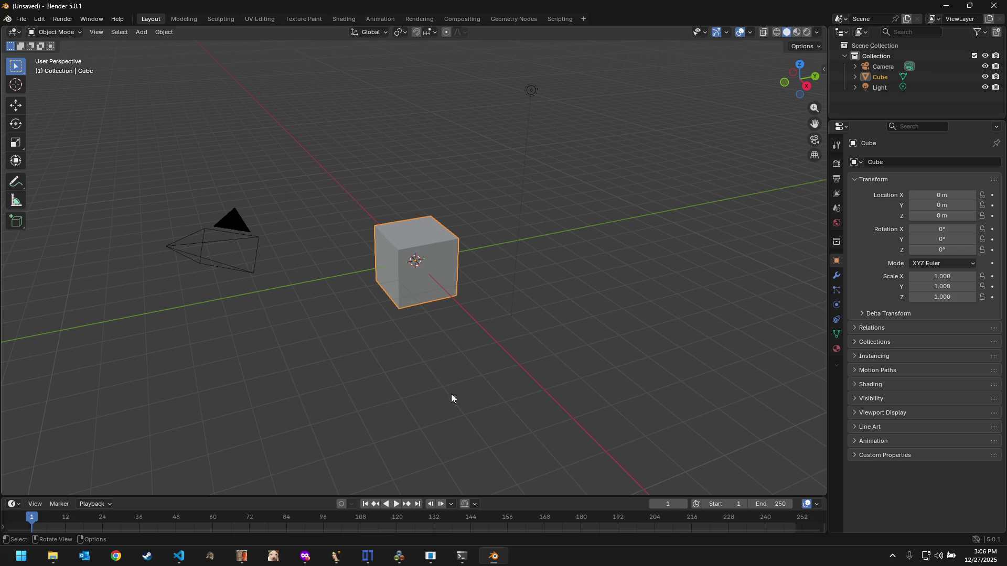
click(180, 557)
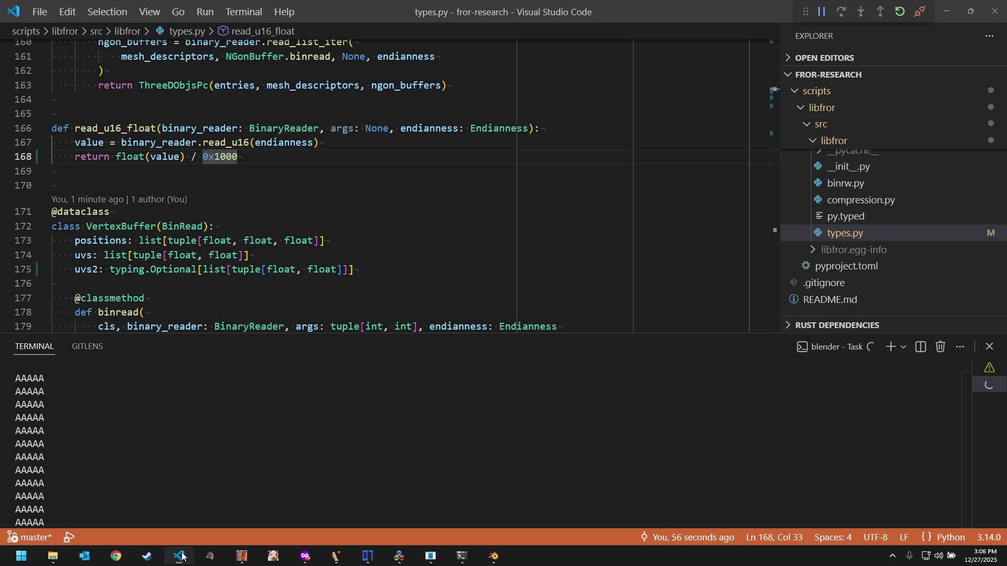
Step: Interrupt the runaway import in the terminal with Ctrl+C and quit Blender
click(302, 435)
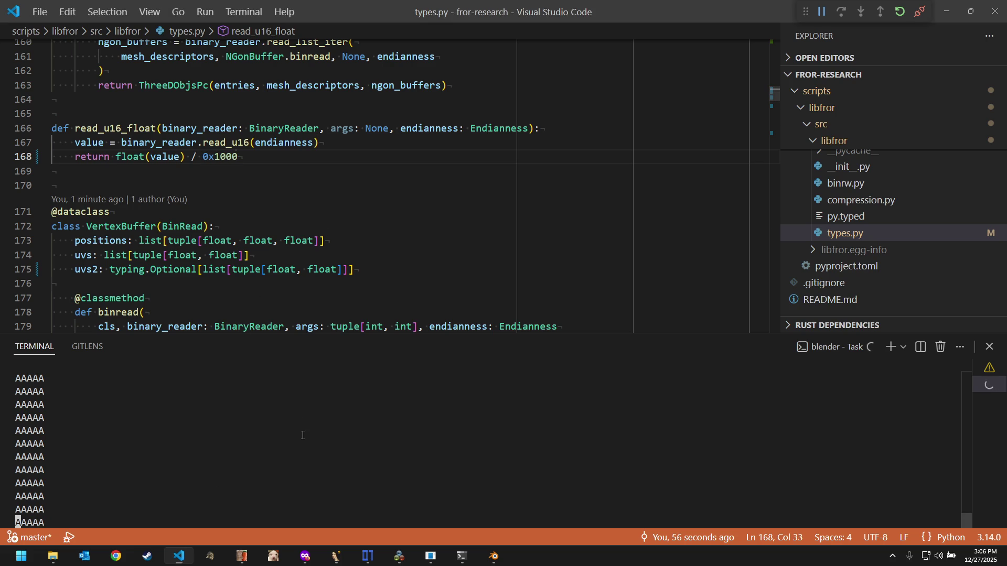
key(ctrl+c)
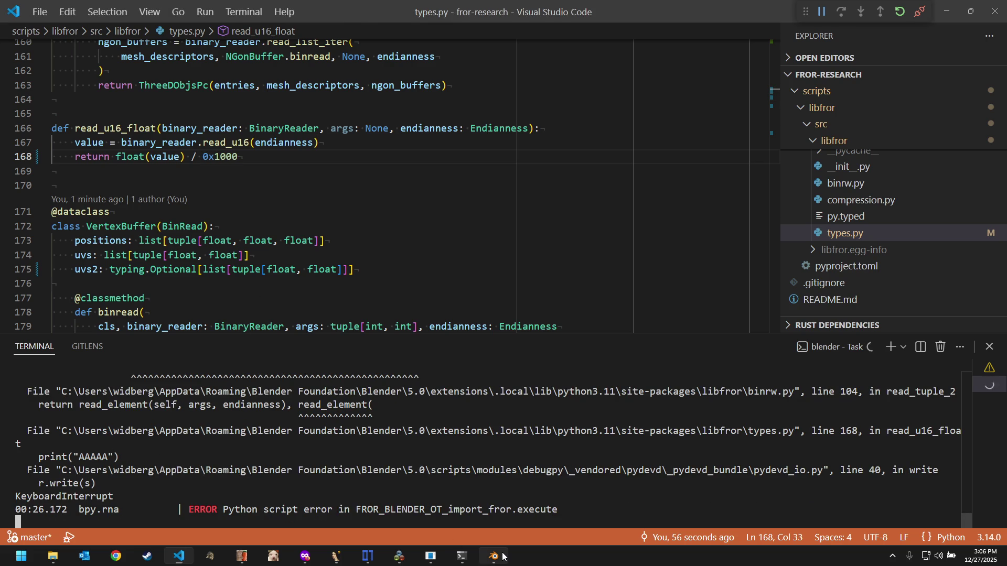
click(493, 556)
click(1000, 9)
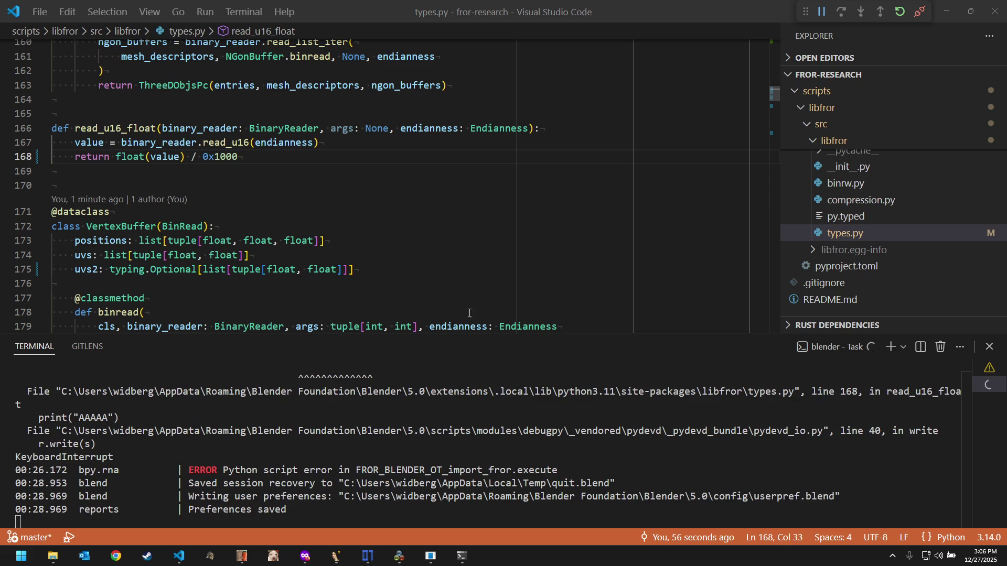
Step: Bring up the Tasks: Run Task list from the command palette
click(375, 170)
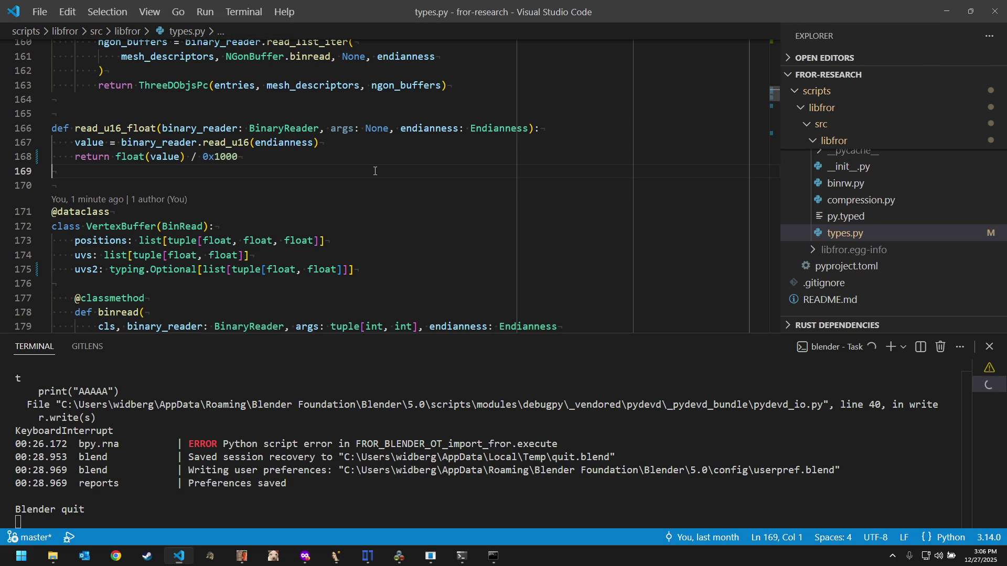
click(345, 182)
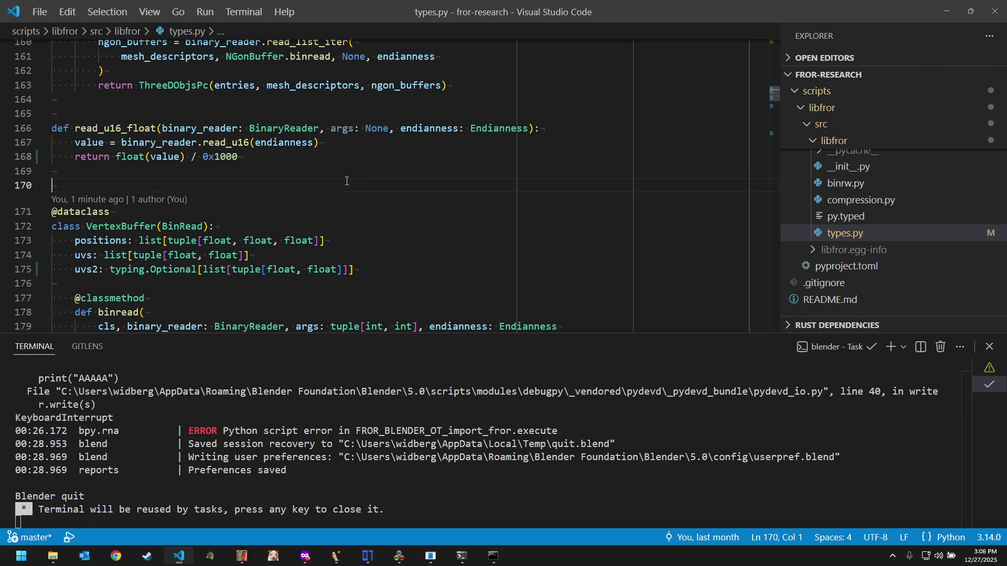
key(Up)
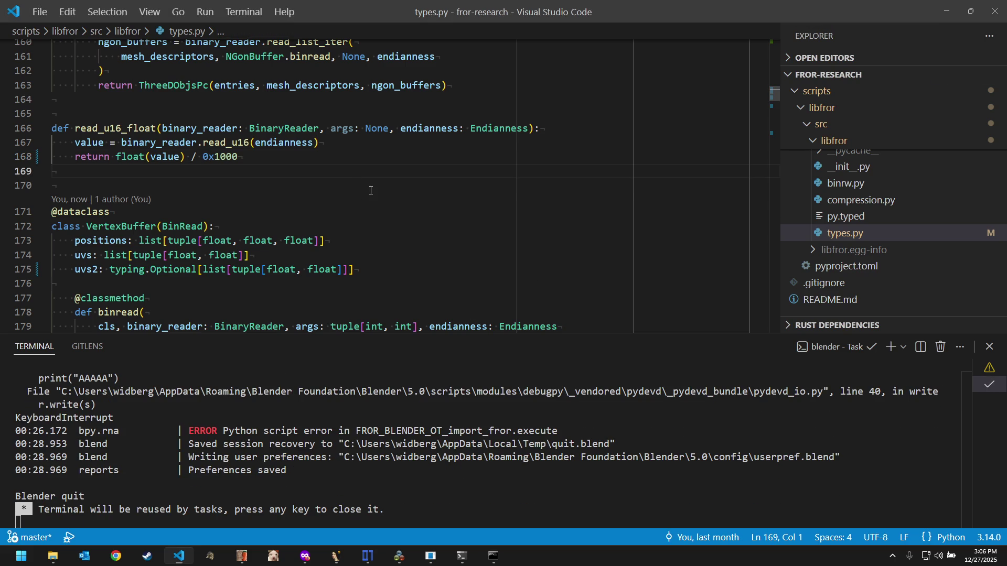
key(ctrl+shift+p)
key(Down)
key(Return)
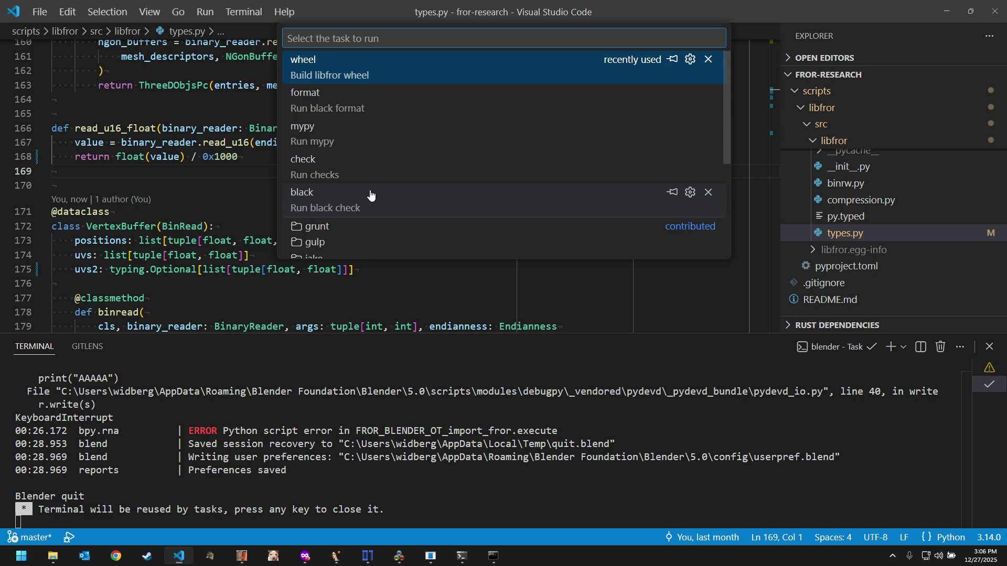
Step: Run the libfror wheel build task and dismiss its finished terminal
key(Escape)
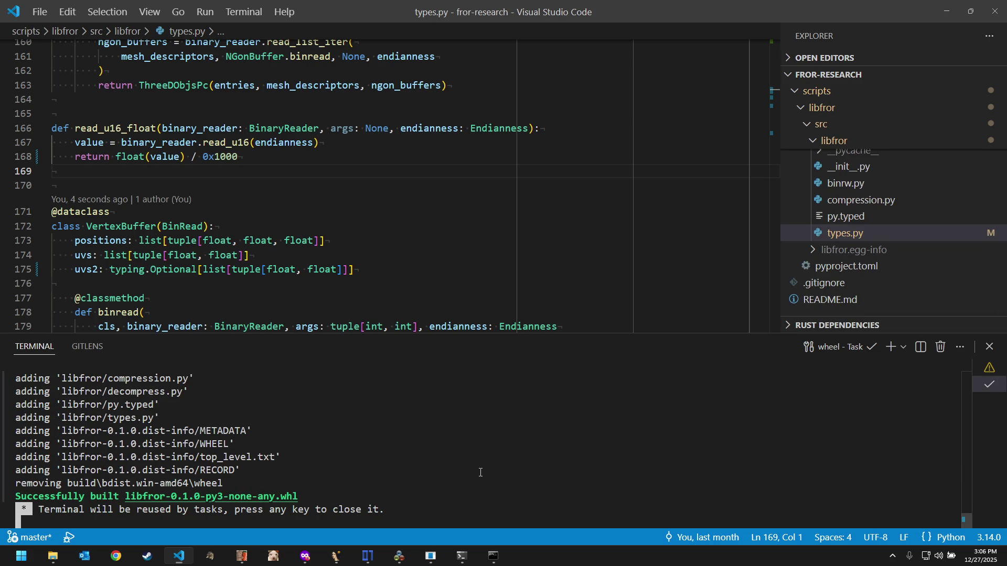
key(Return)
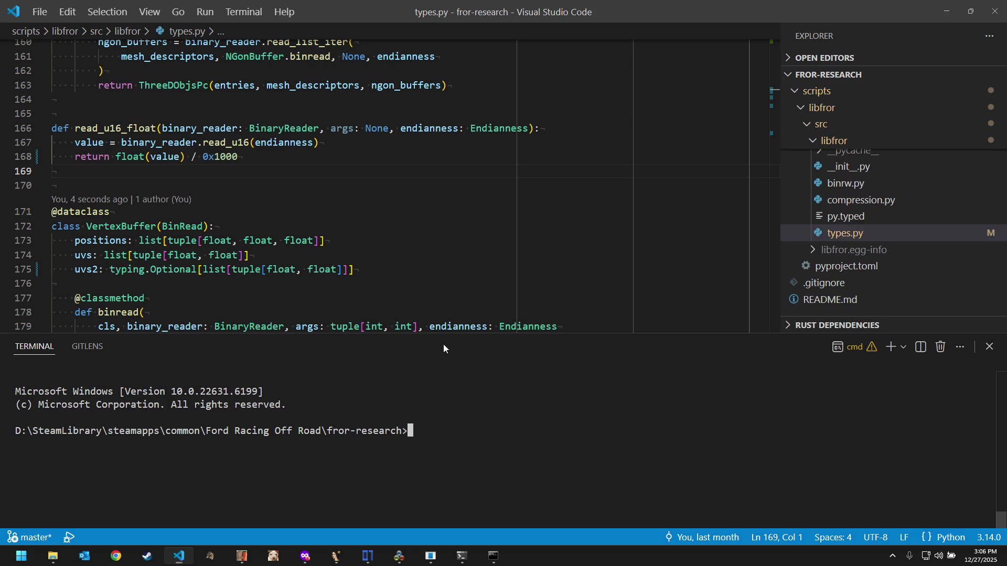
click(438, 189)
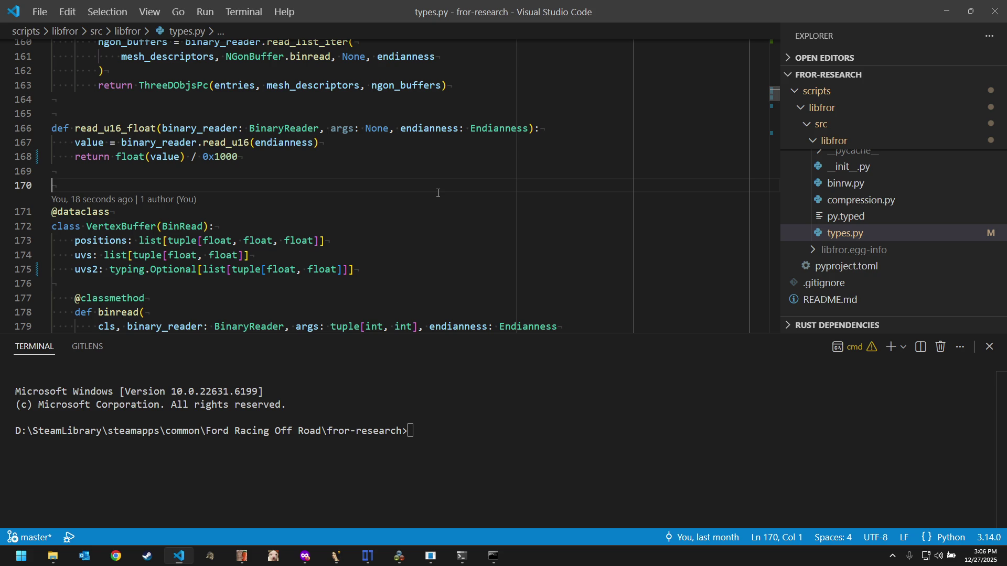
Step: Launch Blender with the add-on via the Blender: Start command
key(ctrl+shift+p)
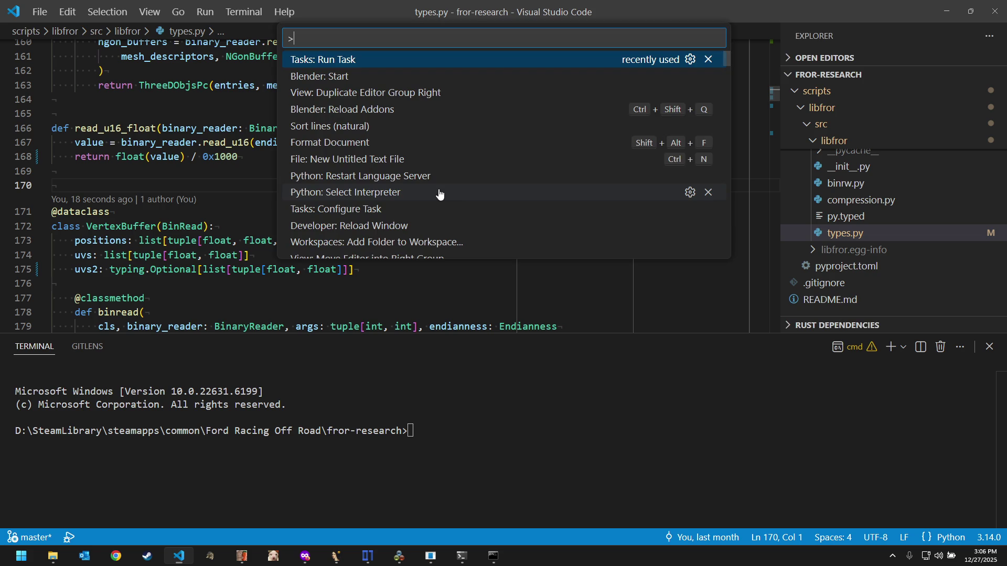
key(Down)
key(Return)
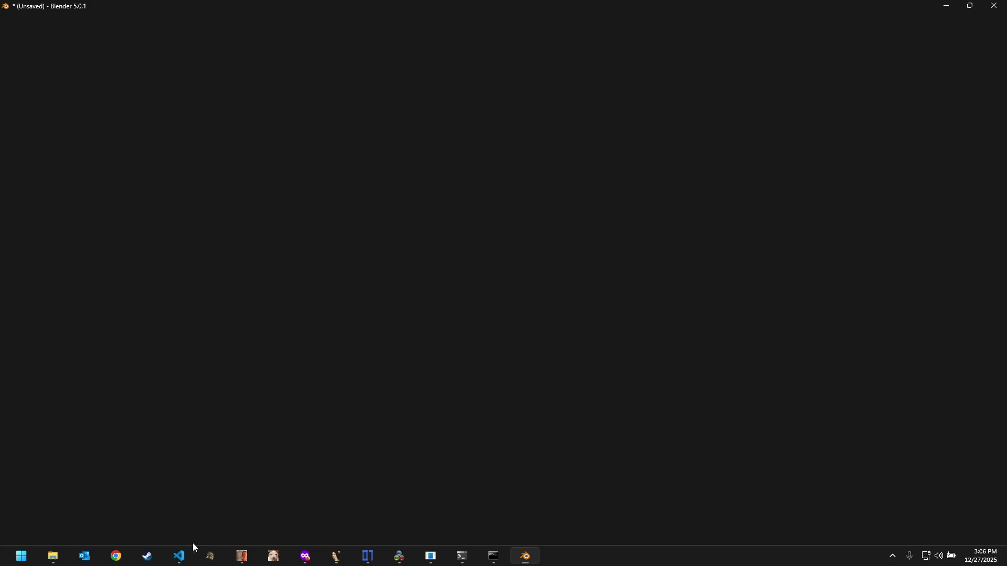
Step: Run Blender: Reload Addons from the command palette in Visual Studio Code
click(183, 552)
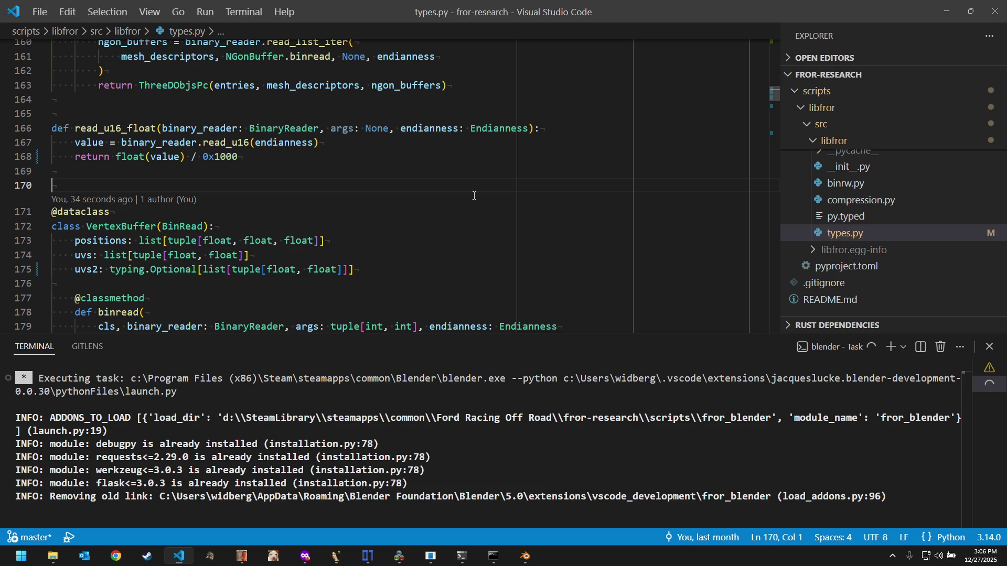
key(Down)
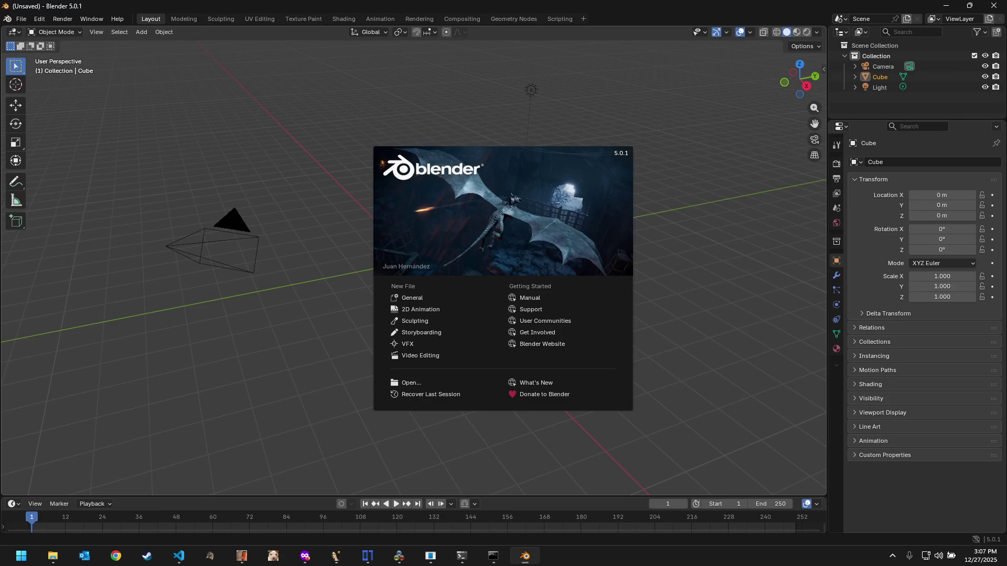
key(End)
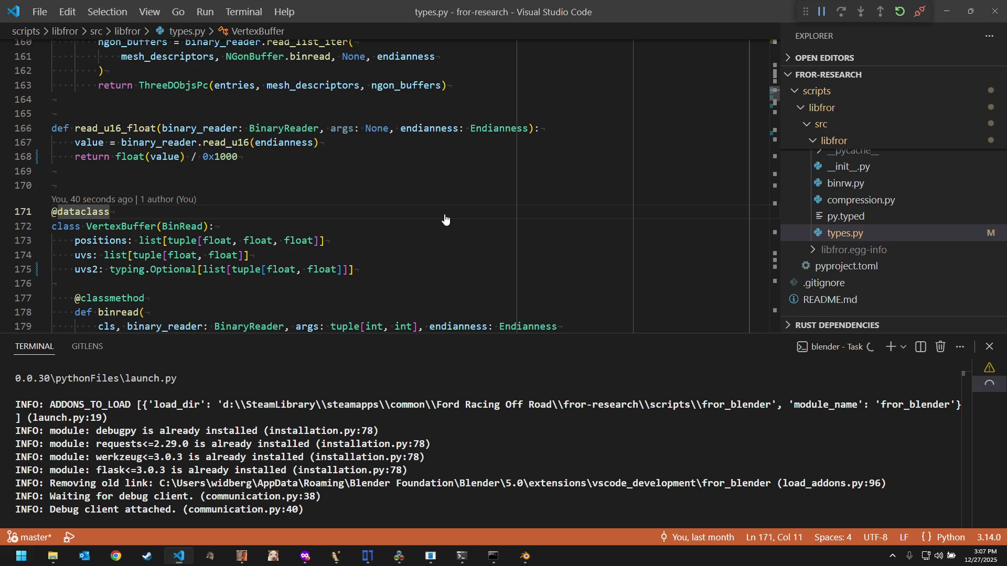
key(ctrl+shift+p)
key(Down)
key(Down)
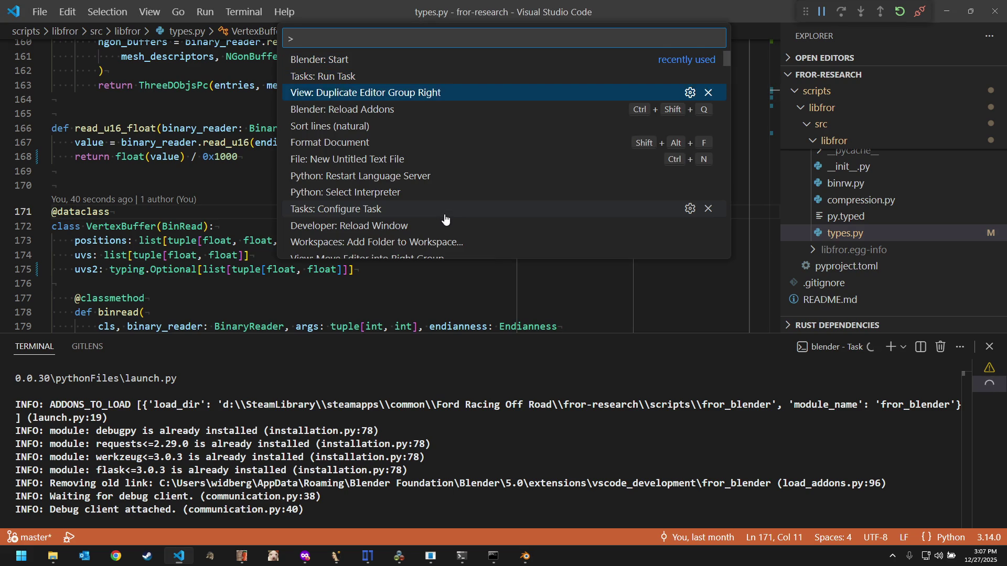
key(Down)
key(Return)
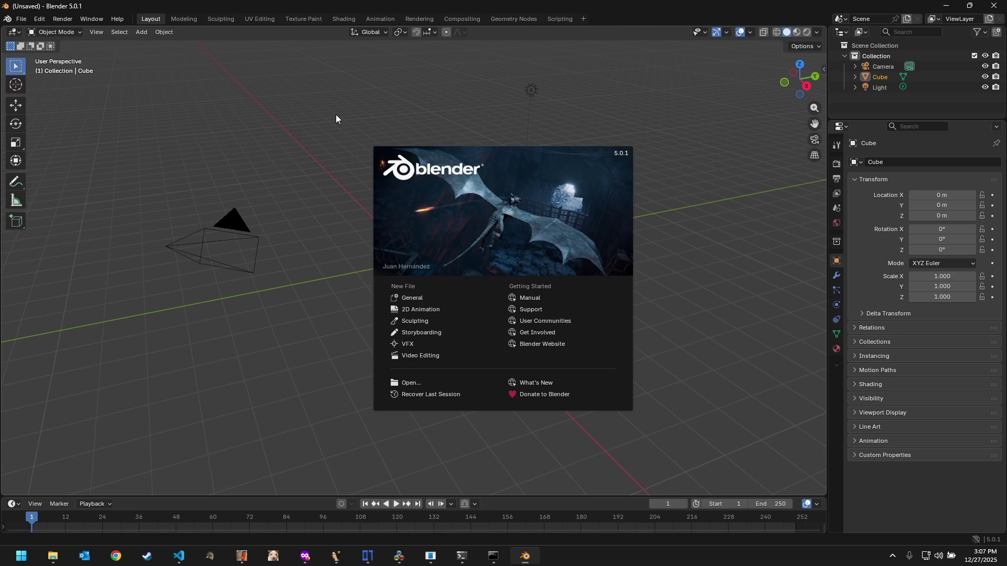
Step: Import the F150_09 folder with the Ford Racing Off Road importer and switch back to Visual Studio Code
click(23, 18)
mouse_move(48, 168)
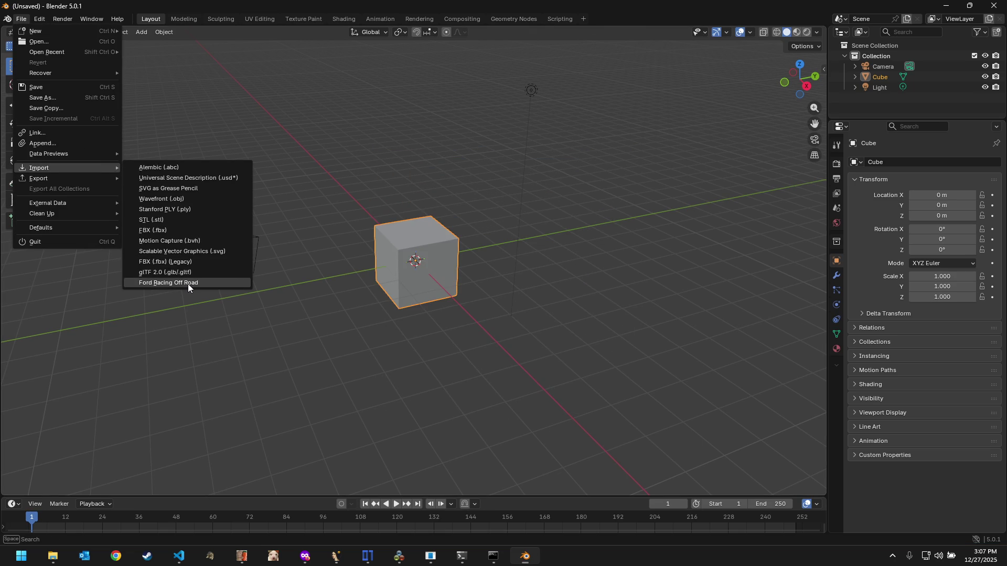
click(189, 284)
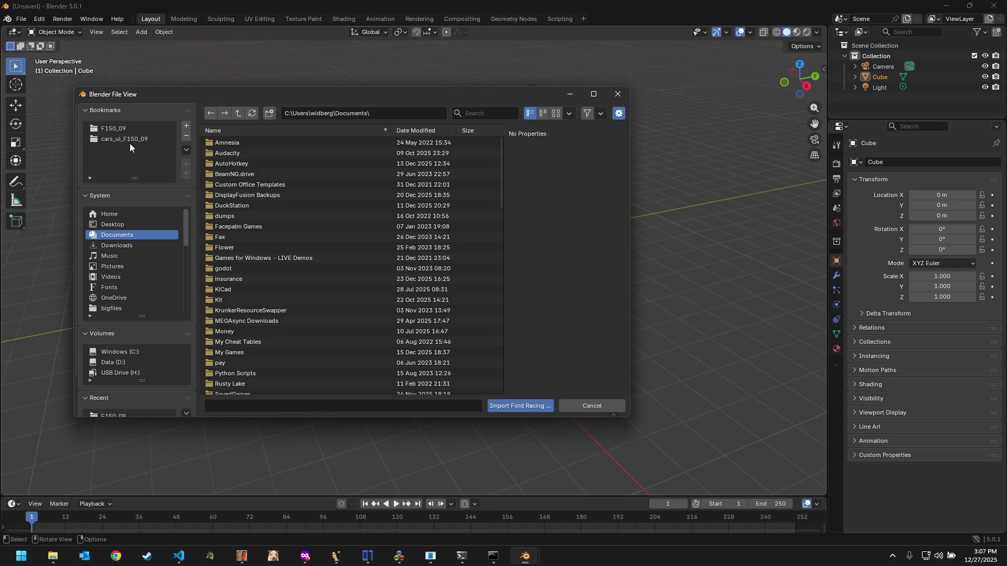
click(113, 128)
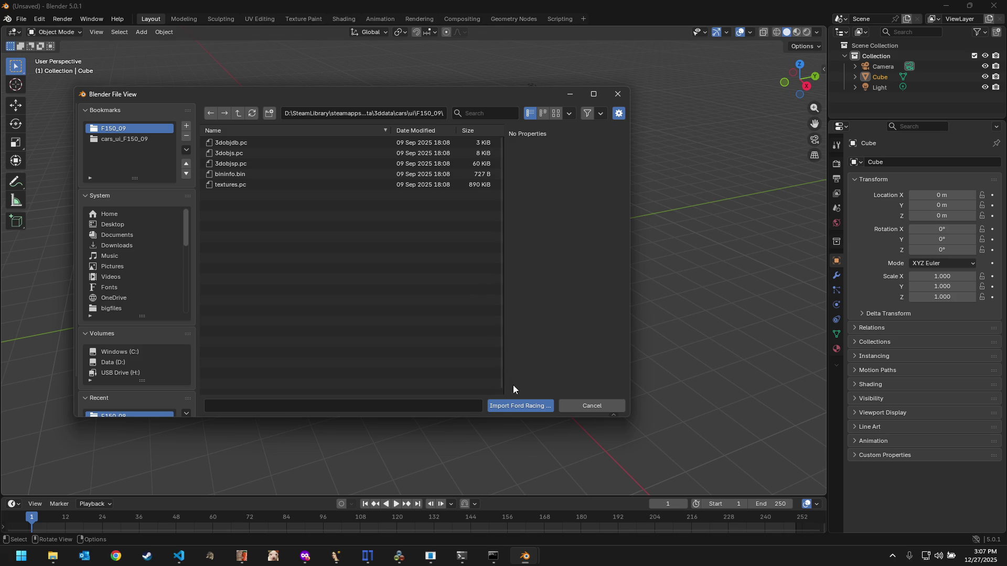
key(Escape)
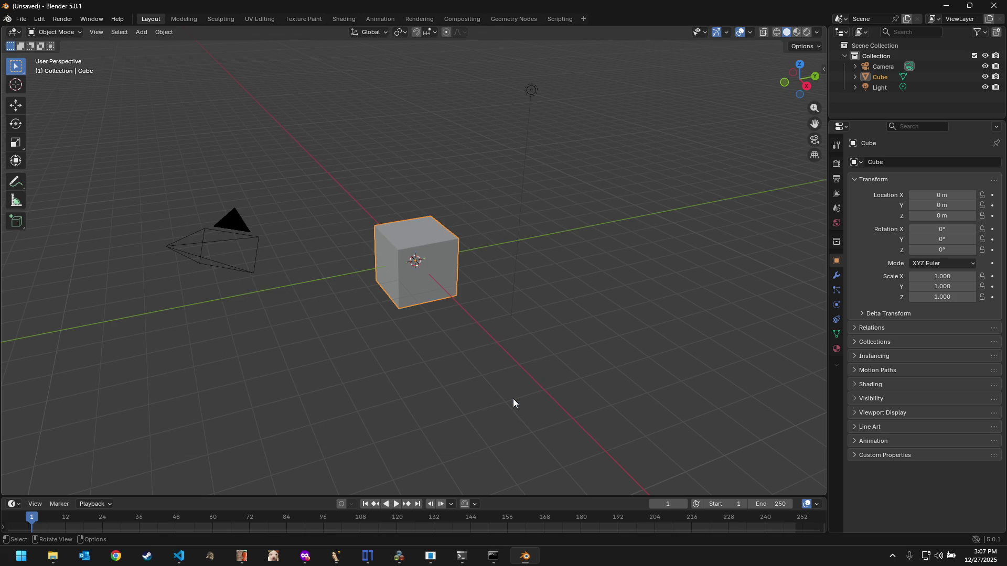
click(178, 556)
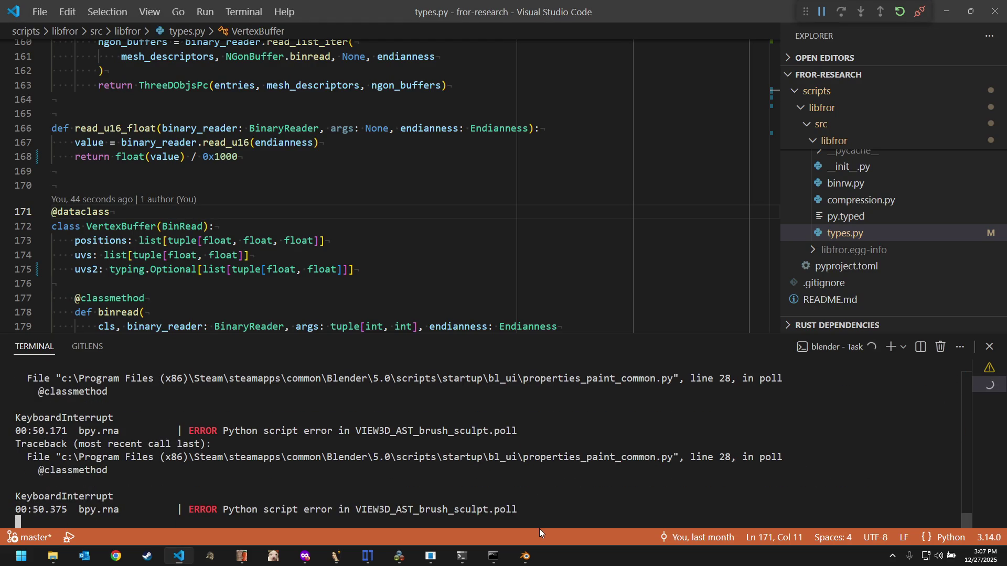
Step: Quit Blender and show the Extensions list in Visual Studio Code
click(525, 556)
click(994, 6)
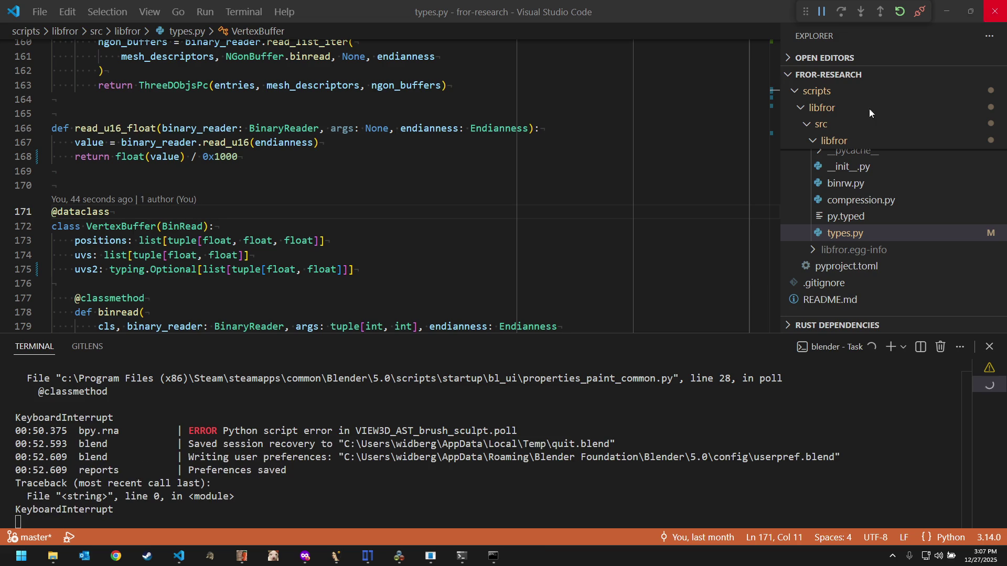
key(ctrl+shift+x)
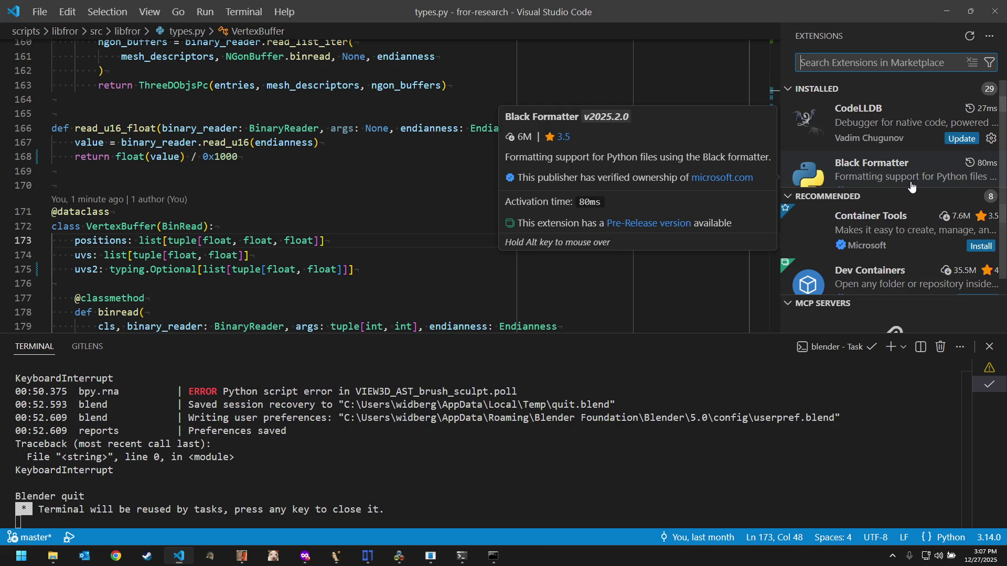
Step: Collapse the Recommended and MCP Servers groups and show the Blender Development extension details
click(842, 195)
click(849, 213)
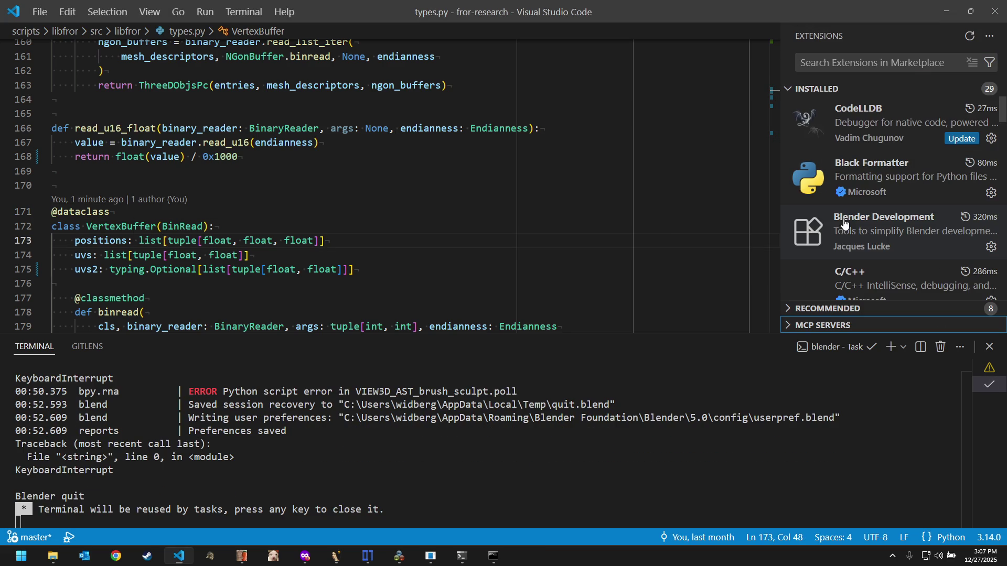
scroll(873, 236, down, 1)
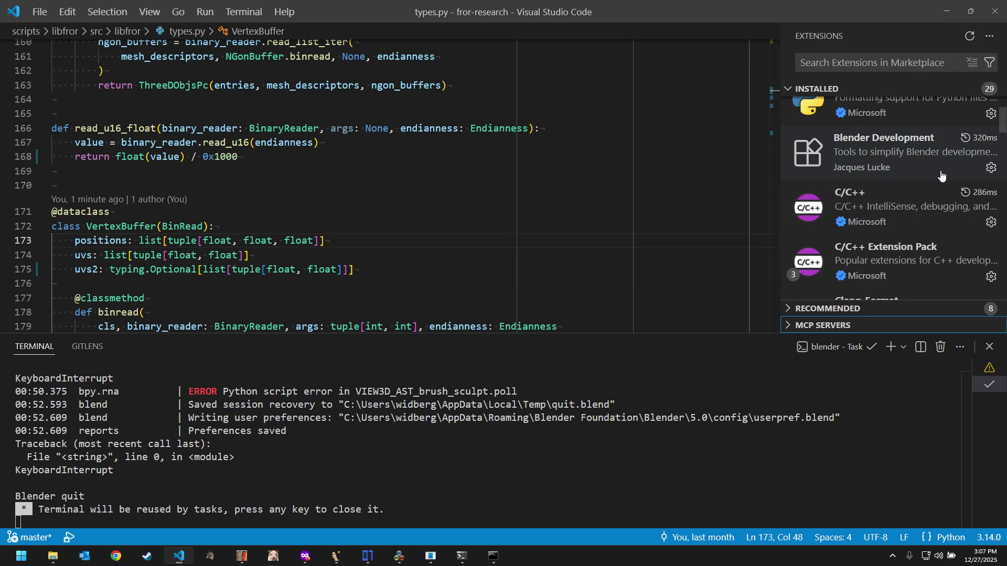
click(926, 164)
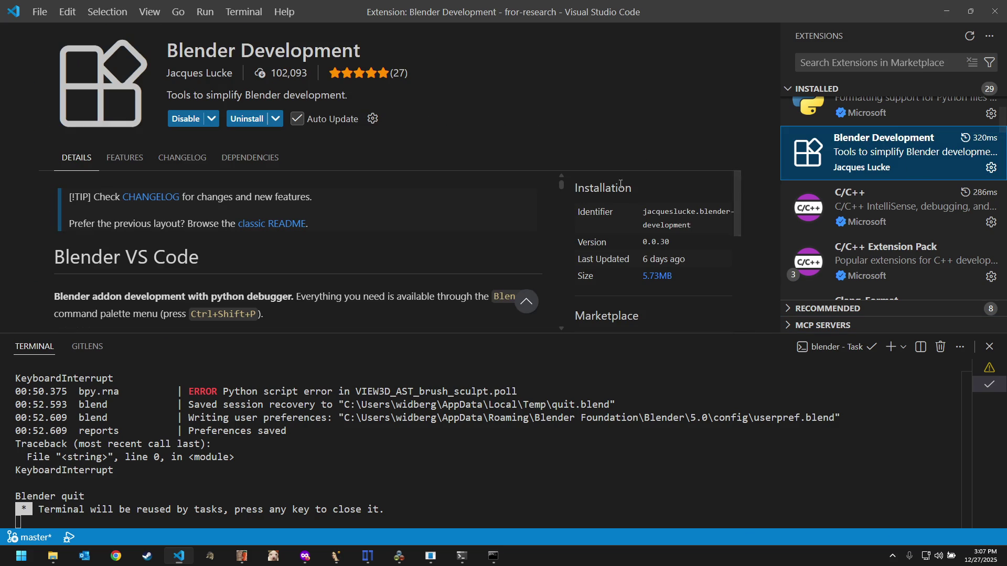
scroll(641, 238, down, 2)
scroll(641, 239, down, 2)
scroll(642, 239, down, 2)
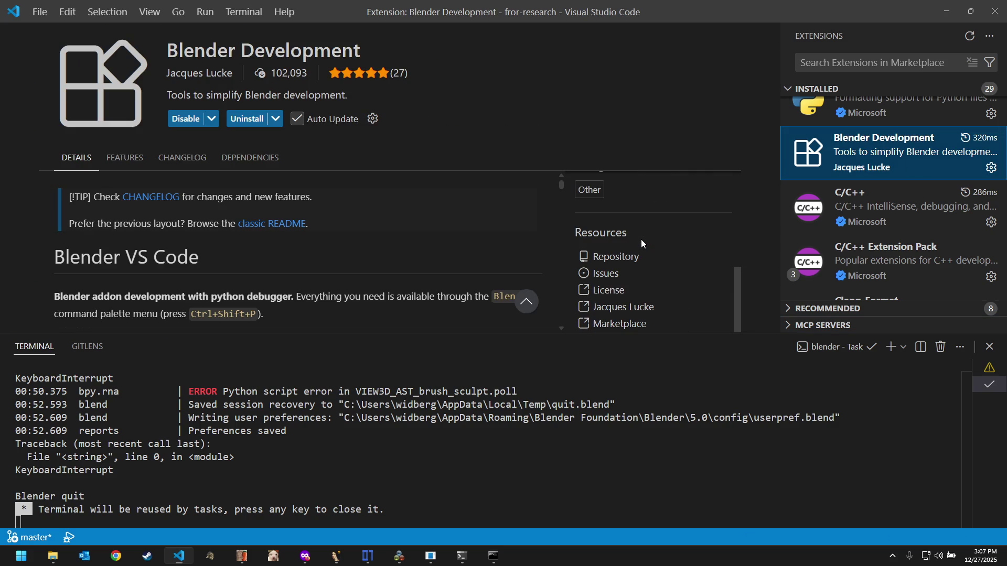
Step: Turn off Auto Update for the Blender Development extension
click(622, 291)
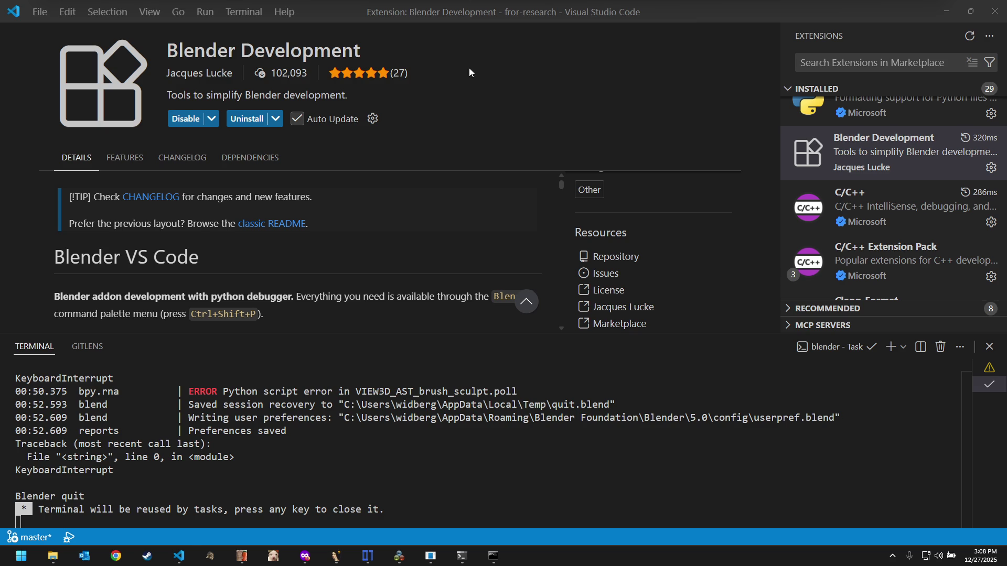
click(513, 102)
click(316, 129)
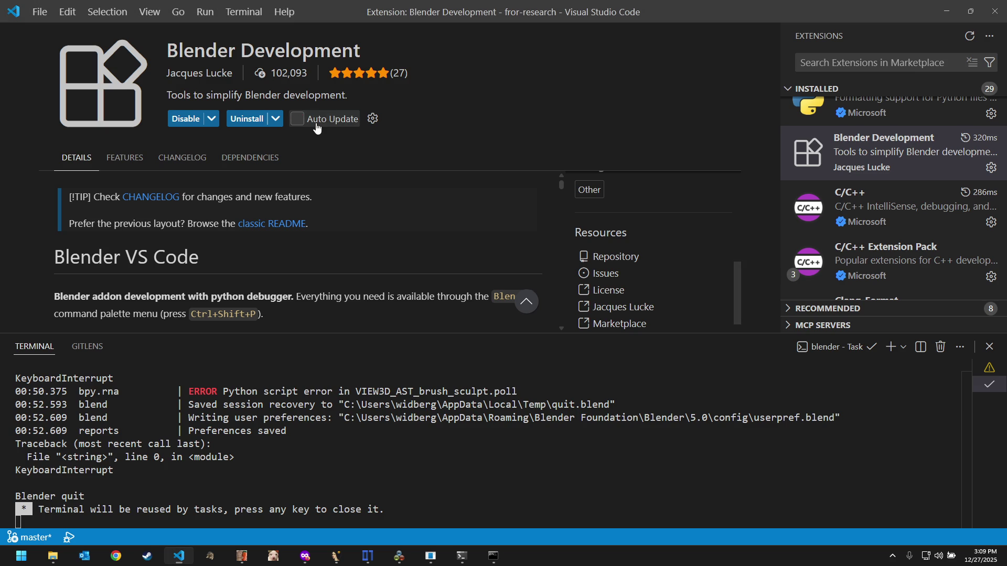
click(374, 120)
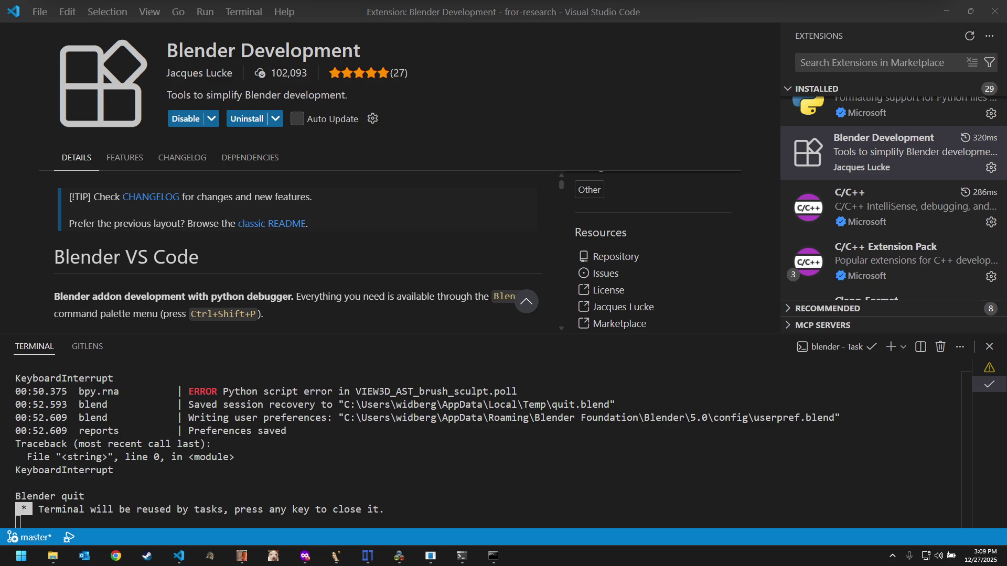
Step: Install an older Blender Development version via Install Specific Version and restart extensions
click(990, 169)
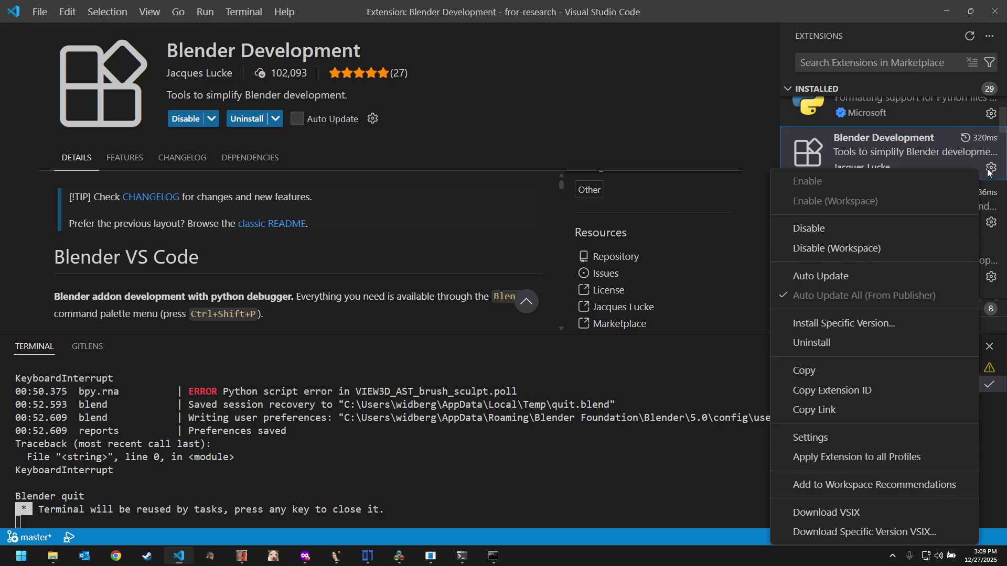
click(854, 323)
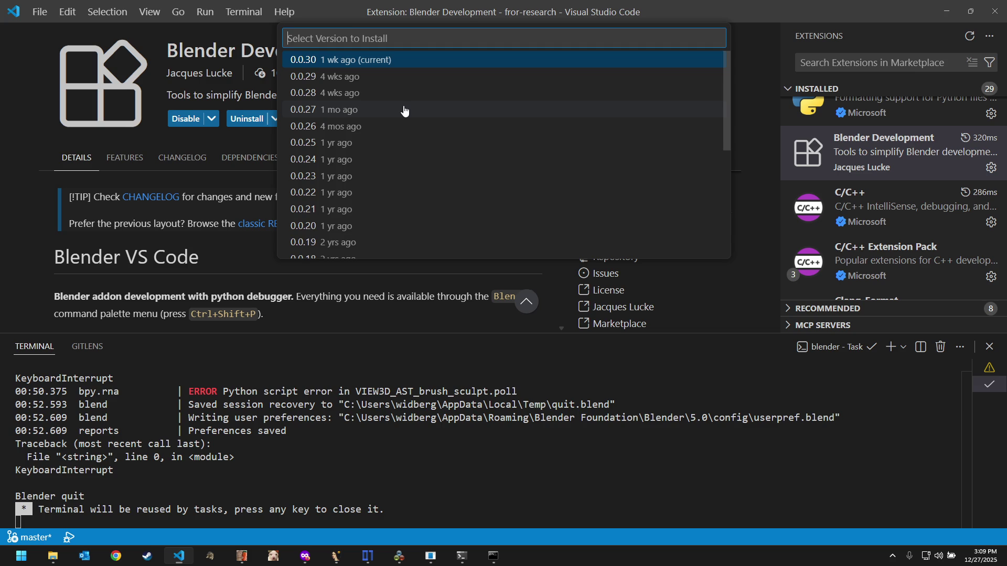
click(403, 111)
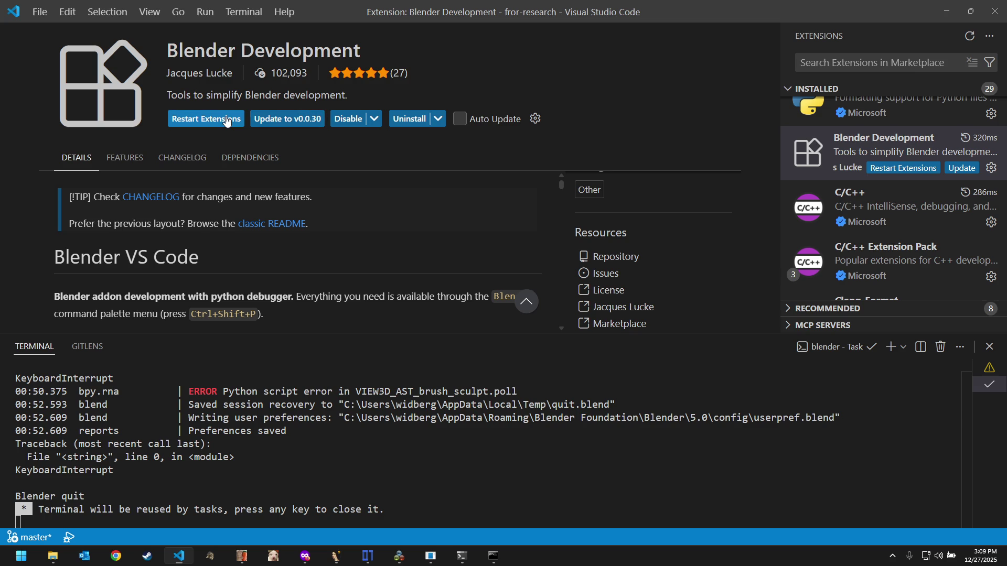
click(206, 119)
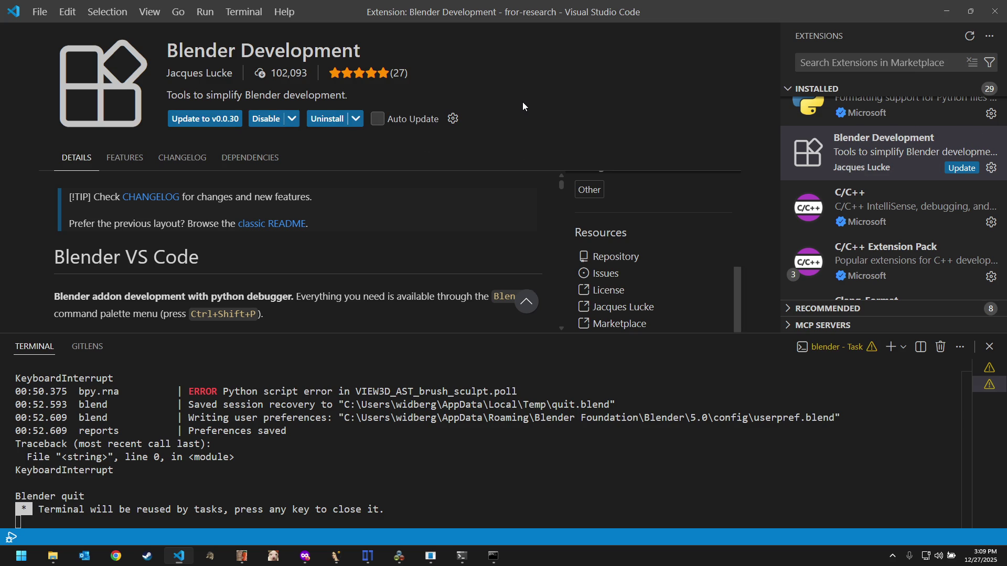
Step: Run Blender: Build and Start from types.py and dismiss the command-not-found error
key(ctrl+w)
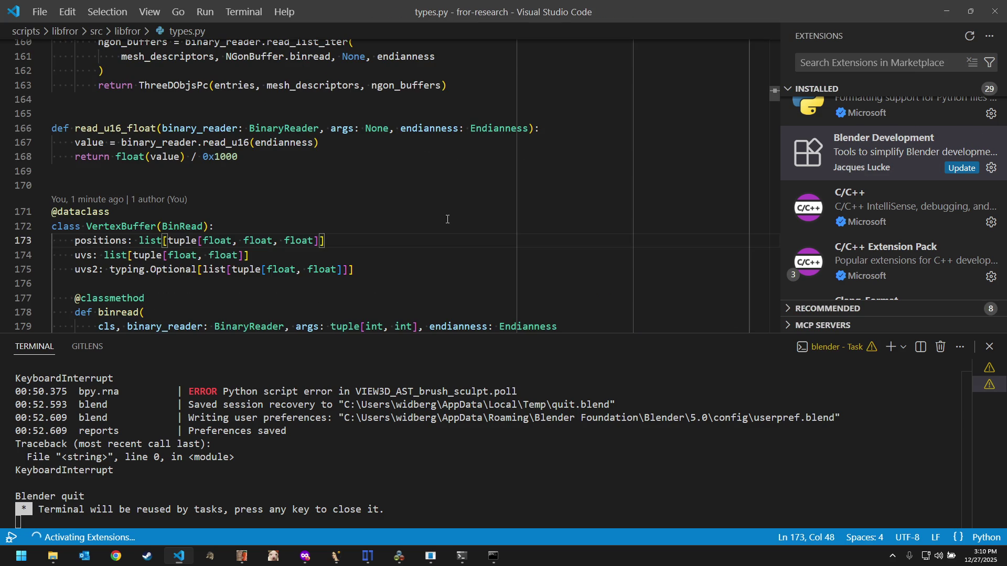
key(Up)
key(Up)
key(Up)
key(ctrl+shift+p)
text(b)
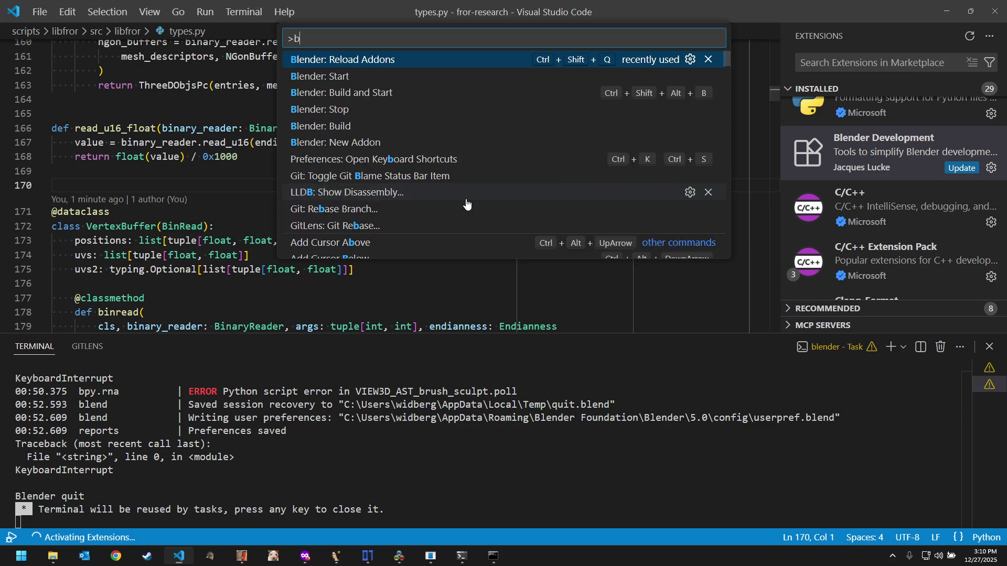
text(lender)
key(Down)
key(Down)
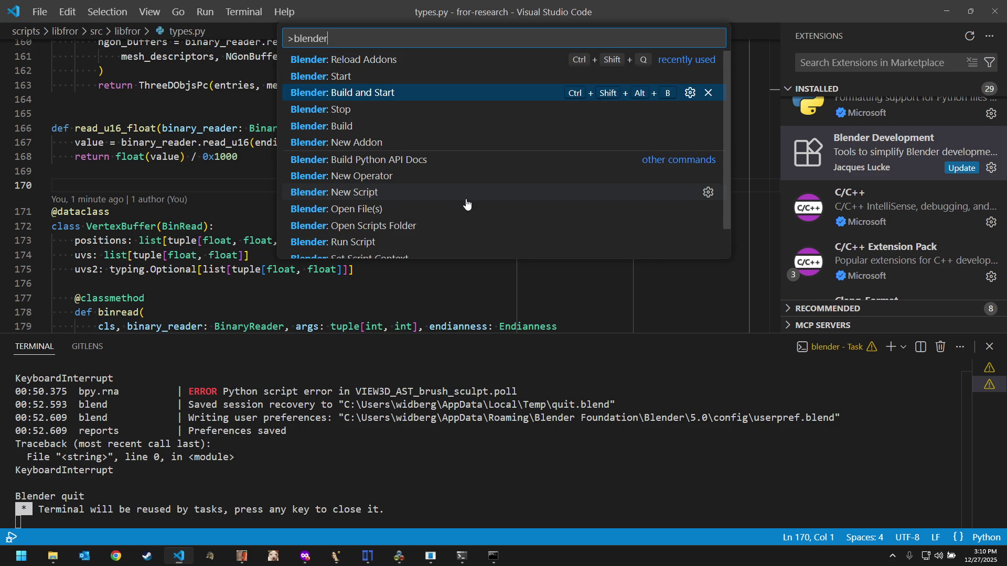
key(Return)
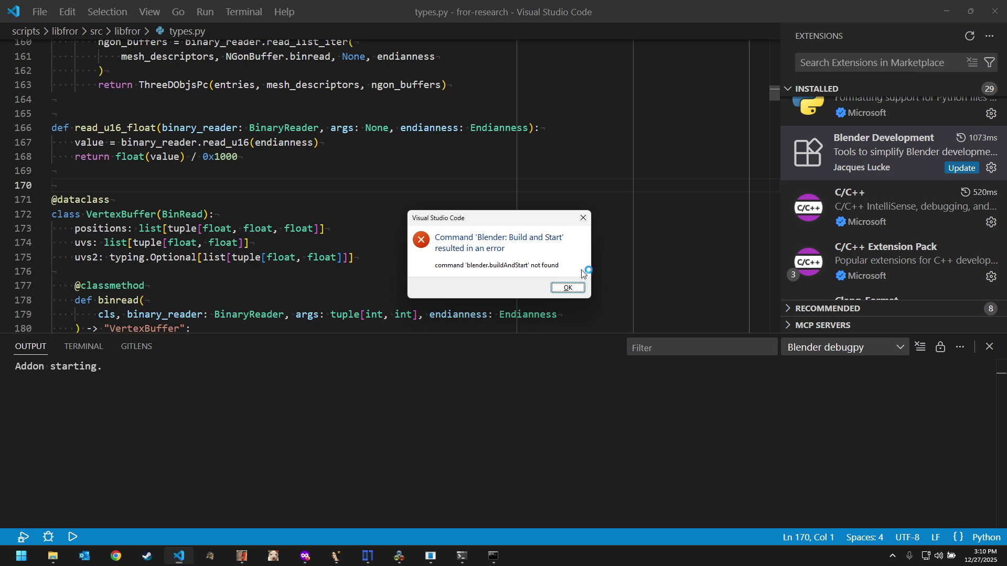
click(570, 288)
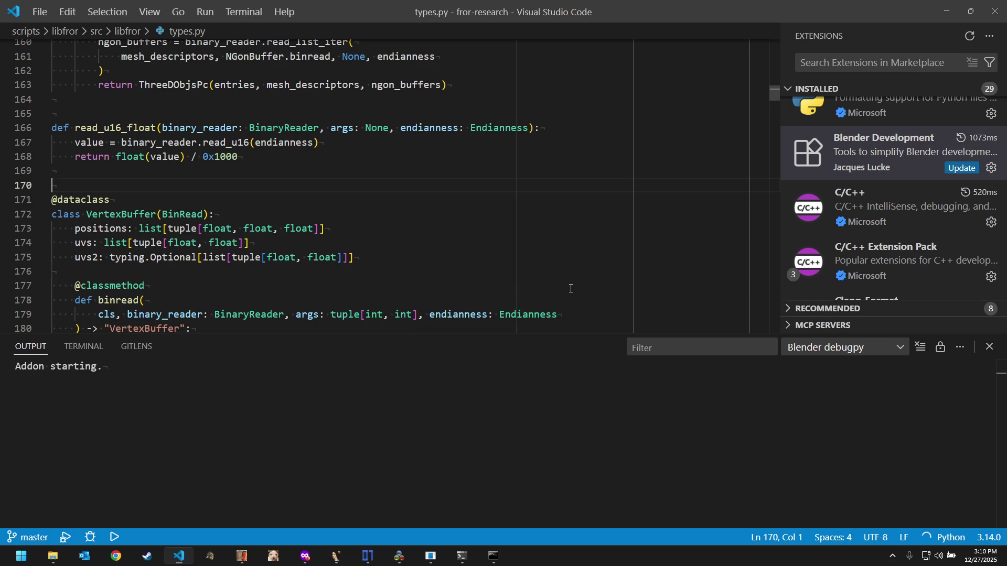
Step: Close Visual Studio Code and relaunch it from the taskbar
click(999, 9)
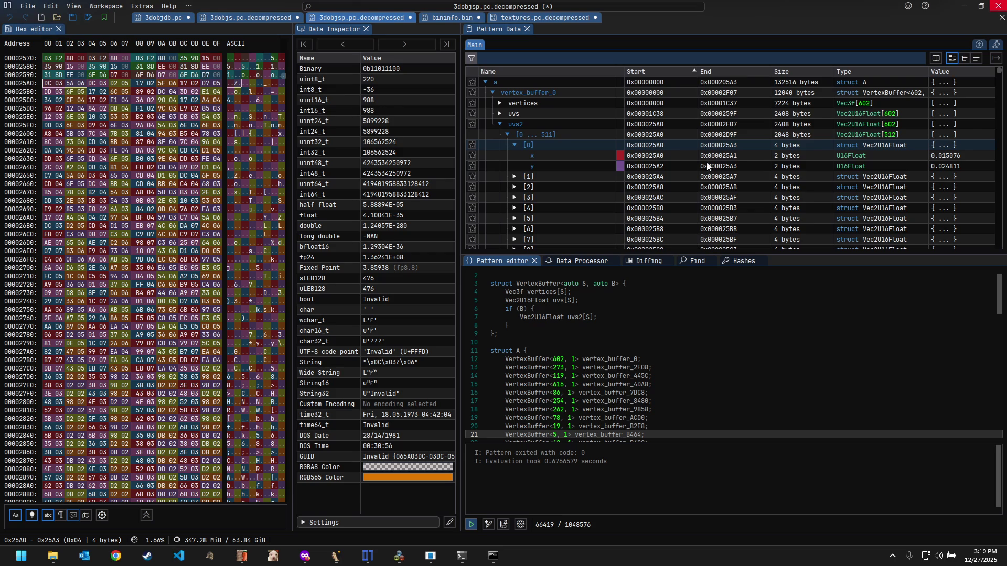
click(178, 555)
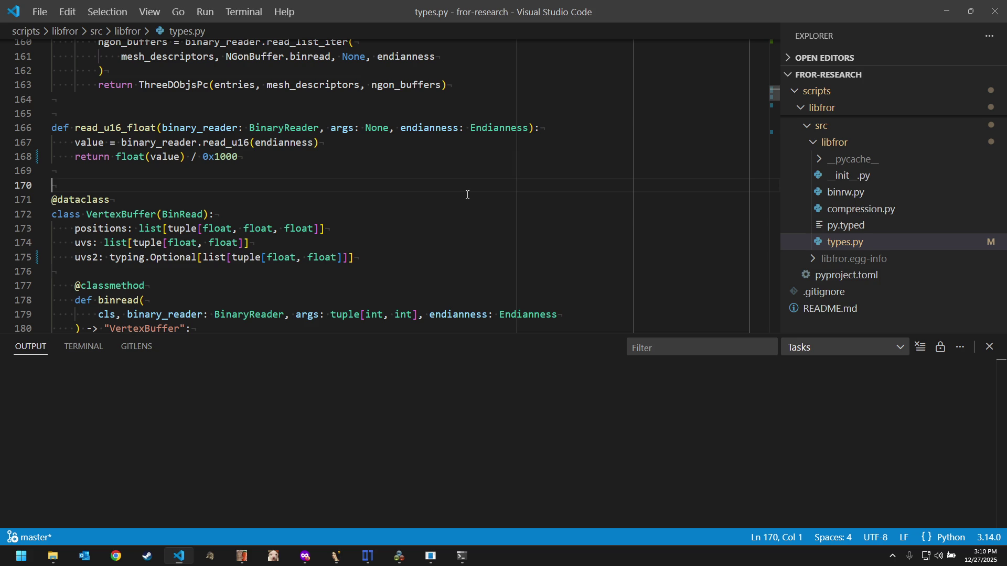
Step: Rerun Blender: Build and Start and dismiss the command-not-found error again
click(467, 194)
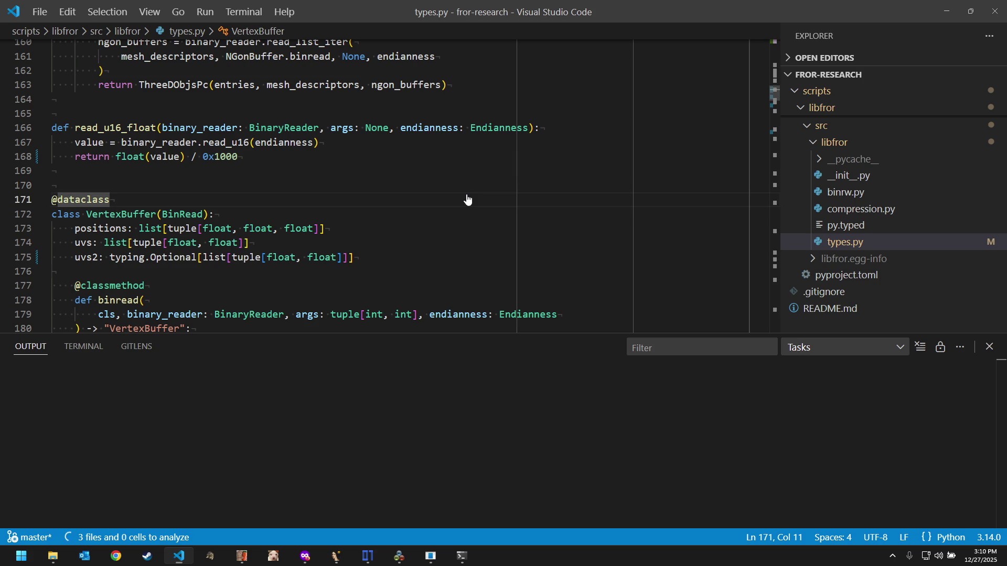
key(ctrl+shift+p)
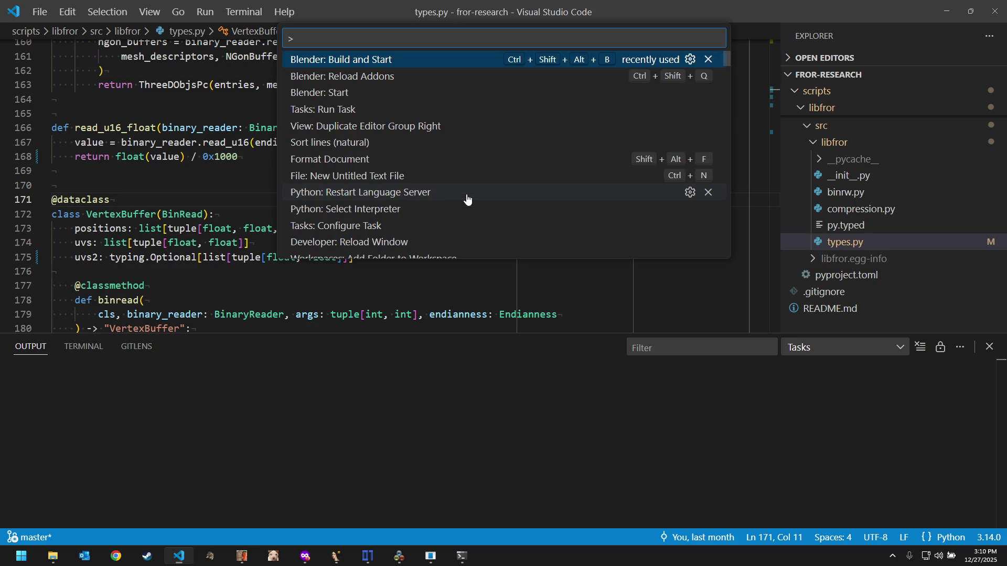
key(Return)
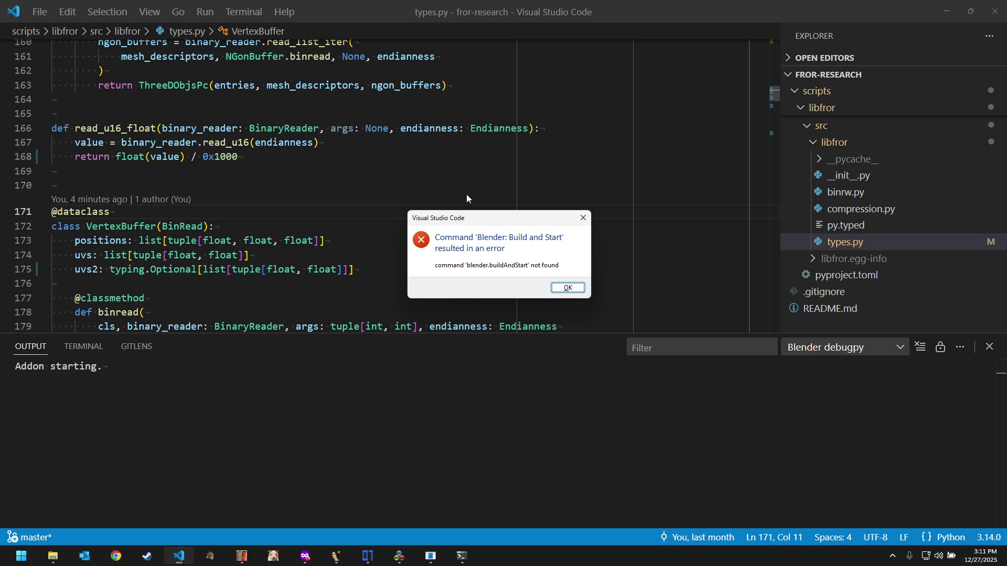
key(Return)
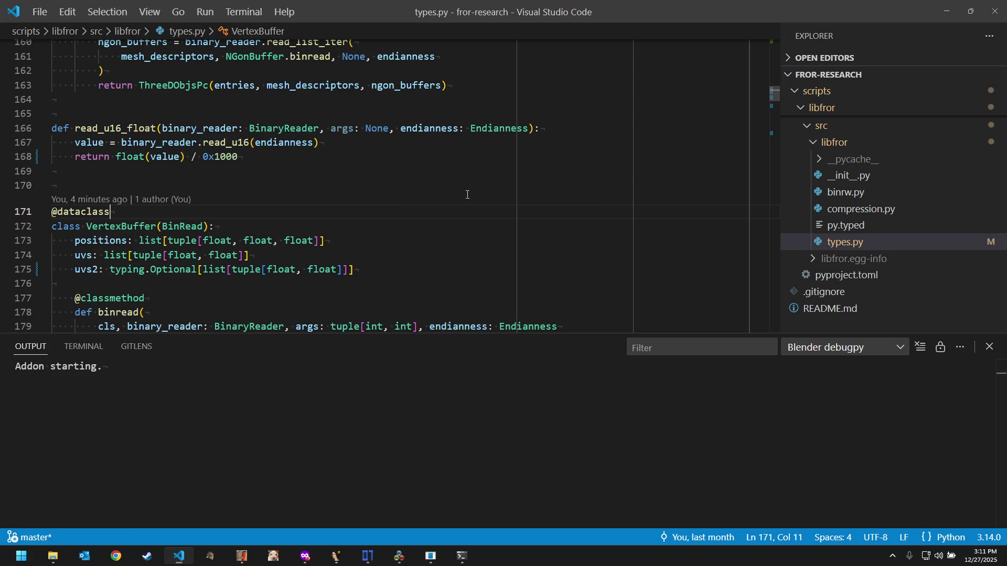
Step: Search the command palette for blender to confirm the extension commands, then dismiss it
click(436, 185)
key(ctrl+shift+p)
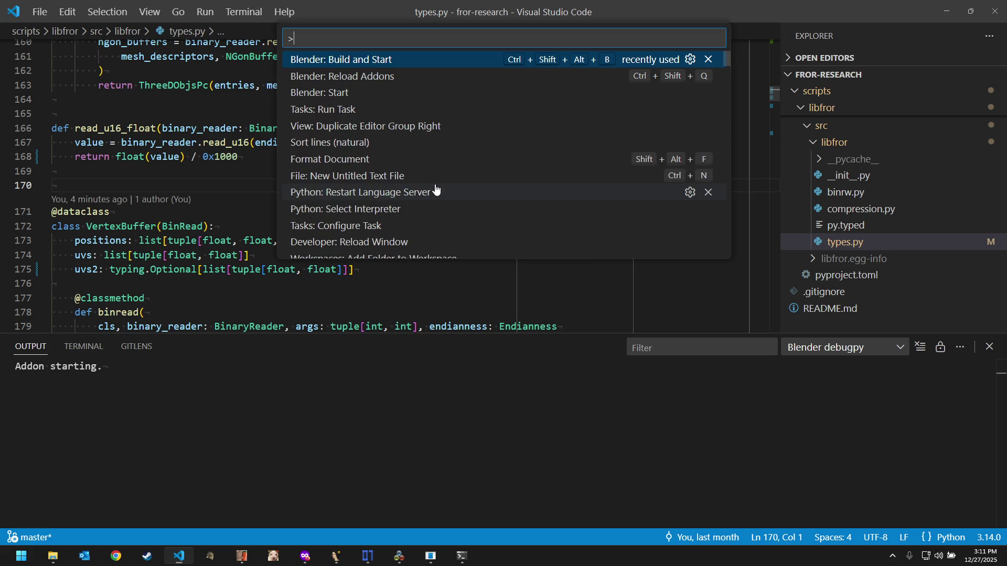
text(blender)
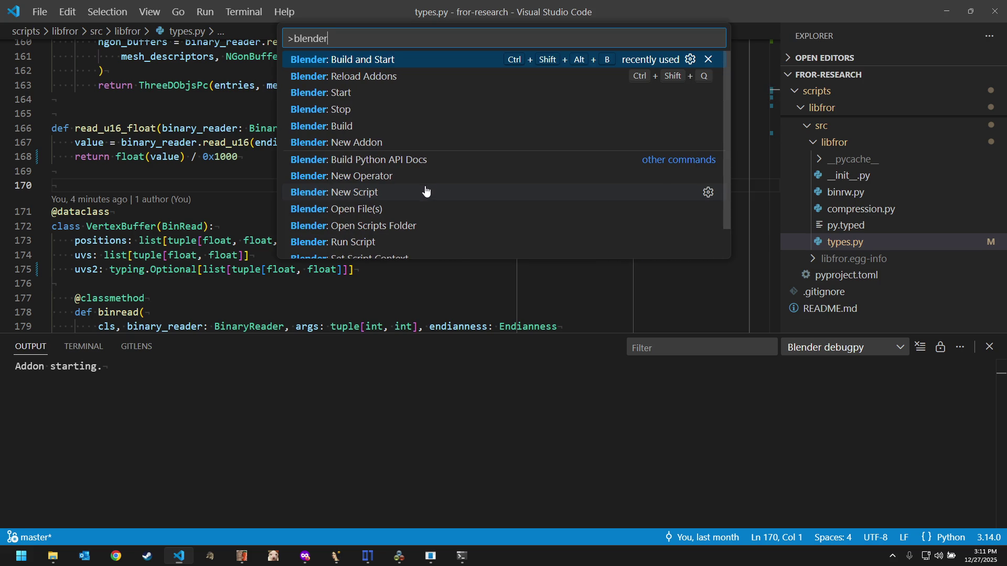
scroll(420, 210, down, 1)
scroll(419, 210, down, 1)
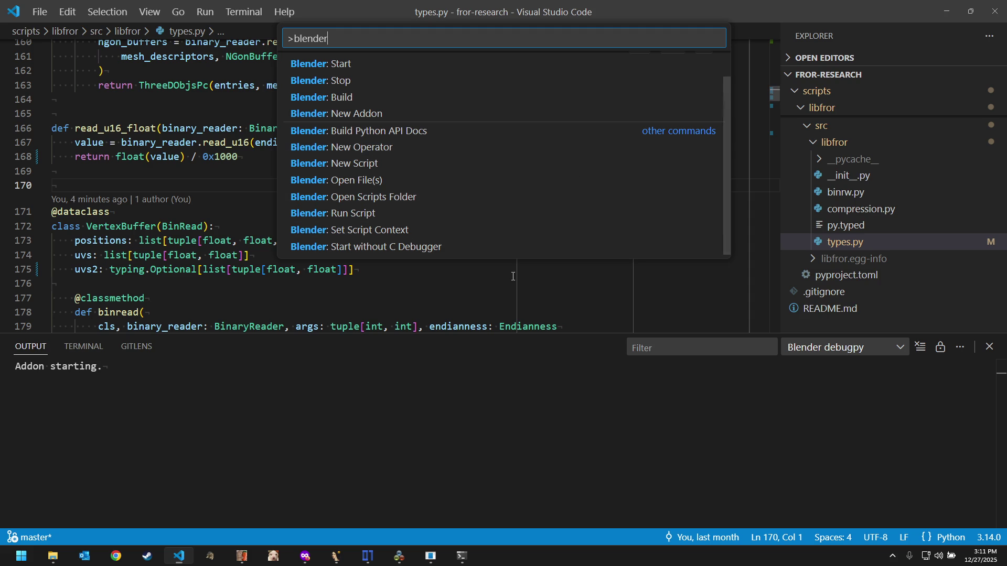
key(Escape)
click(492, 197)
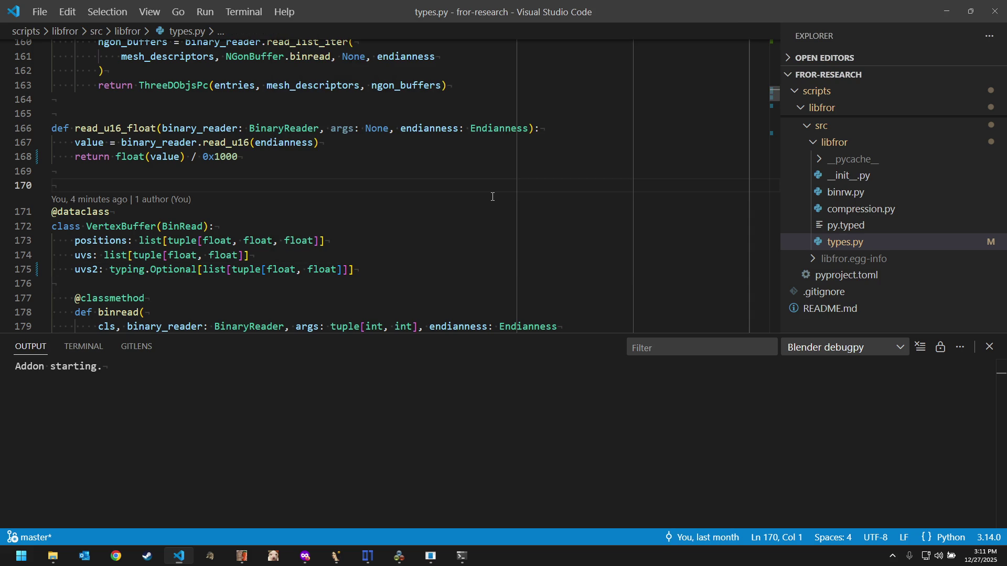
Step: Install version 0.0.26 of the Blender Development extension from the Extensions view
key(ctrl+shift+x)
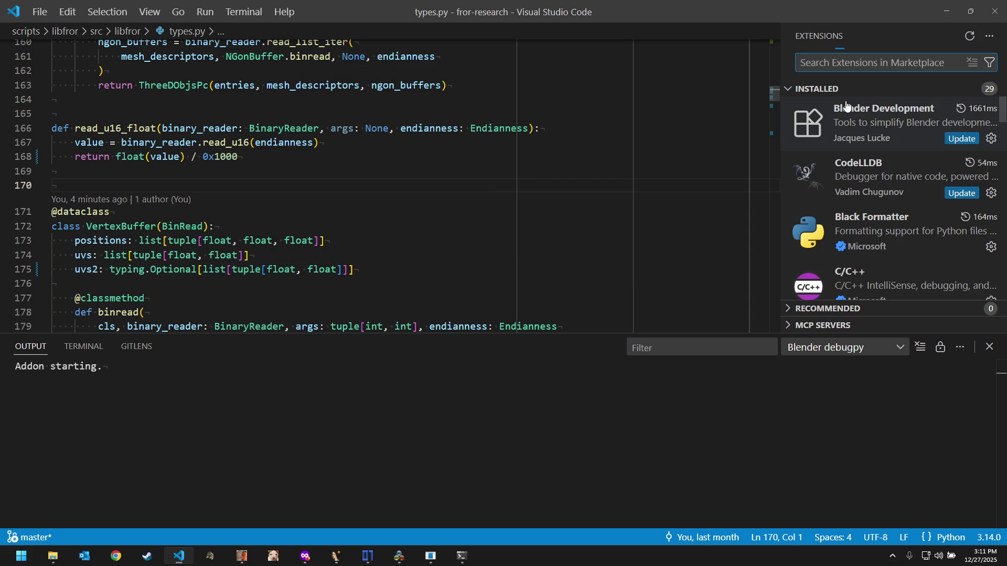
click(991, 140)
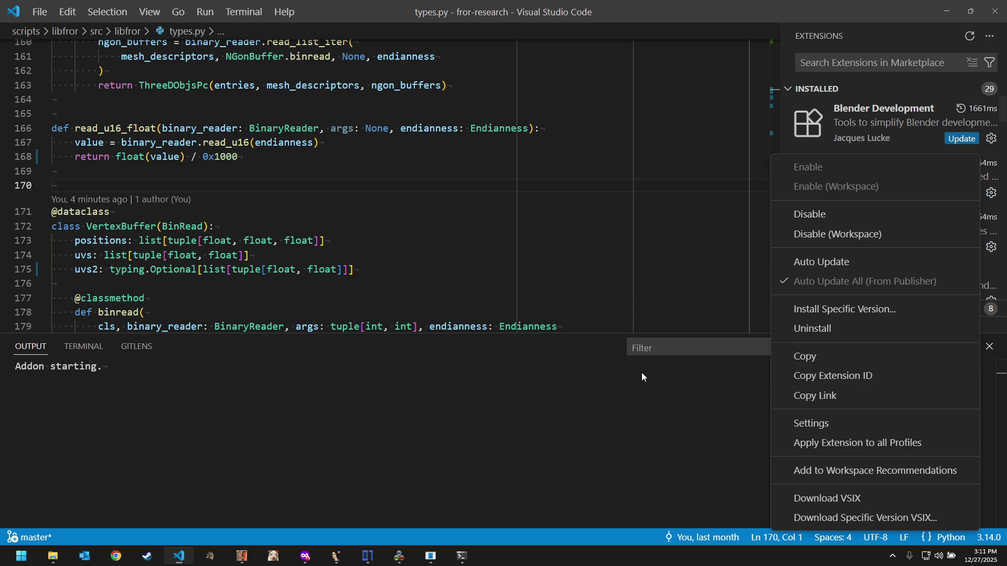
click(834, 308)
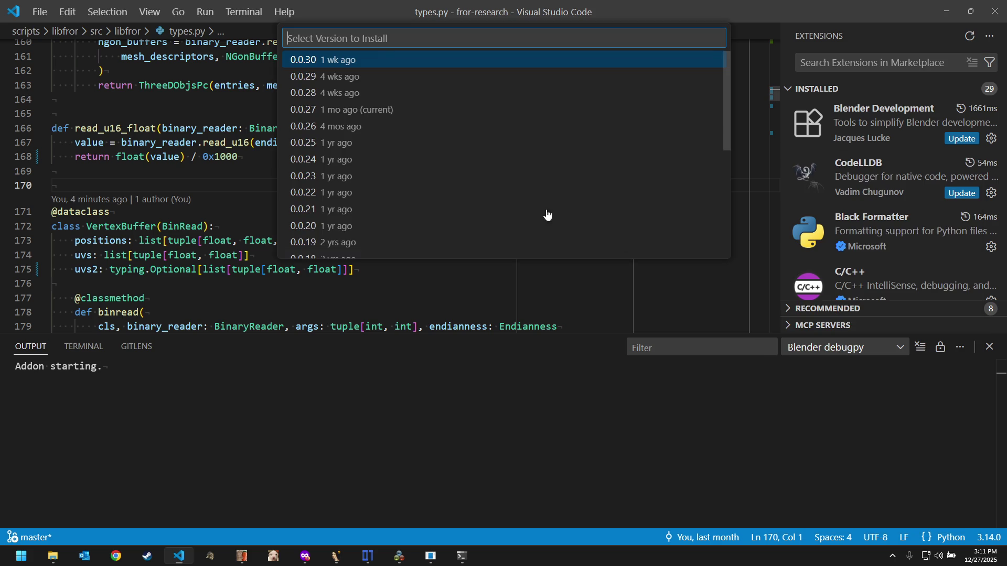
click(364, 131)
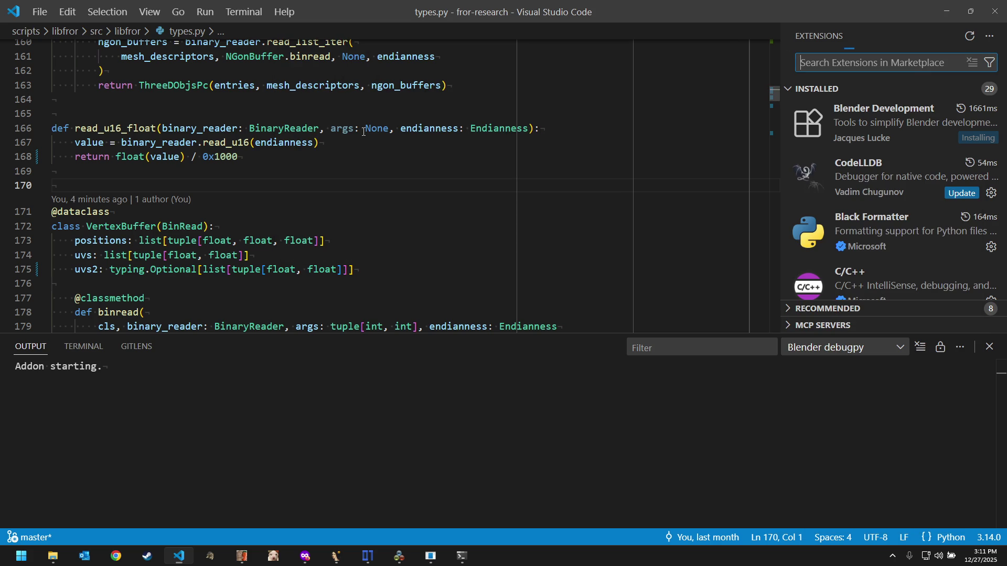
Step: Restart extensions from the Blender Development details page so 0.0.26 loads
click(851, 145)
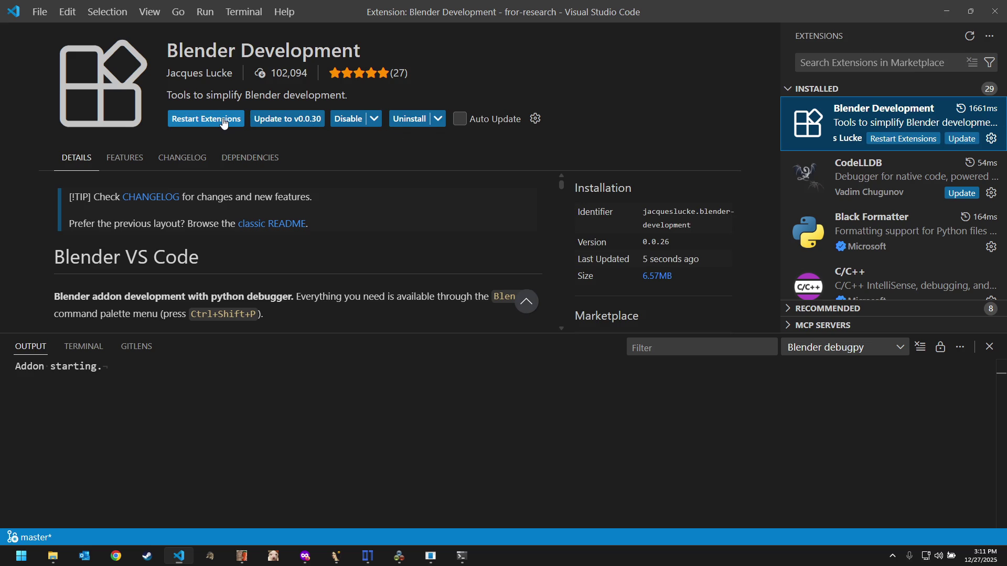
click(224, 122)
click(993, 11)
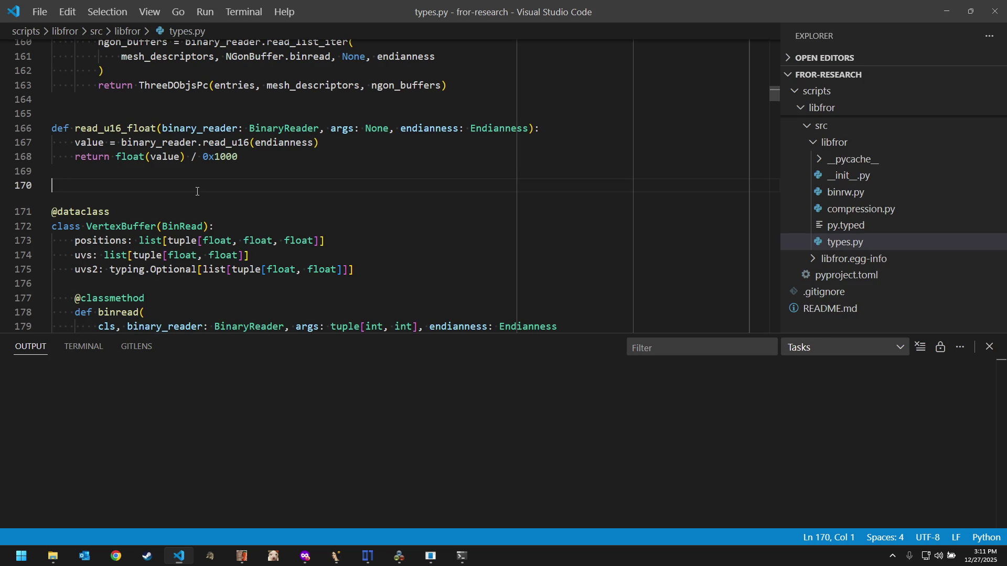
Step: Run Blender: Build and Start, rebuilding the libfror wheel and launching the Steam blender.exe
key(ctrl+shift+p)
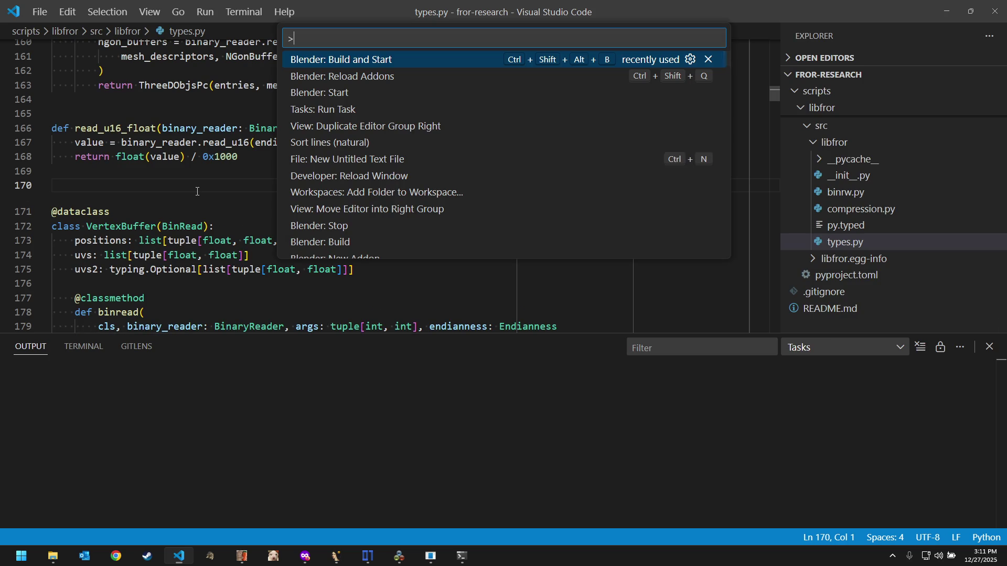
text(blender)
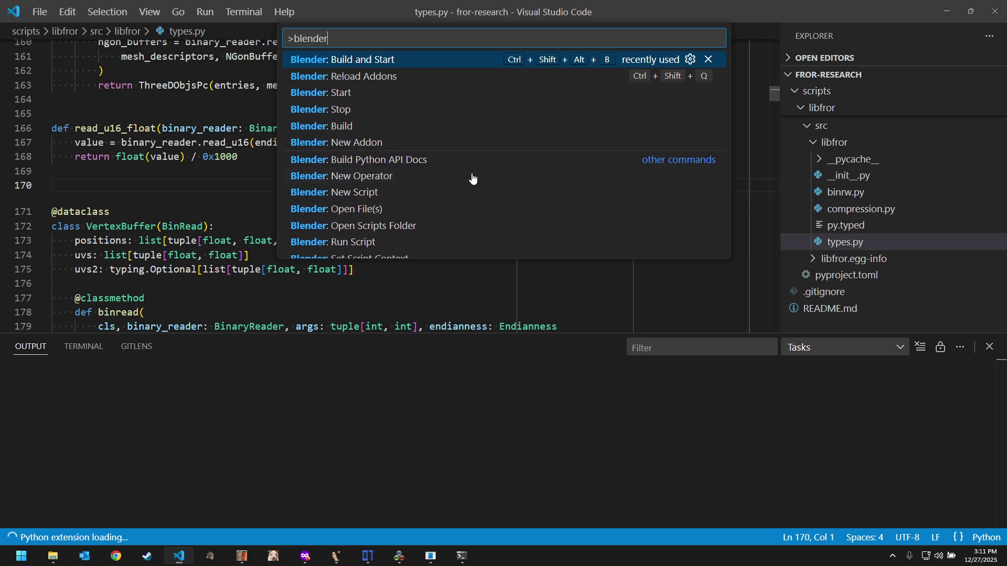
scroll(472, 179, down, 2)
scroll(472, 179, up, 1)
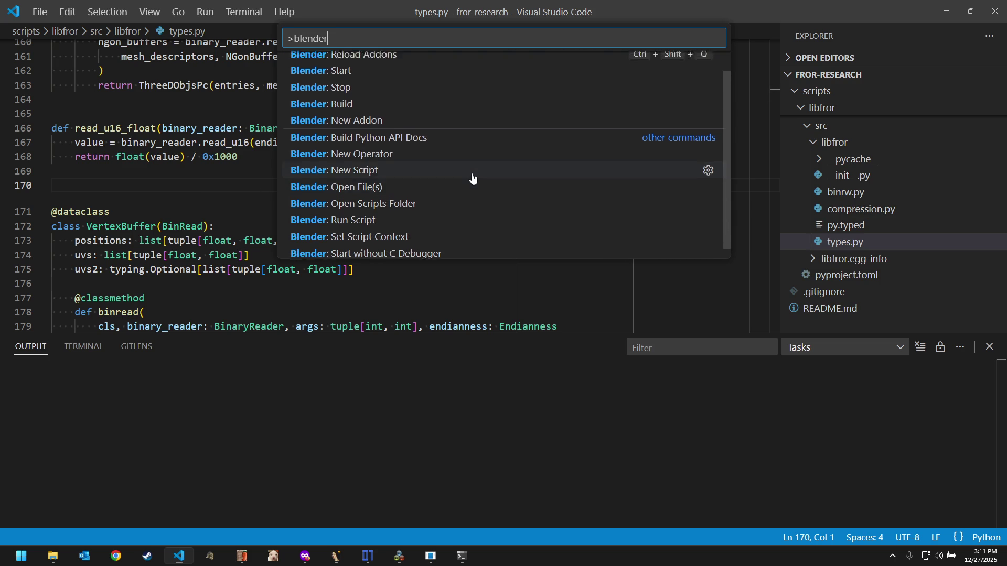
scroll(472, 179, up, 1)
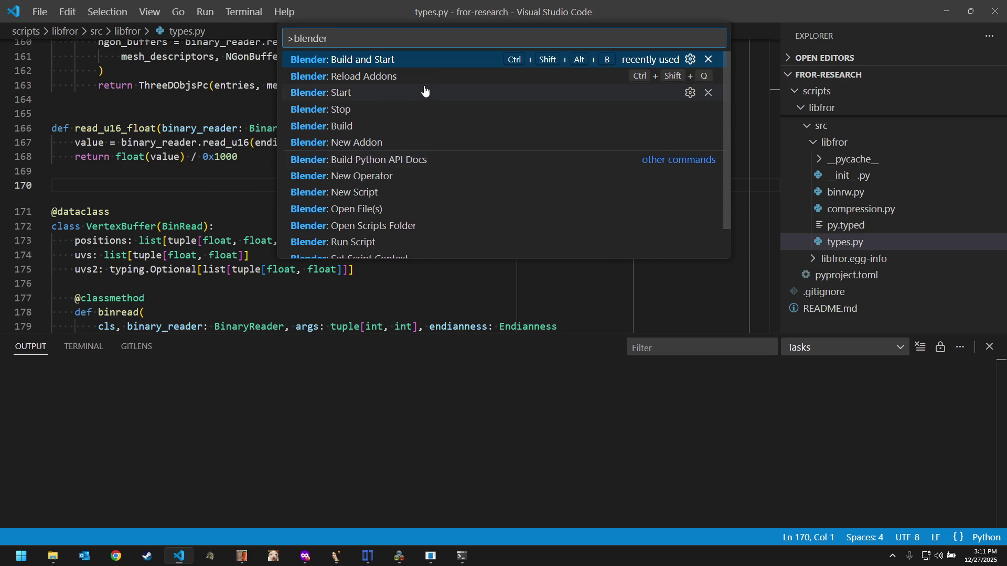
click(400, 62)
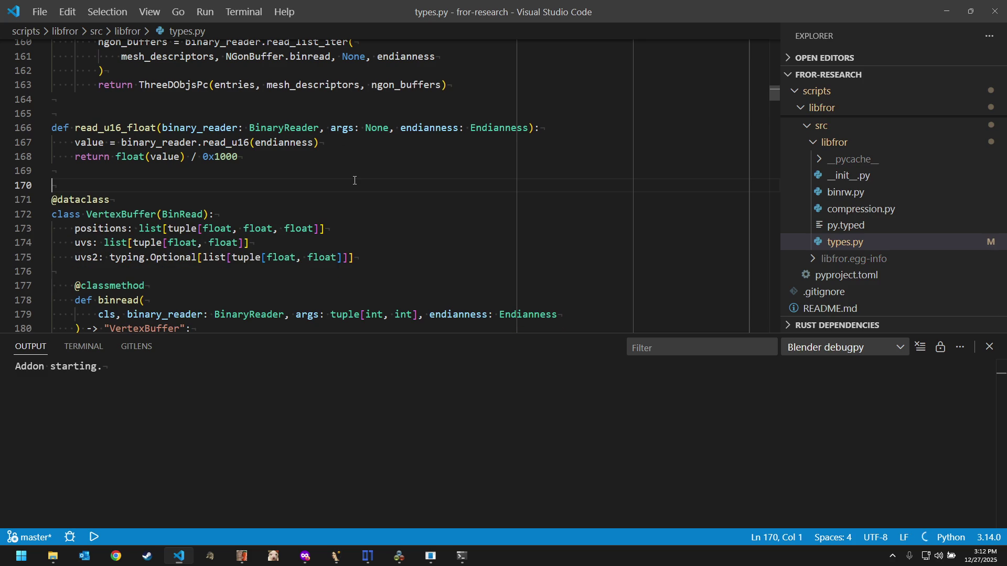
key(ctrl+shift+b)
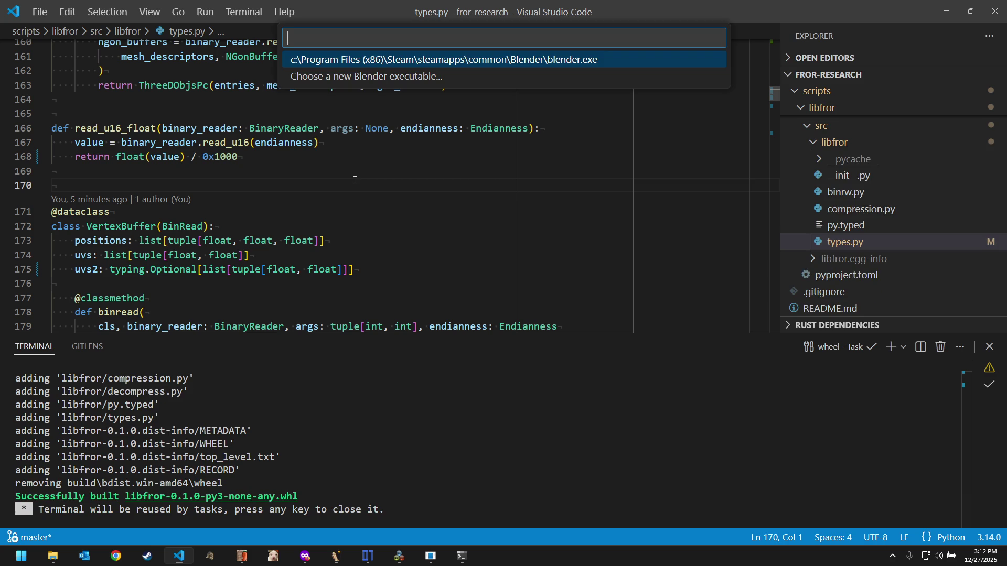
key(Return)
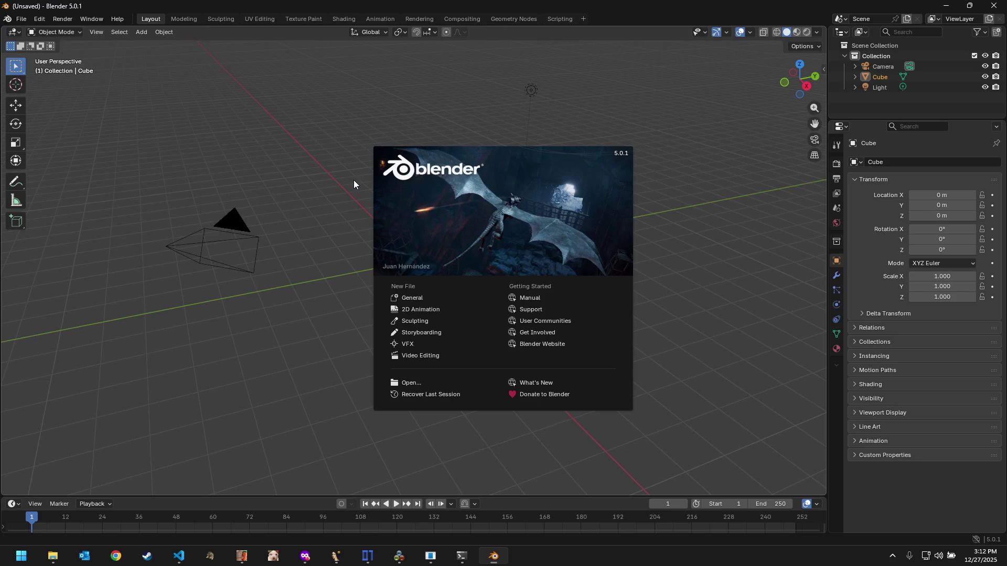
Step: Import the F150_09 model through the Ford Racing Off Road importer
click(275, 180)
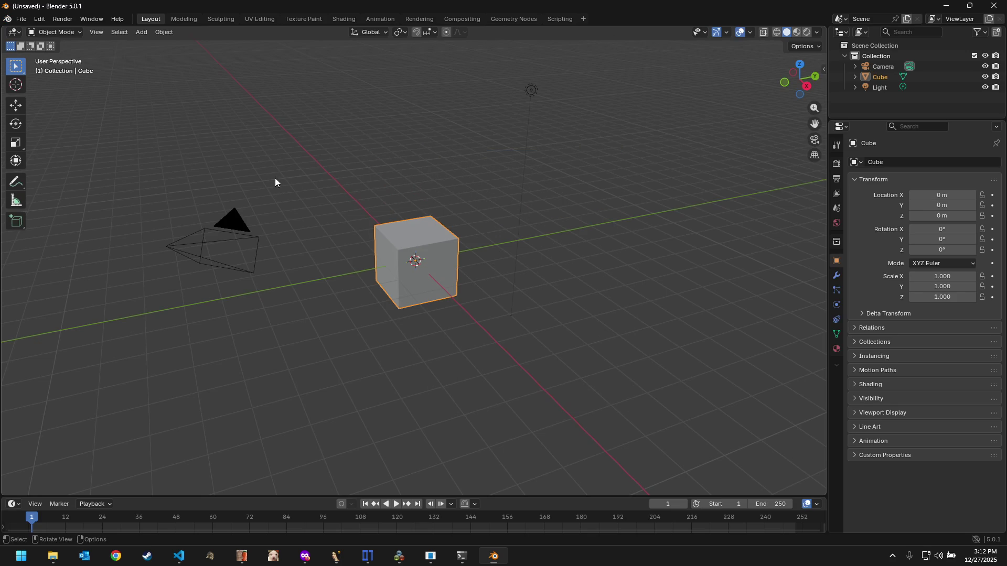
click(21, 19)
mouse_move(47, 168)
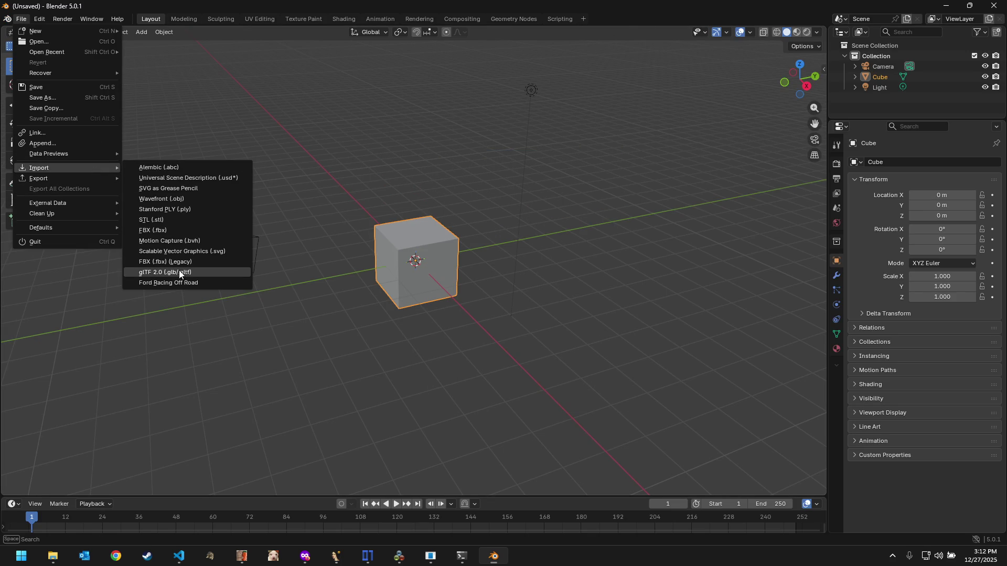
click(213, 283)
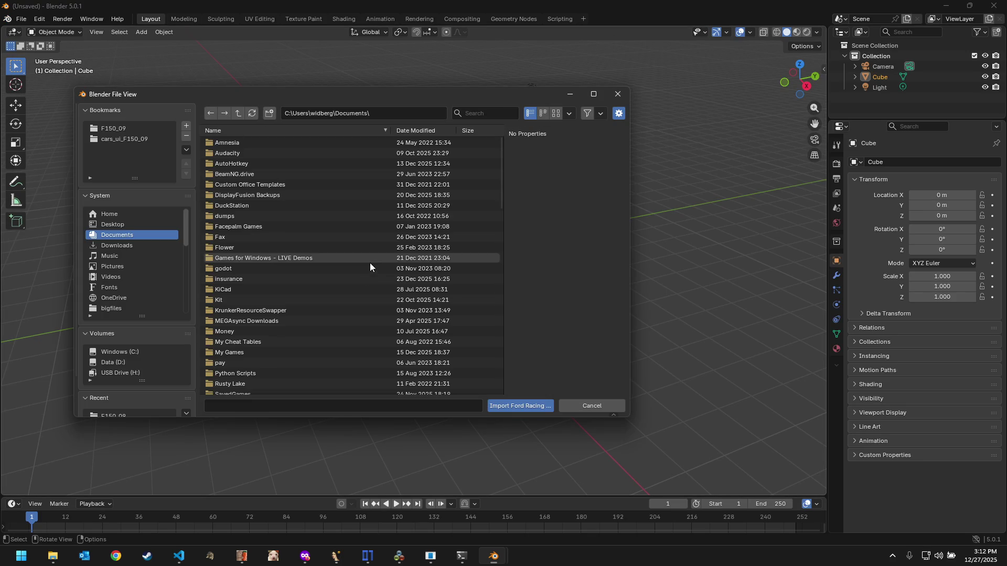
click(108, 128)
click(511, 406)
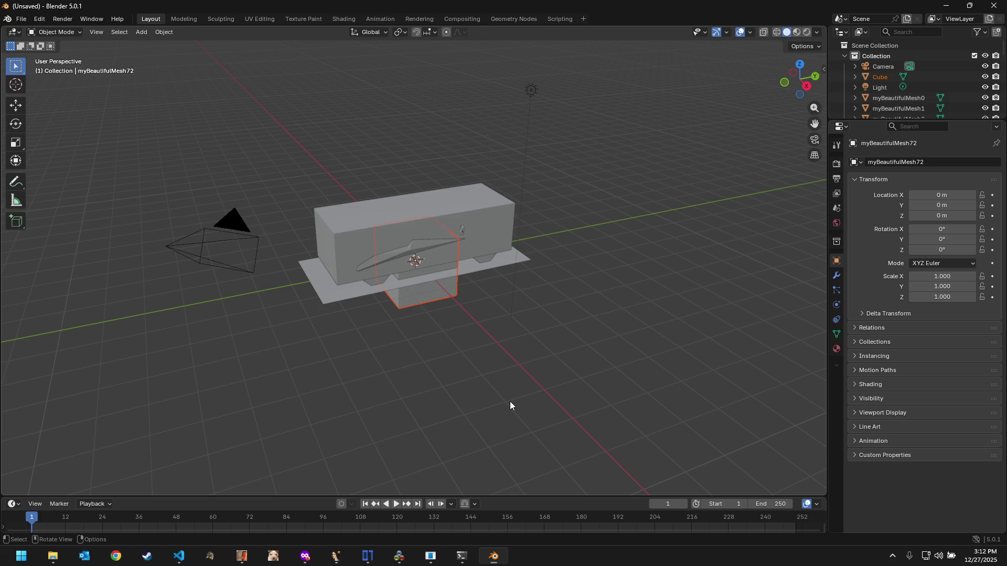
Step: Move the covering box mesh aside with G and select the pickup truck mesh
click(426, 248)
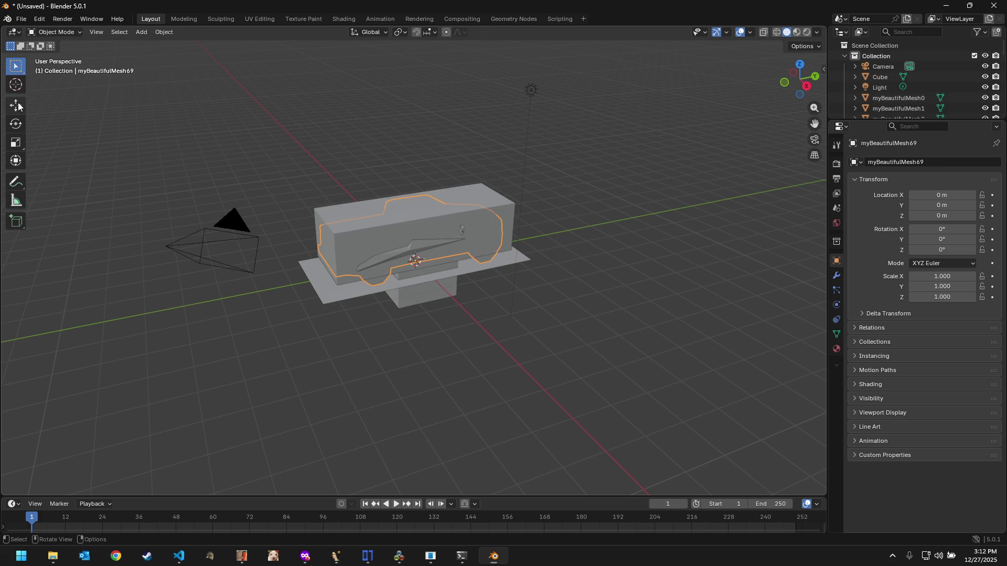
key(shift+space)
key(g)
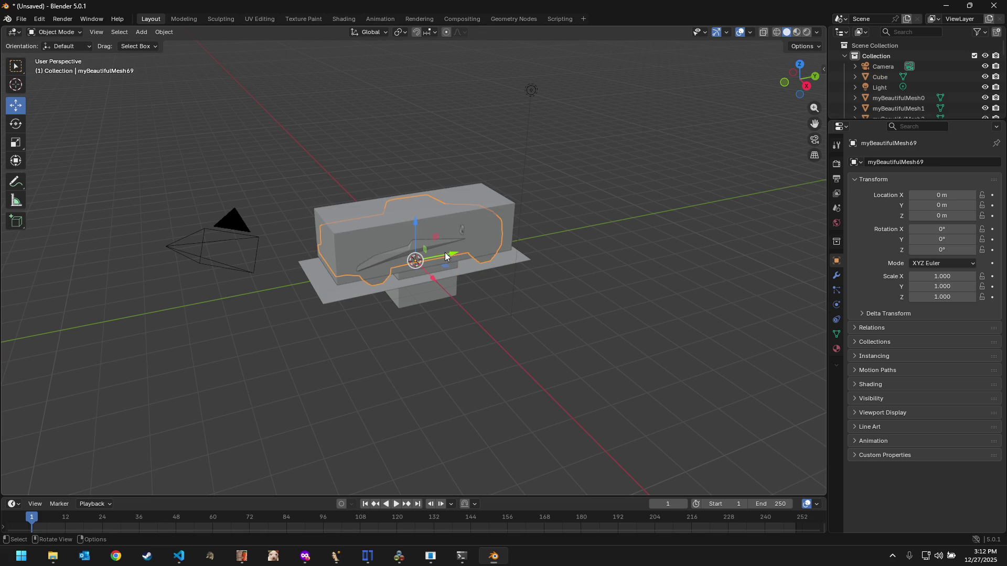
mouse_move(445, 253)
mouse_down()
mouse_move(484, 228)
mouse_move(381, 267)
mouse_up()
click(483, 228)
click(430, 248)
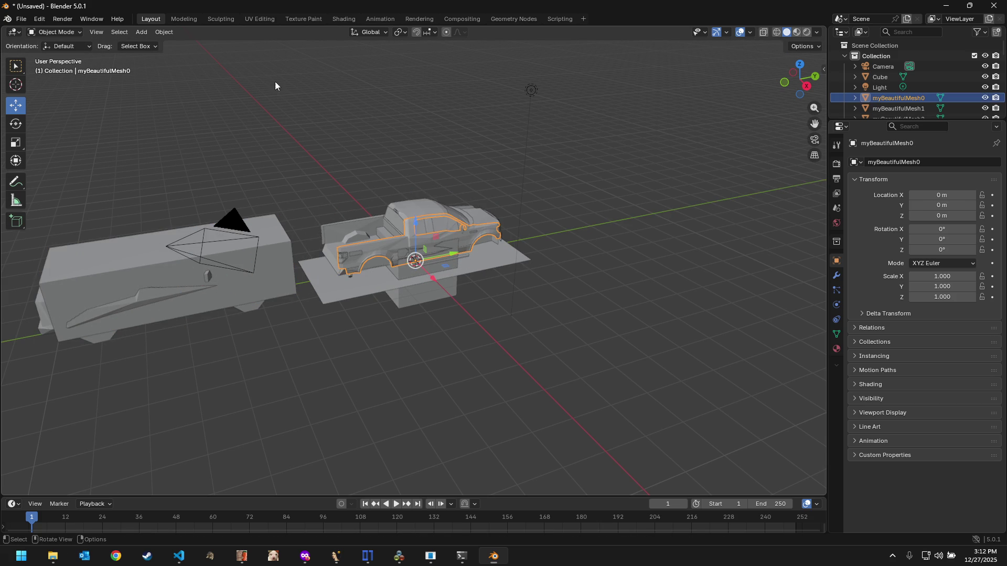
Step: Frame myBeautifulMesh0's UV islands in the UV Editing workspace, then return to the code editor
click(259, 18)
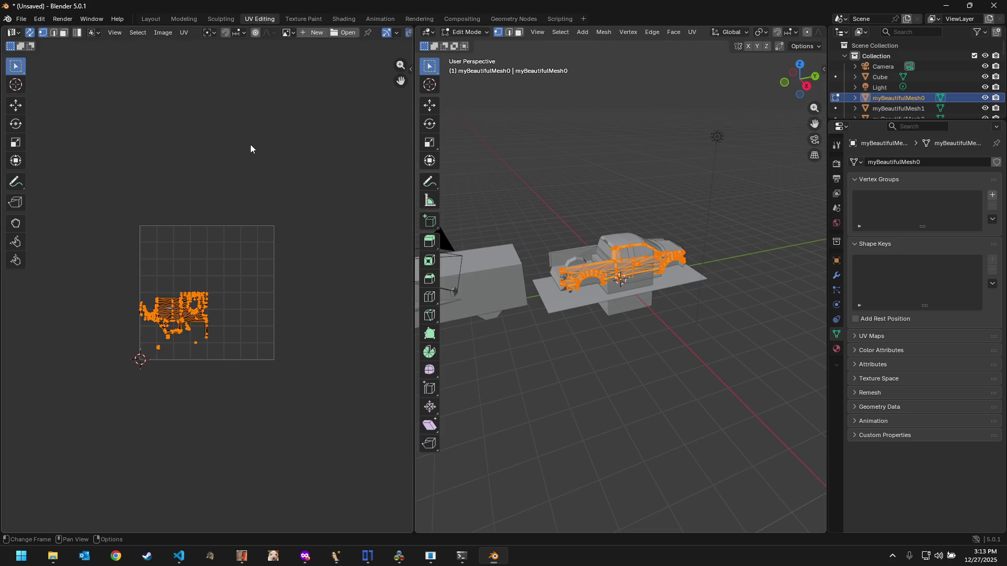
scroll(211, 295, up, 1)
scroll(215, 309, up, 2)
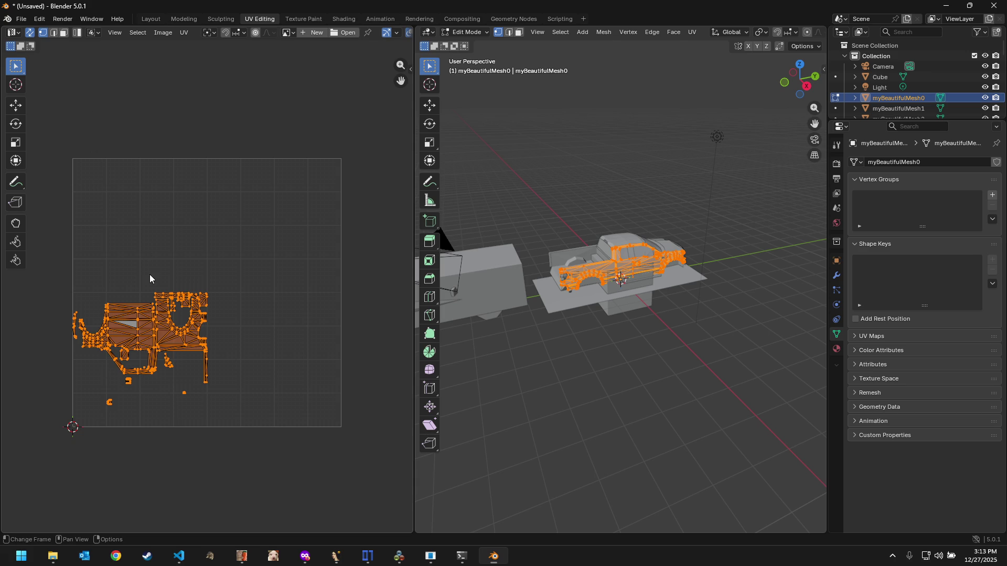
scroll(150, 275, down, 2)
mouse_move(194, 295)
middle_down()
mouse_move(245, 231)
mouse_move(193, 295)
middle_up()
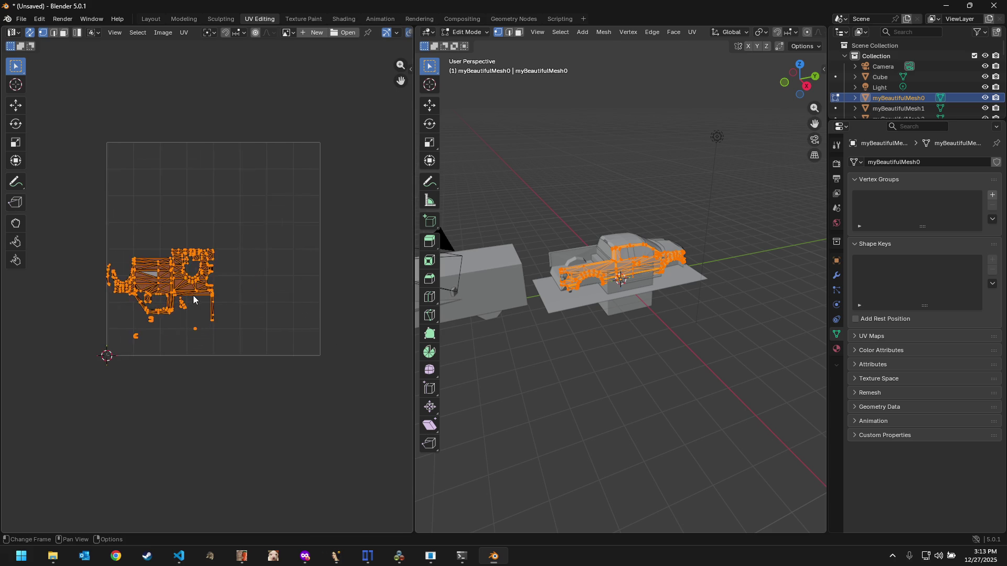
scroll(197, 297, up, 1)
scroll(197, 297, up, 1)
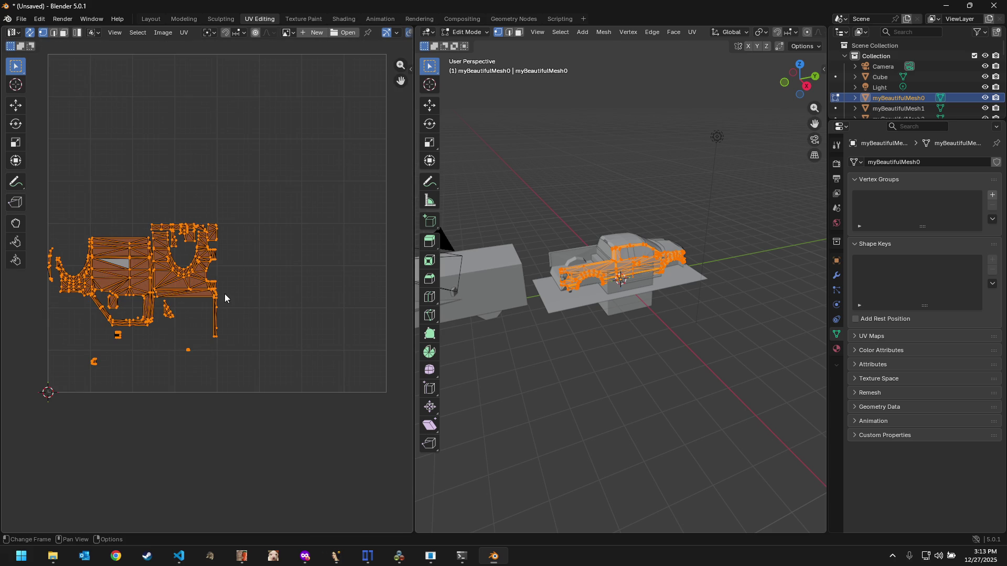
middle_drag(231, 286, 231, 317)
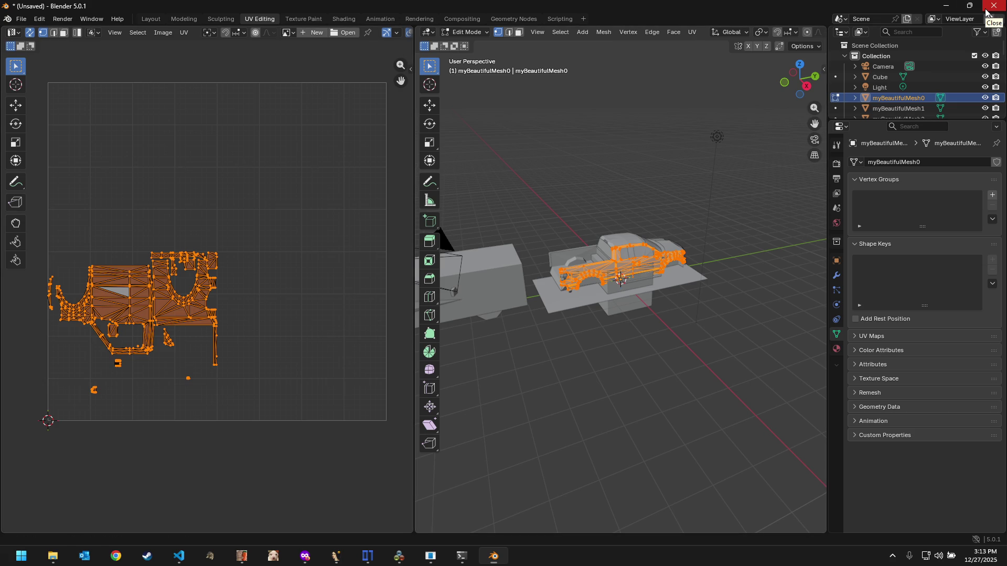
click(179, 557)
Step: Replace the 0x1000 divisor in read_u16_float with 0x800, confirmed as half via the Python console
key(Up)
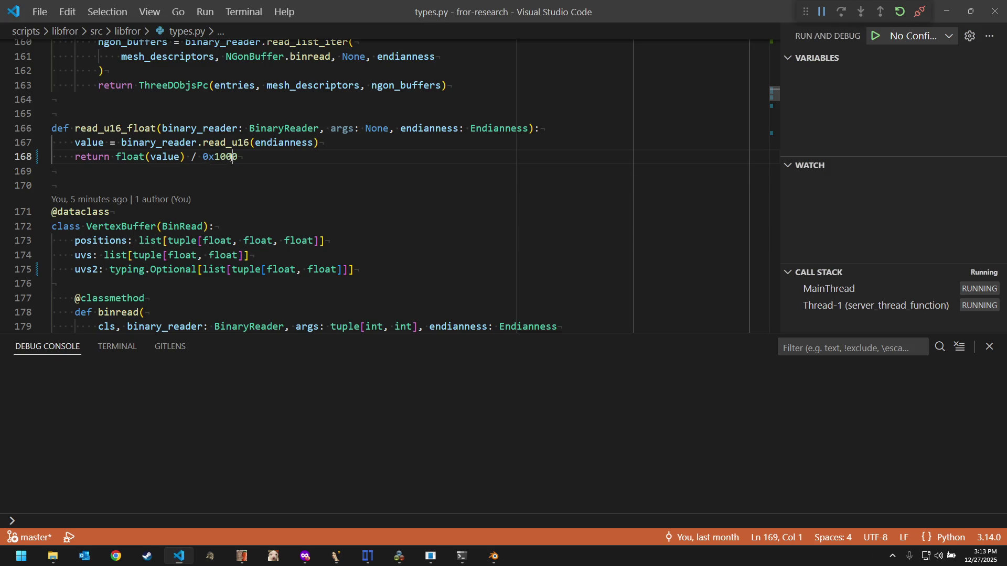
click(240, 158)
key(shift+Left)
key(shift+Left)
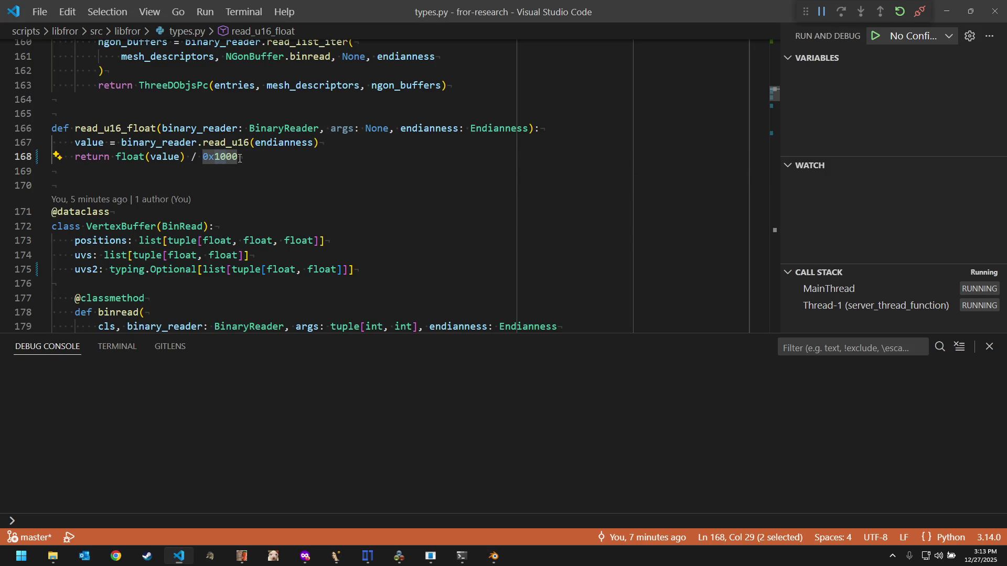
key(shift+Right)
key(shift+Right)
key(shift+Right)
click(468, 561)
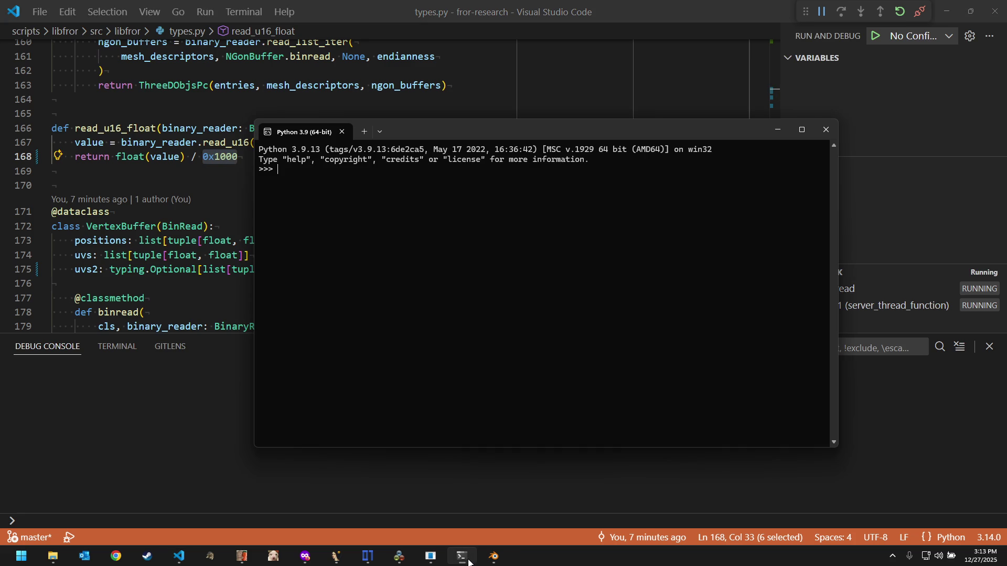
text(0x1000//2)
text())
text(he)
text(x()
key(Return)
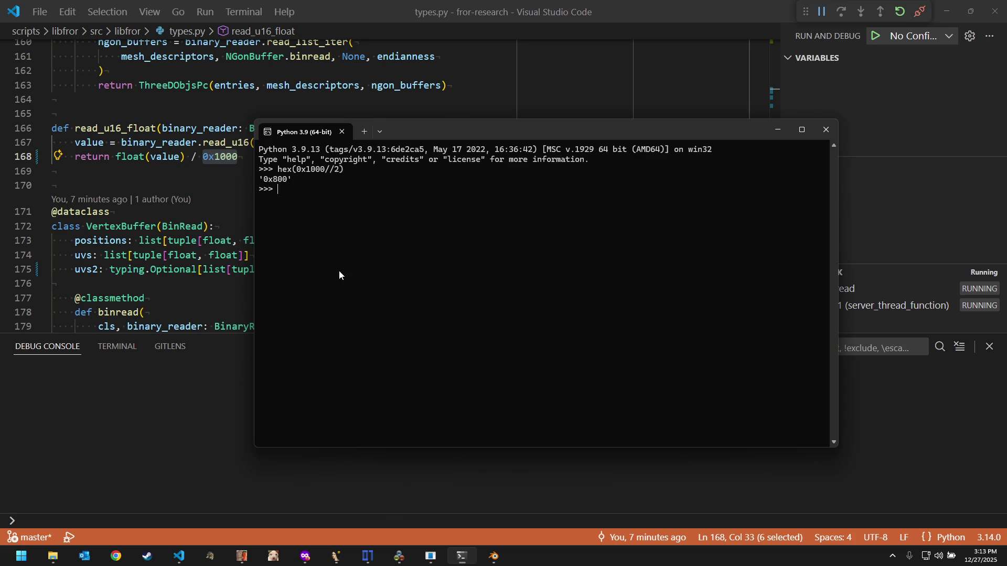
key(alt+Tab)
click(226, 156)
key(BackSpace)
key(BackSpace)
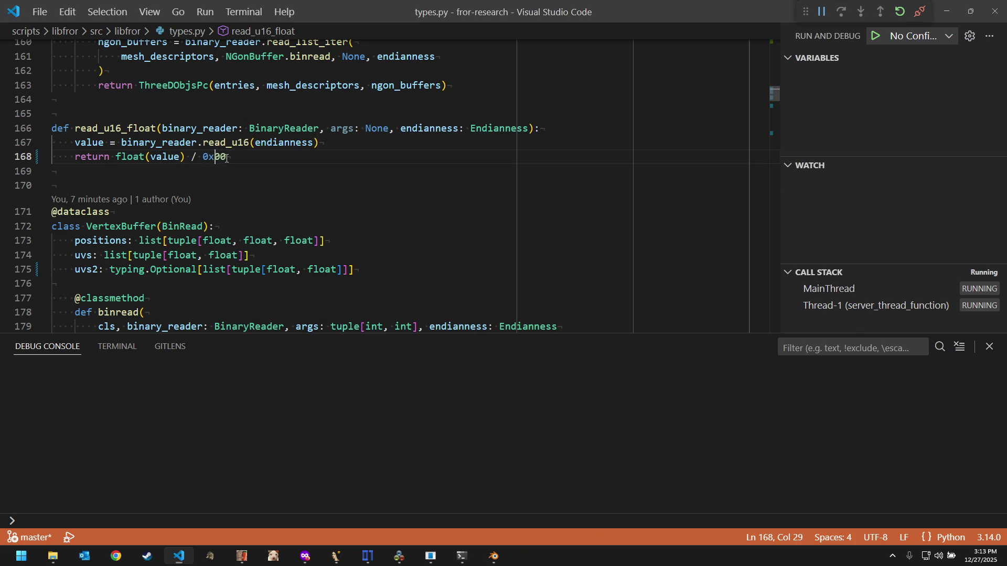
text(8)
key(Down)
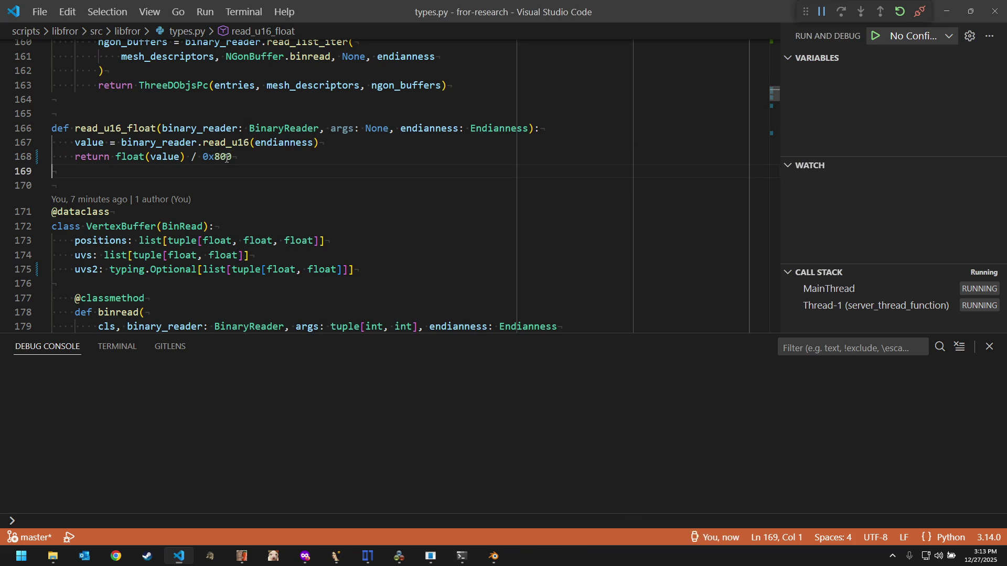
Step: Switch to importer.py via quick file search
key(ctrl+p)
key(Return)
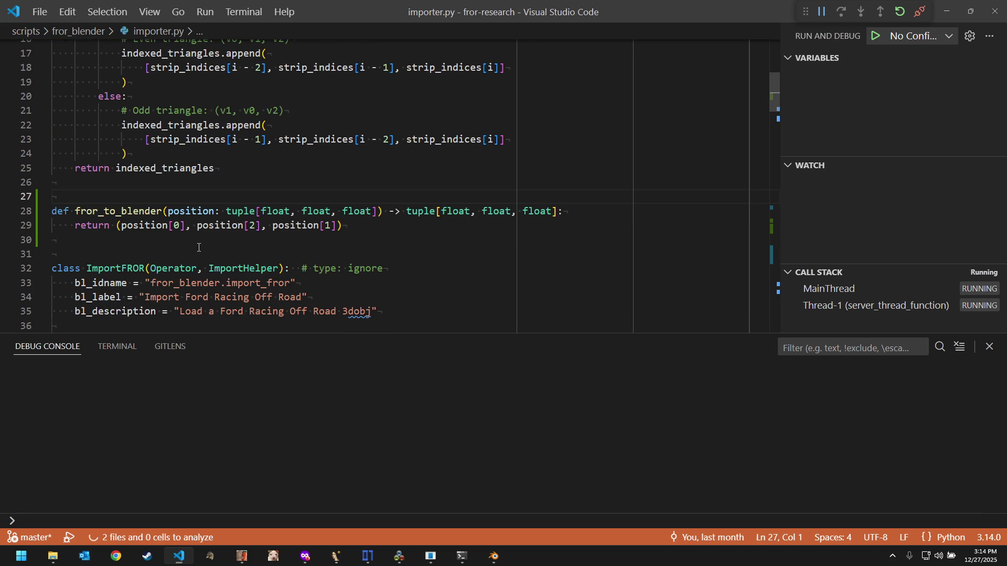
Step: Duplicate the fror_to_blender function below itself and rename the copy fror_to_blender_uvs2
click(199, 248)
key(shift+Up)
key(shift+Up)
key(shift+Up)
key(shift+Up)
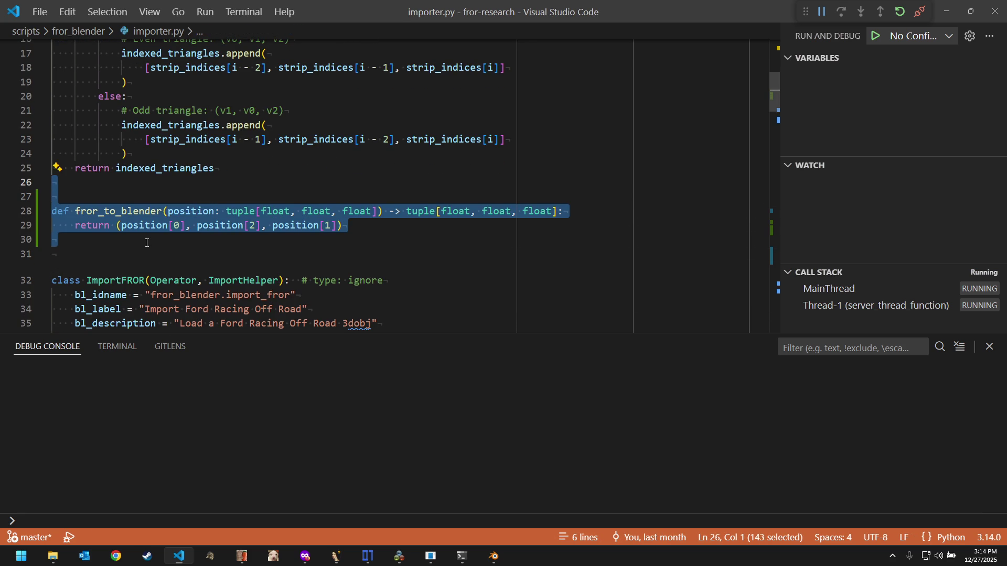
key(ctrl+c)
click(147, 242)
key(ctrl+v)
click(159, 269)
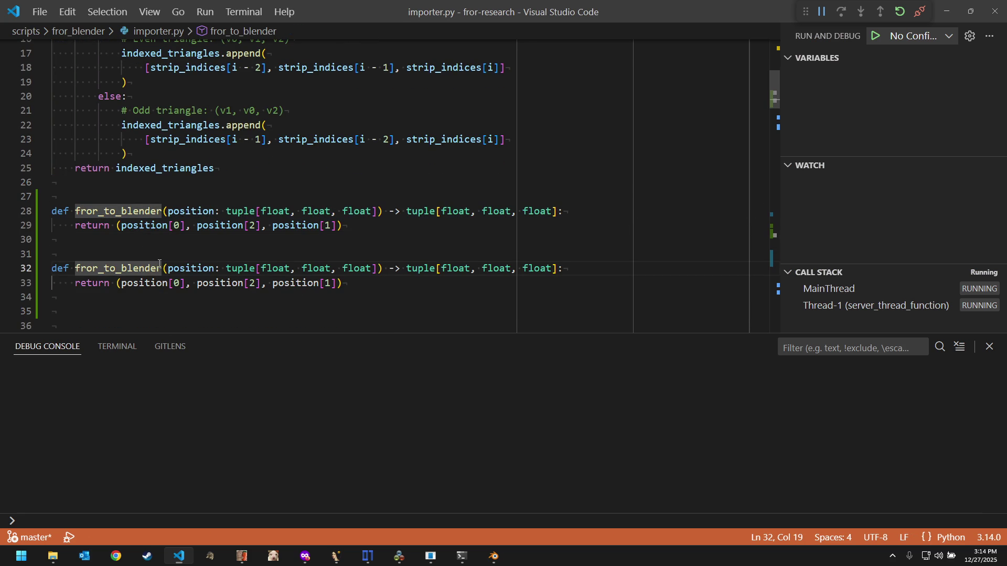
text(_uvs2)
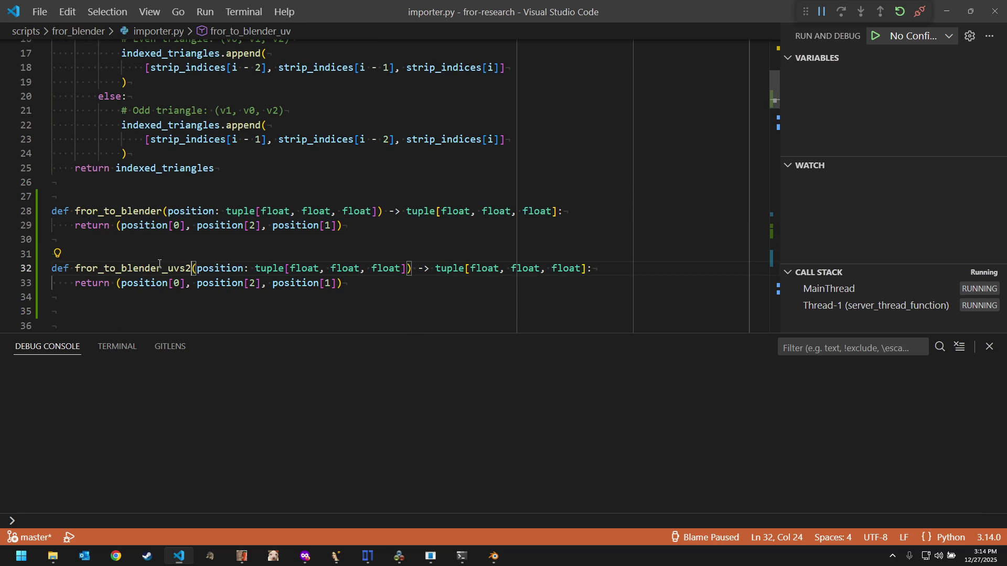
scroll(198, 237, down, 1)
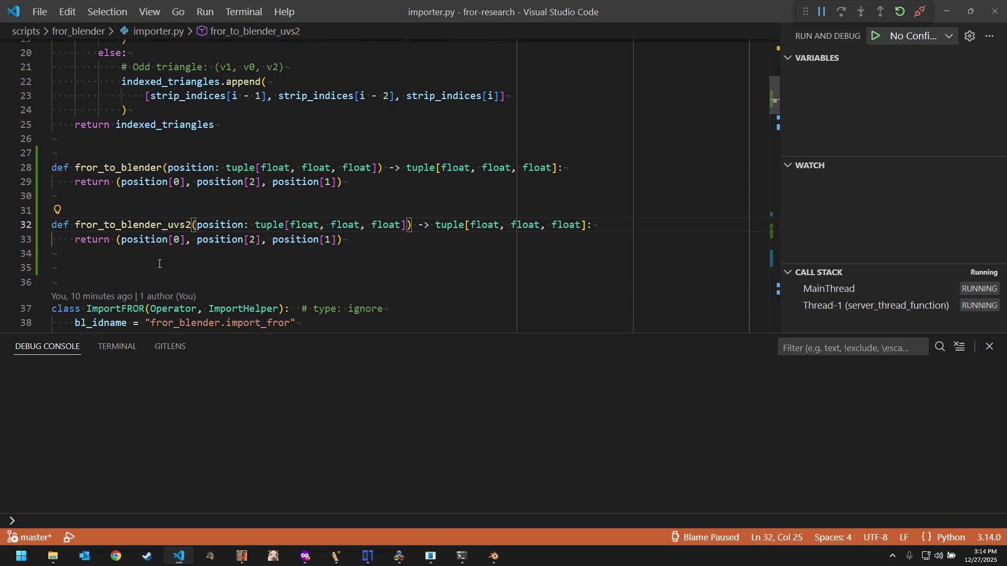
Step: Trim both type hints to two floats, return (position[0], 1 - position[1]), and save
click(186, 233)
double_click(387, 218)
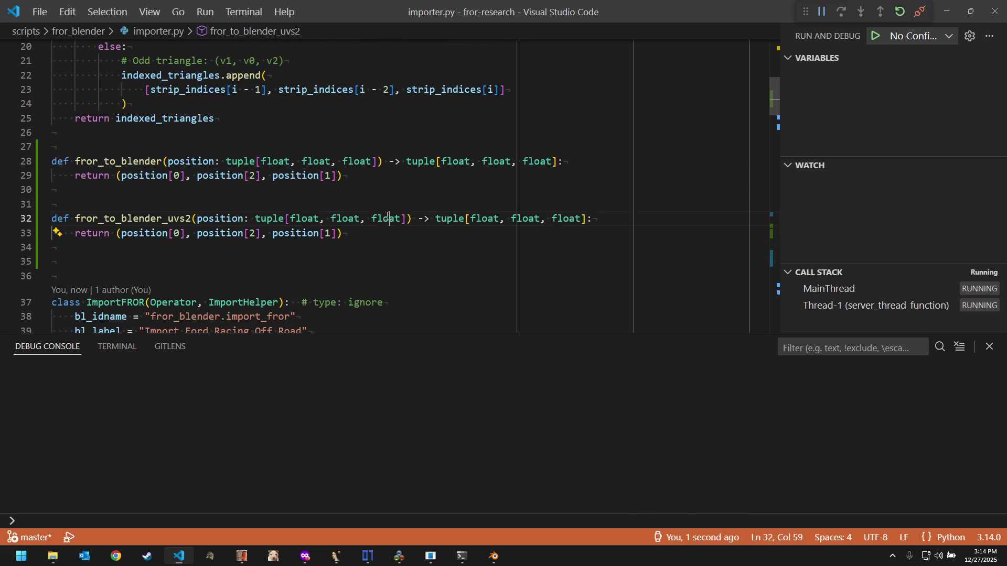
key(BackSpace)
key(BackSpace)
key(BackSpace)
double_click(519, 218)
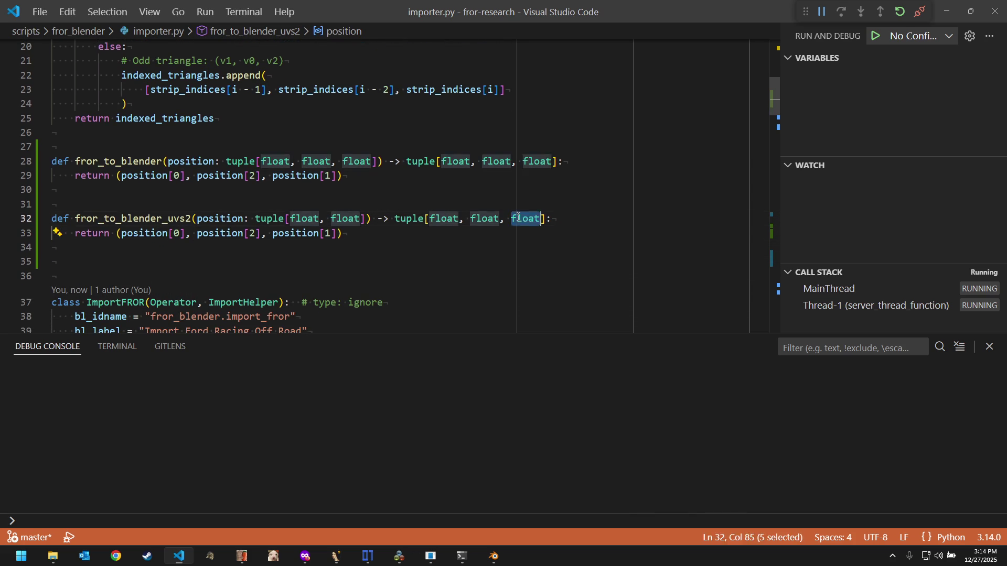
key(BackSpace)
key(BackSpace)
key(BackSpace)
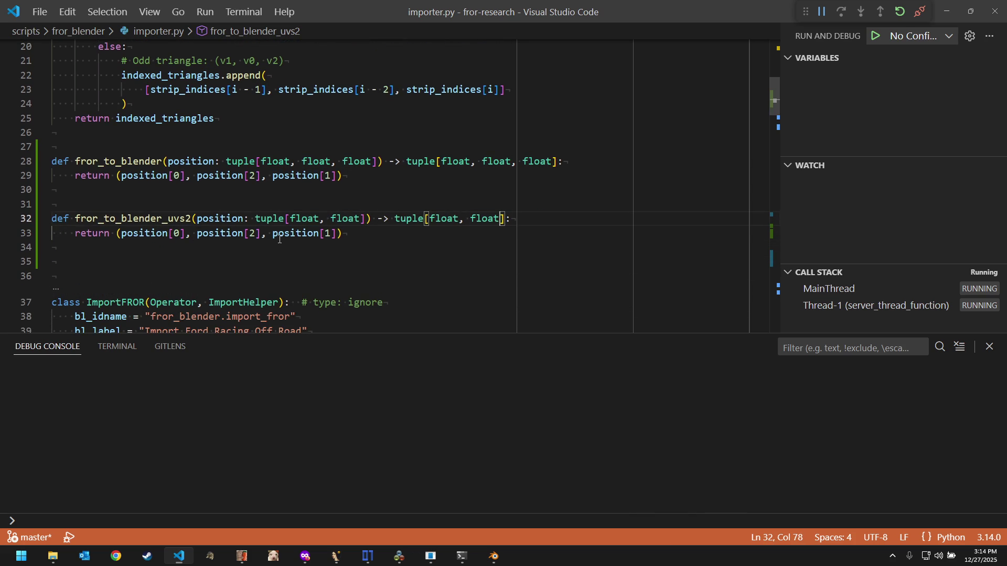
click(269, 233)
key(BackSpace)
key(BackSpace)
key(BackSpace)
key(ctrl+BackSpace)
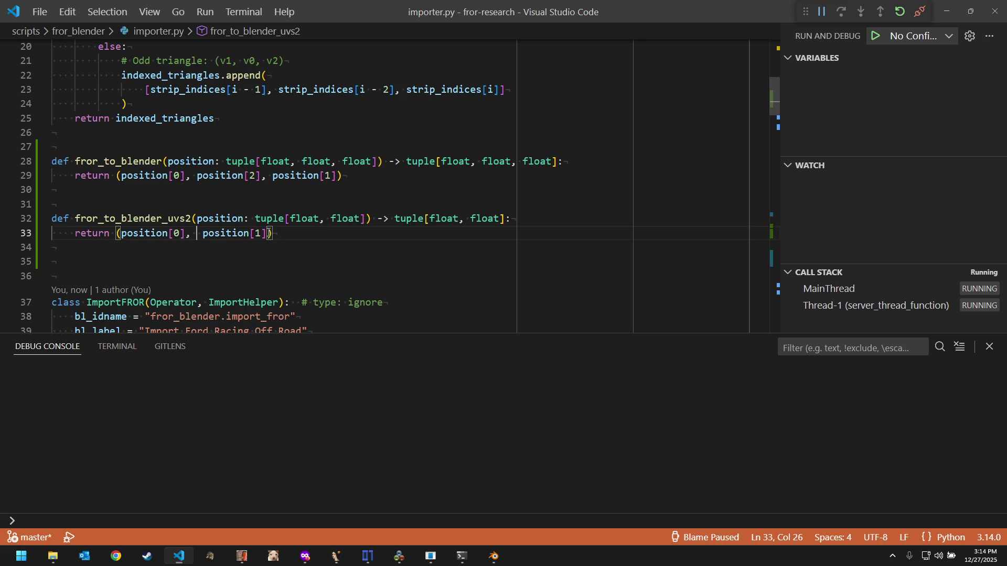
text(1 -)
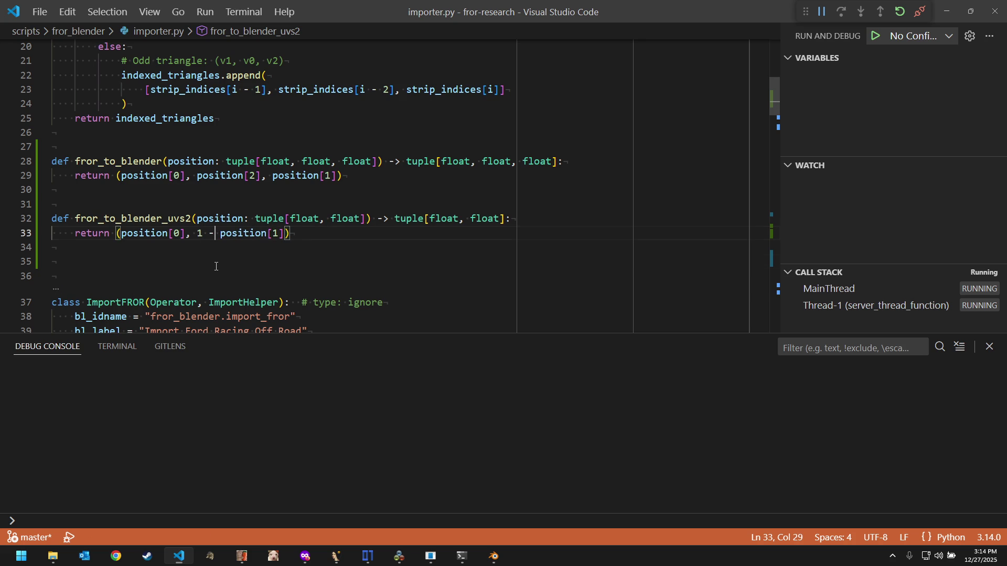
click(216, 266)
key(ctrl+s)
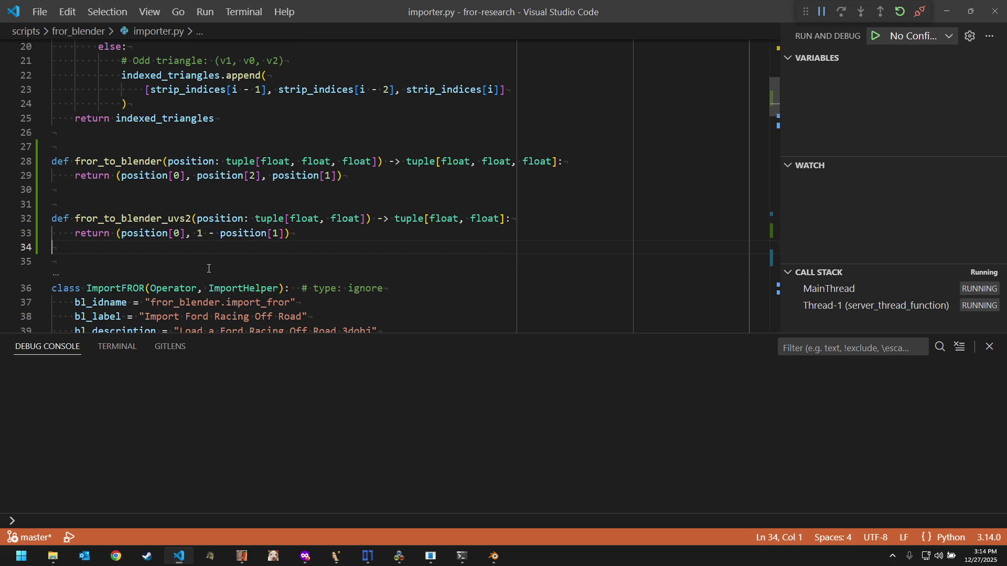
double_click(169, 211)
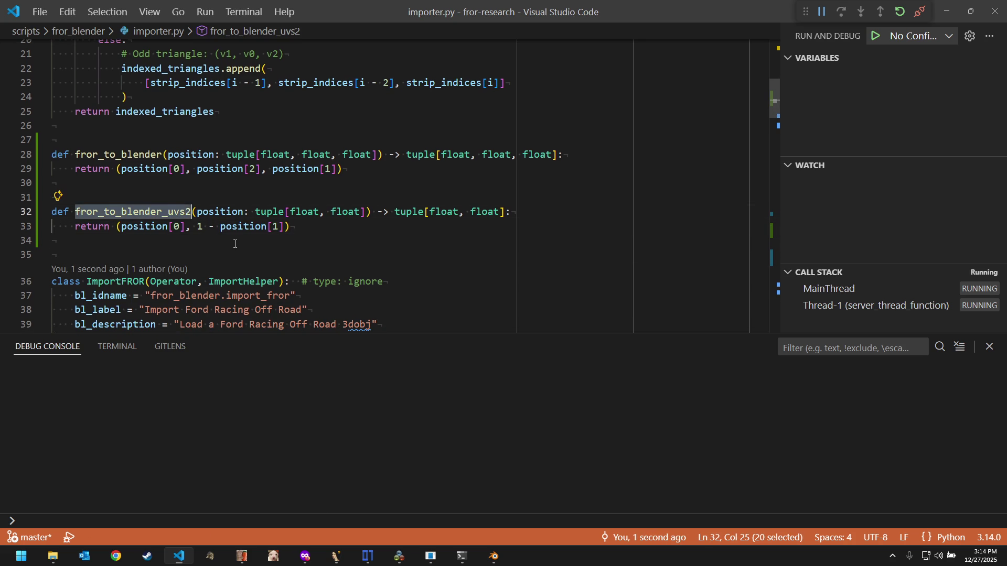
scroll(234, 244, down, 5)
scroll(234, 245, down, 3)
scroll(235, 243, down, 2)
scroll(234, 244, down, 2)
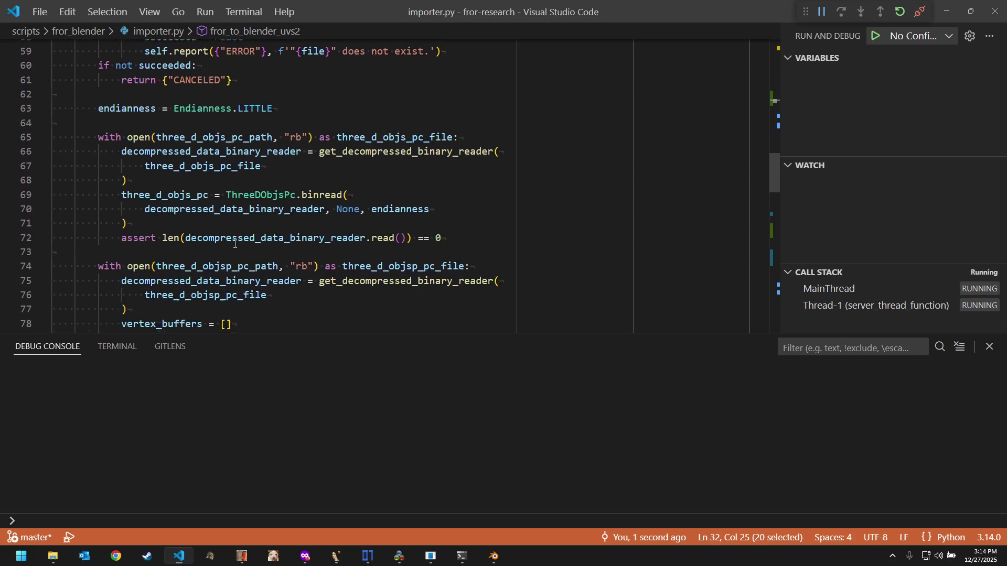
scroll(235, 244, down, 3)
scroll(235, 244, down, 2)
scroll(235, 245, down, 2)
scroll(235, 244, down, 1)
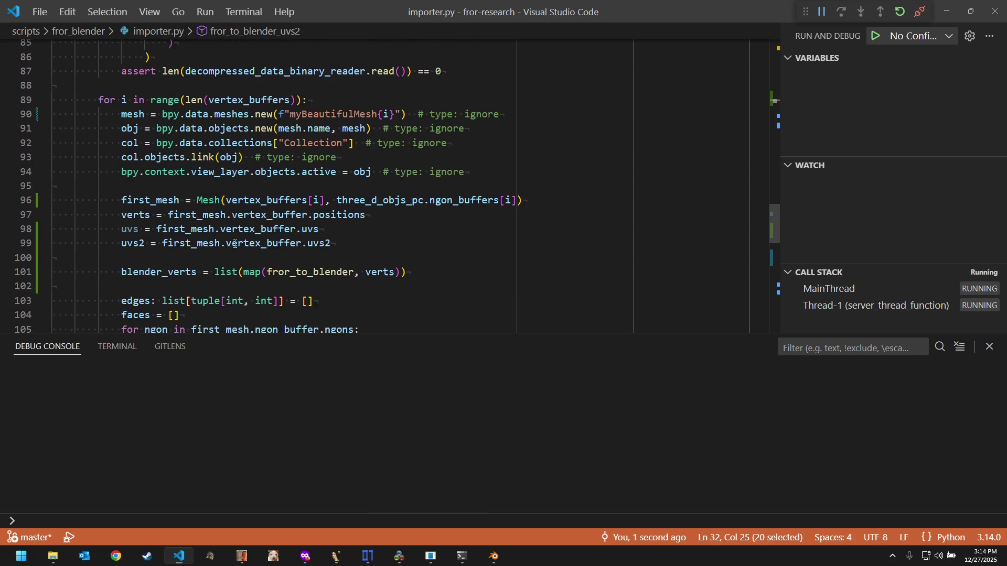
scroll(235, 244, down, 2)
scroll(234, 244, down, 2)
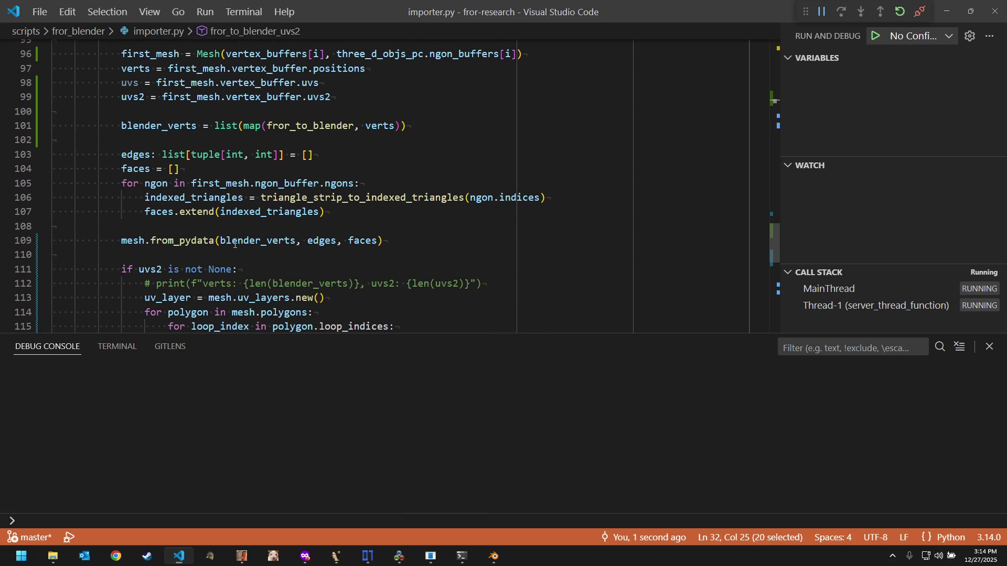
Step: Add blender_uvs2 = list(map(fror_to_blender_uvs2, uvs2)) after the blender_verts line in execute
click(422, 122)
key(Return)
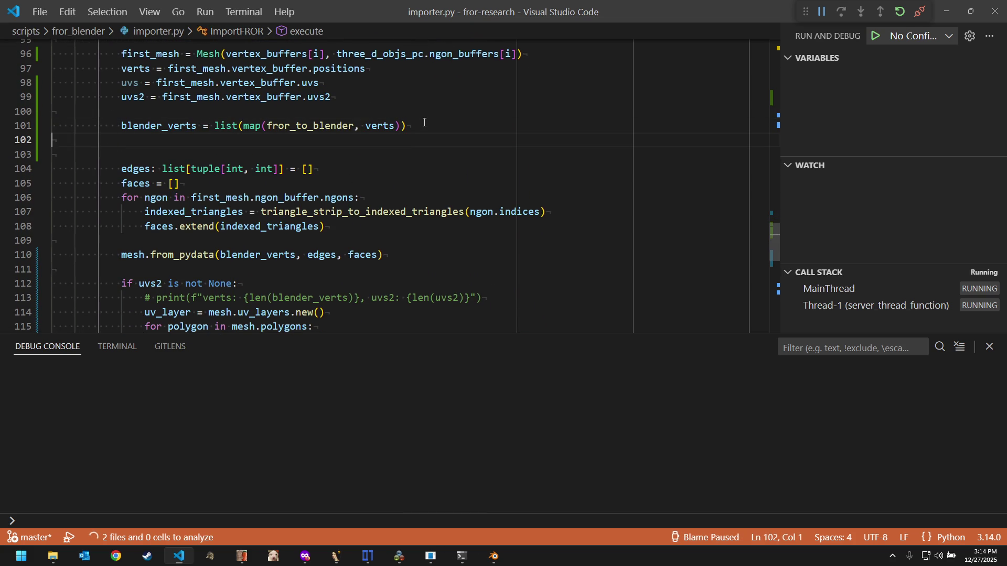
key(ctrl+z)
key(shift+alt+Down)
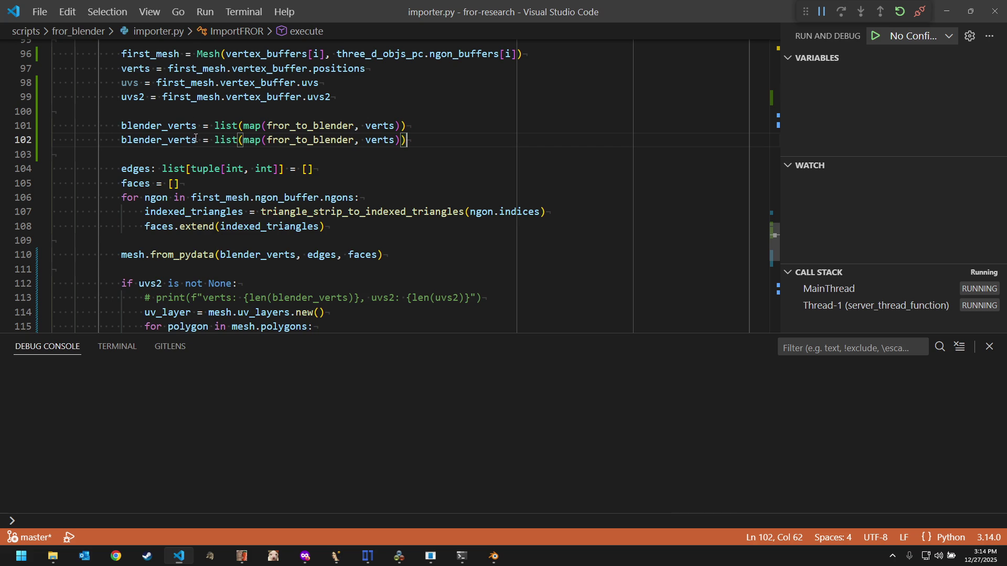
click(197, 139)
key(BackSpace)
key(BackSpace)
key(BackSpace)
text(uvs2)
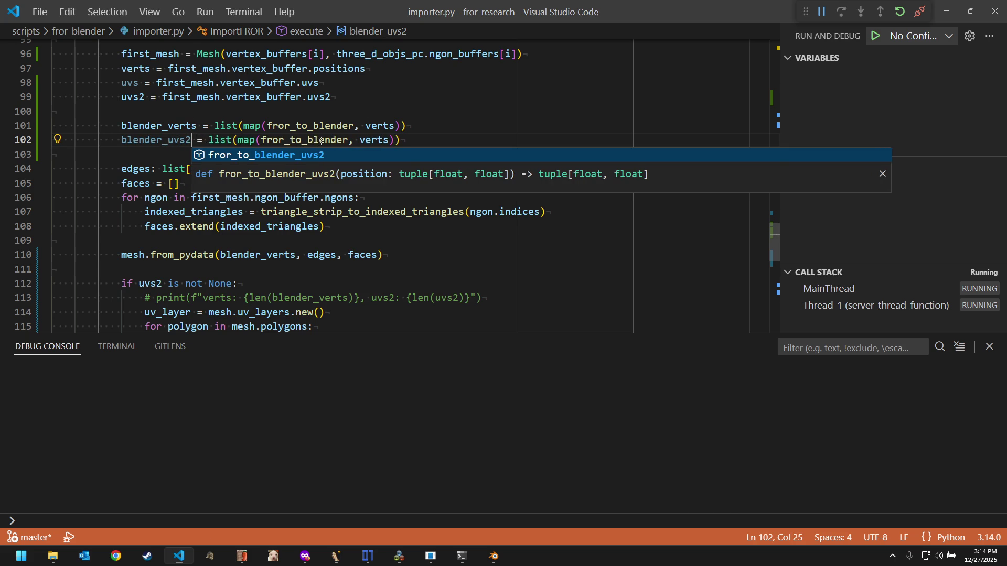
click(353, 139)
text(_ub)
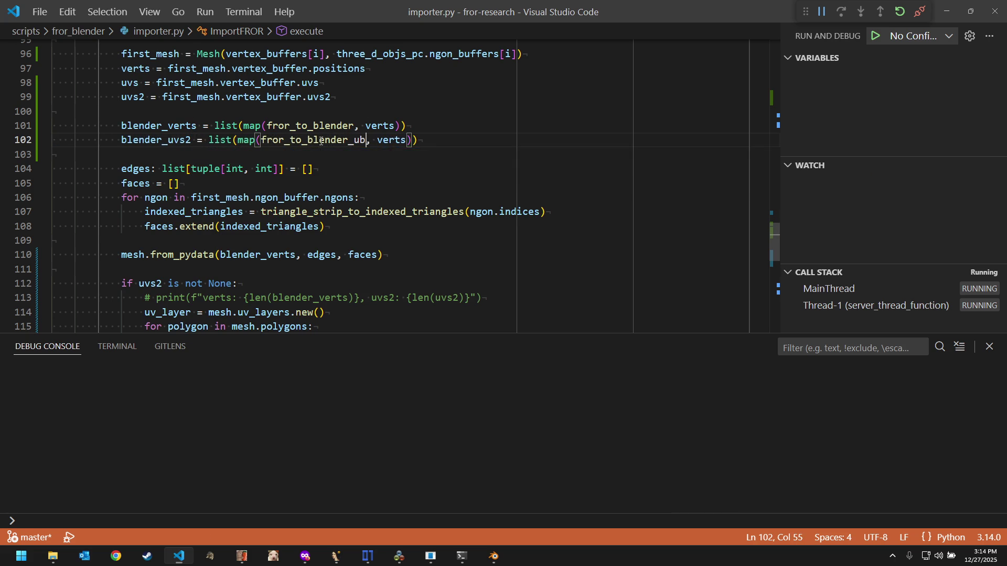
key(Return)
key(BackSpace)
key(BackSpace)
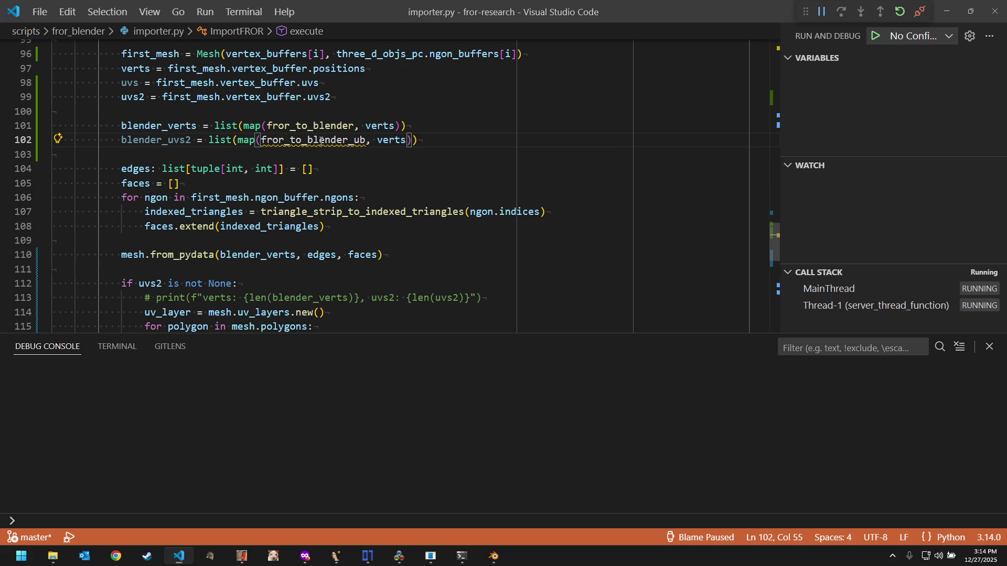
key(BackSpace)
text(v)
key(Tab)
key(Right)
key(ctrl+Right)
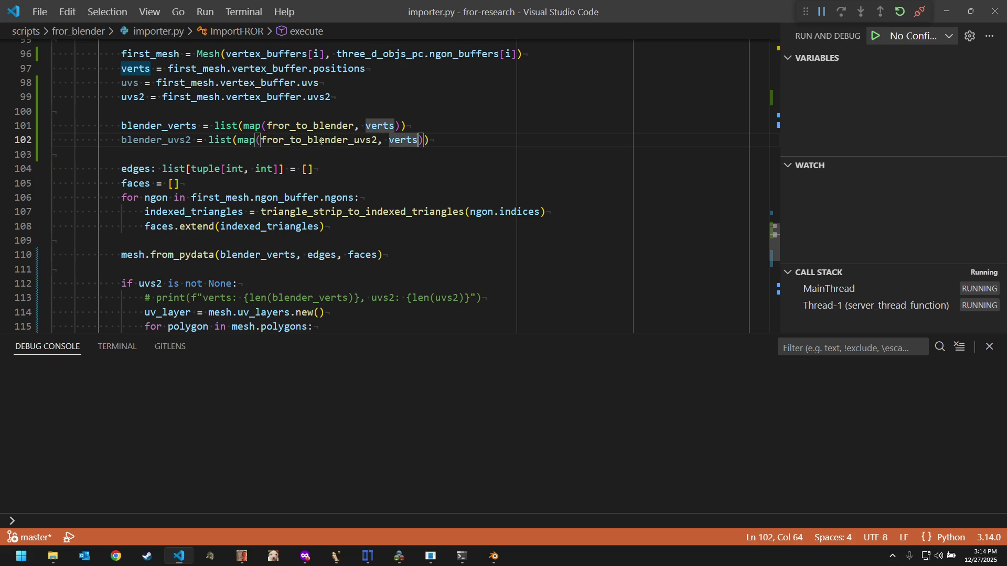
key(ctrl+BackSpace)
text(uv)
key(Down)
key(Down)
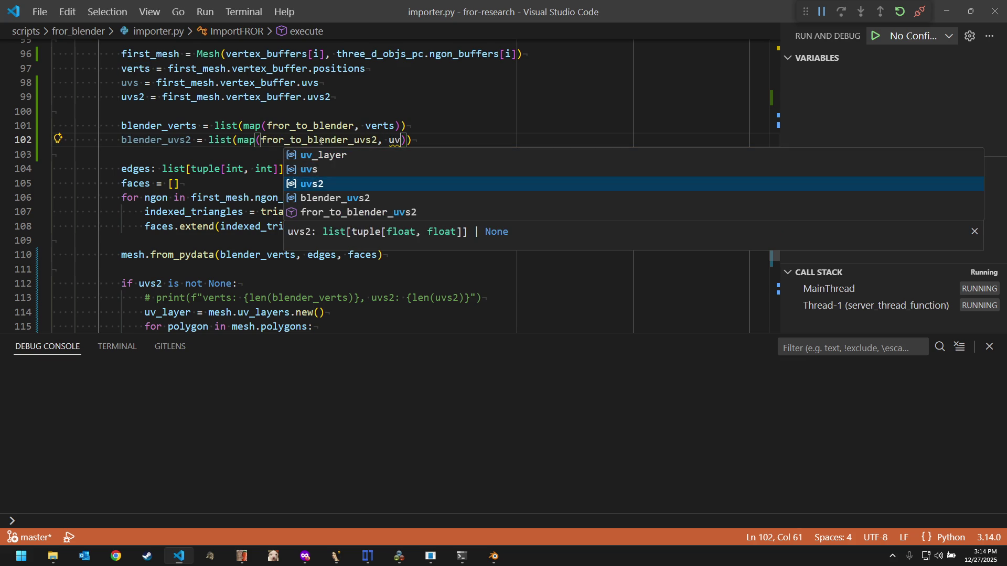
key(Tab)
key(End)
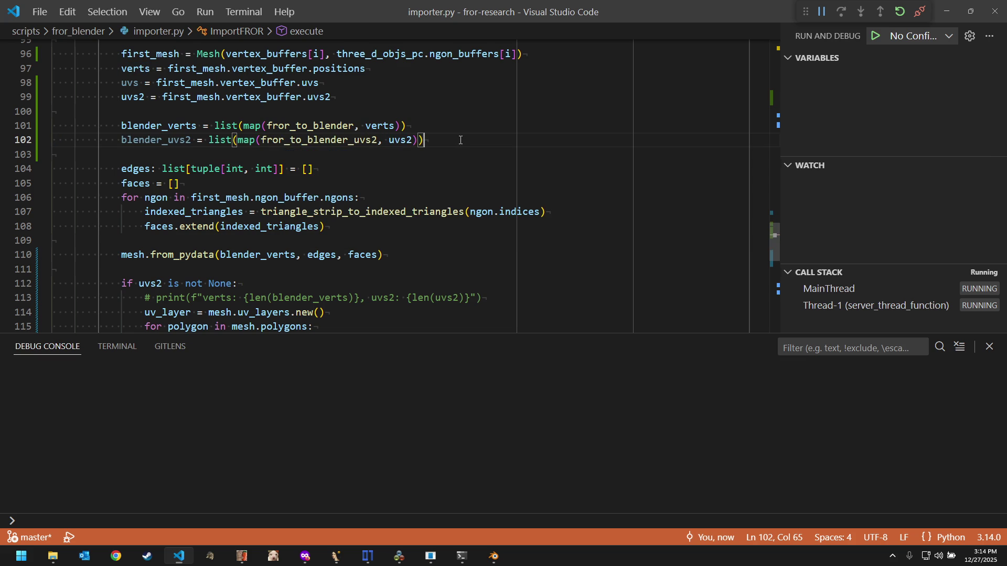
Step: Assign blender_uvs2 instead of uvs2 in the UV-layer loop on line 118
double_click(186, 139)
key(ctrl+c)
scroll(404, 232, down, 2)
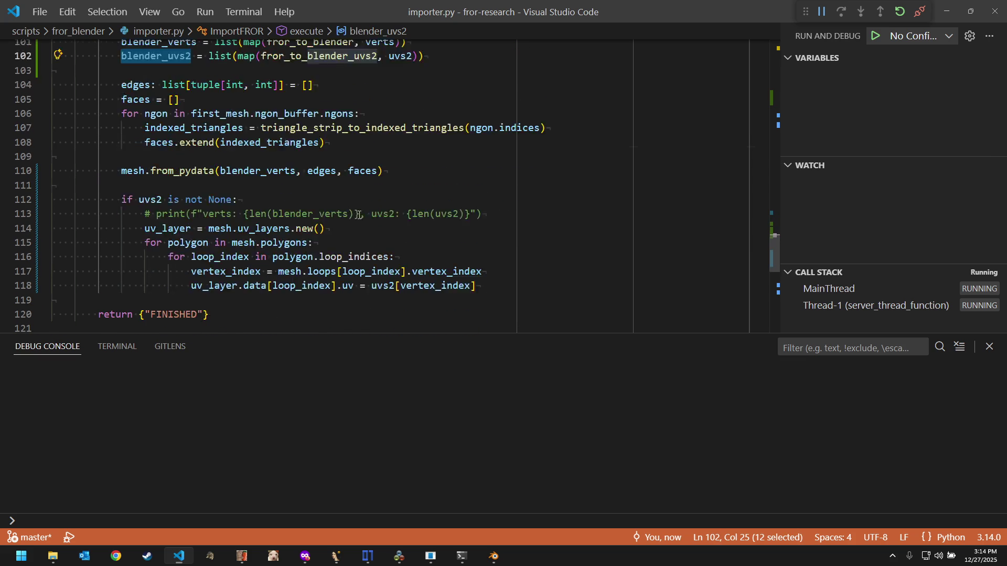
scroll(405, 232, down, 1)
double_click(380, 246)
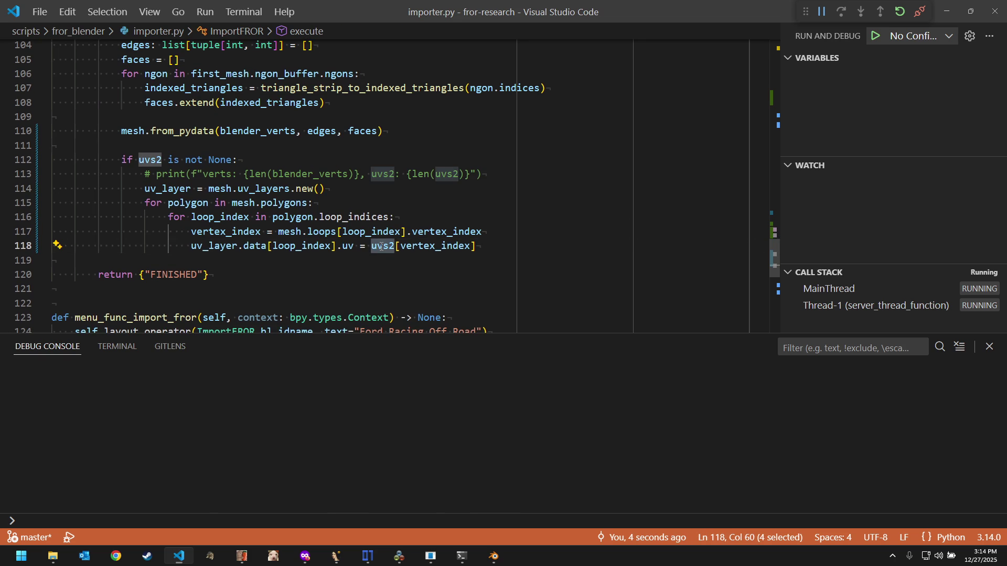
key(ctrl+v)
scroll(293, 137, up, 1)
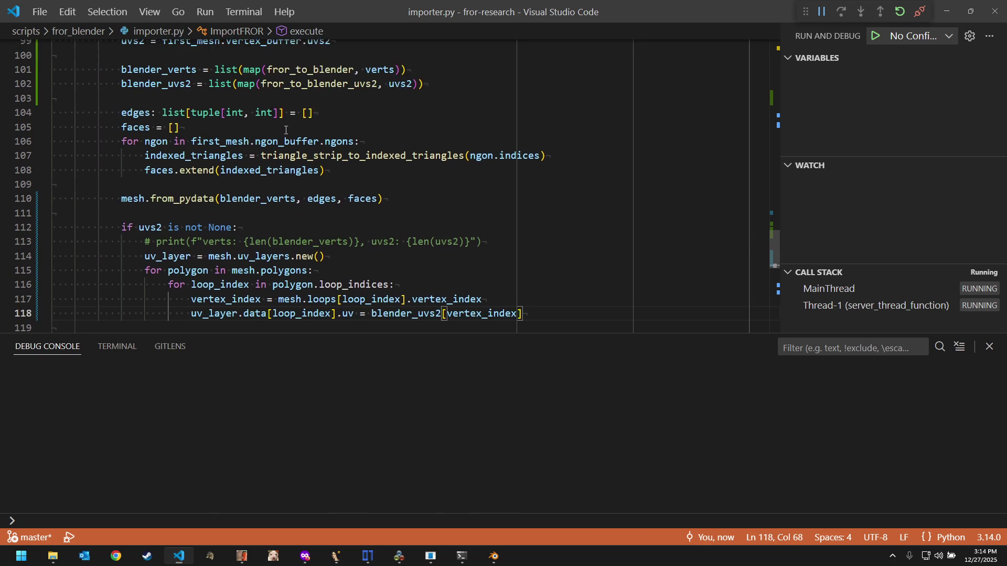
scroll(285, 130, up, 1)
Step: Move the blender_uvs2 conversion line inside the 'if uvs2 is not None:' block with correct indentation
click(453, 117)
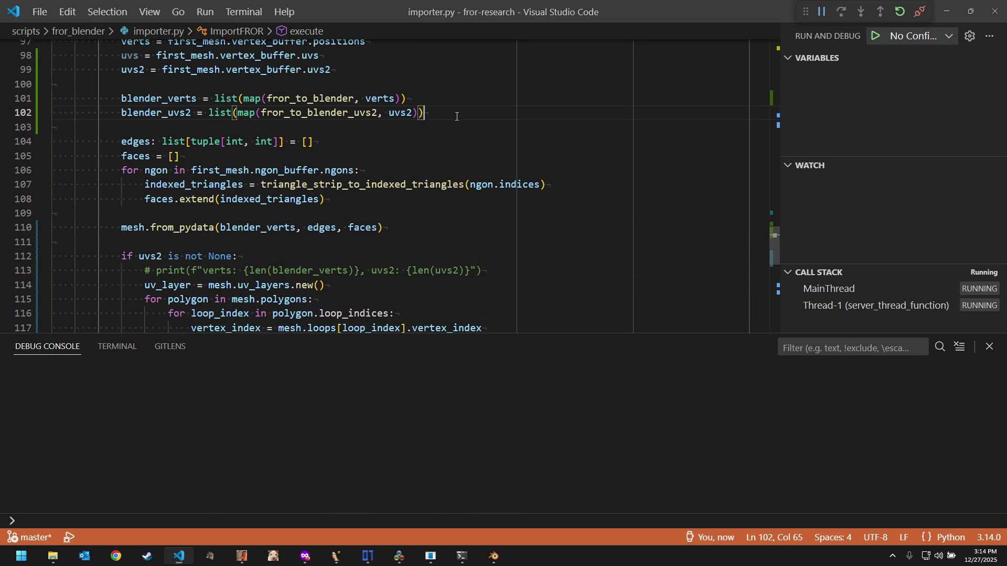
key(shift+Home)
key(ctrl+c)
key(BackSpace)
key(BackSpace)
click(403, 243)
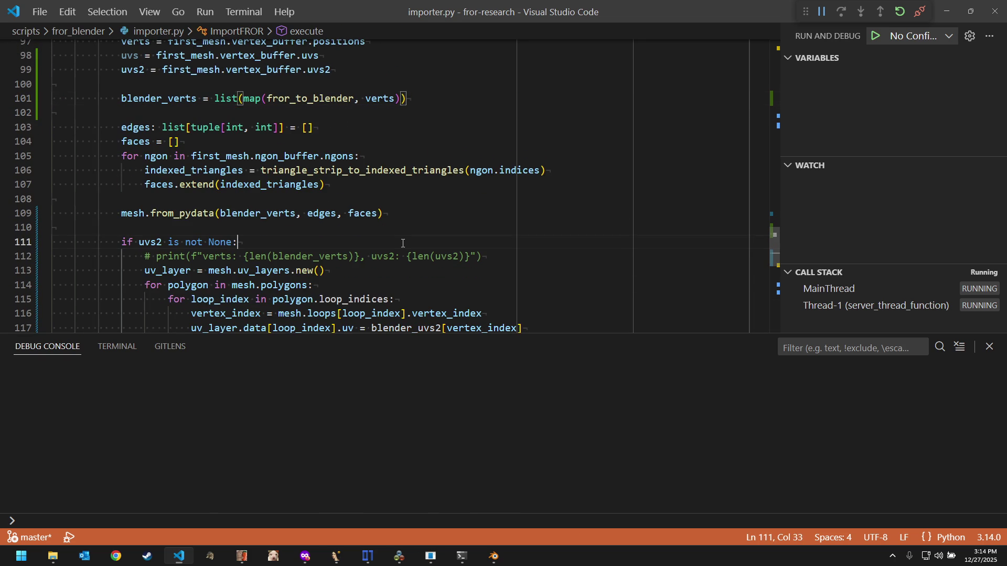
key(ctrl+v)
key(Home)
key(Tab)
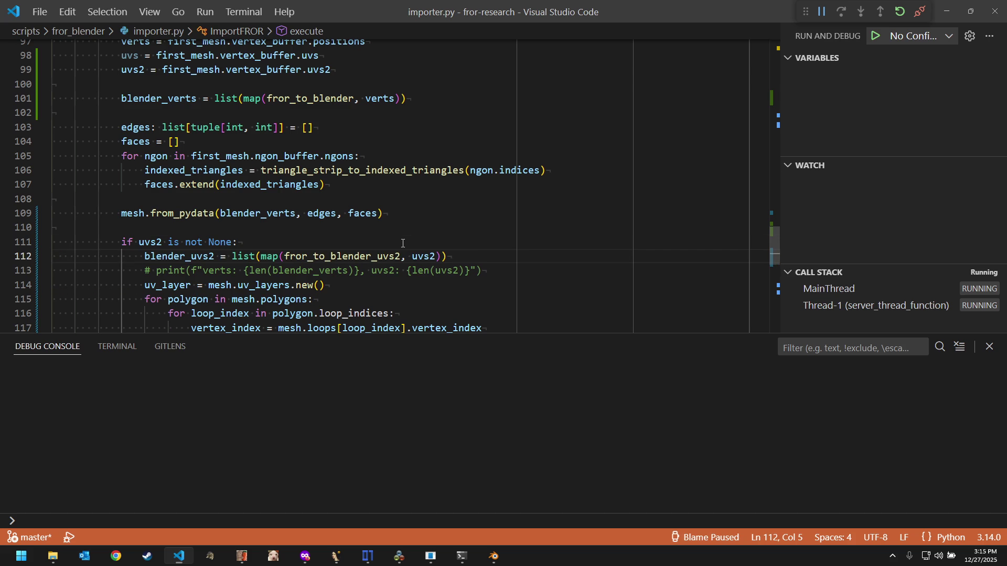
Step: Delete the commented-out print line and run the mypy type check and wheel build
drag(504, 272, 516, 262)
key(BackSpace)
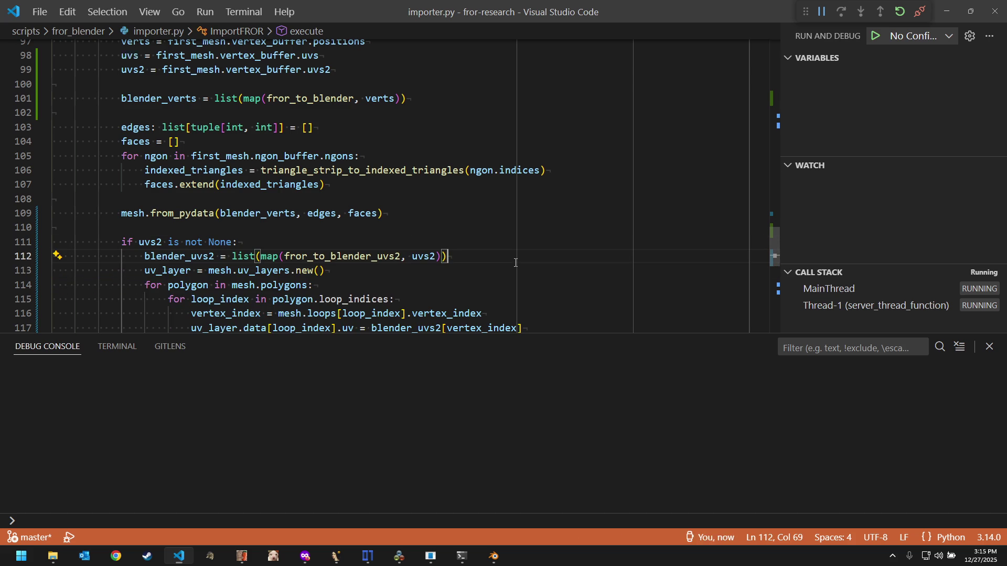
scroll(507, 253, up, 1)
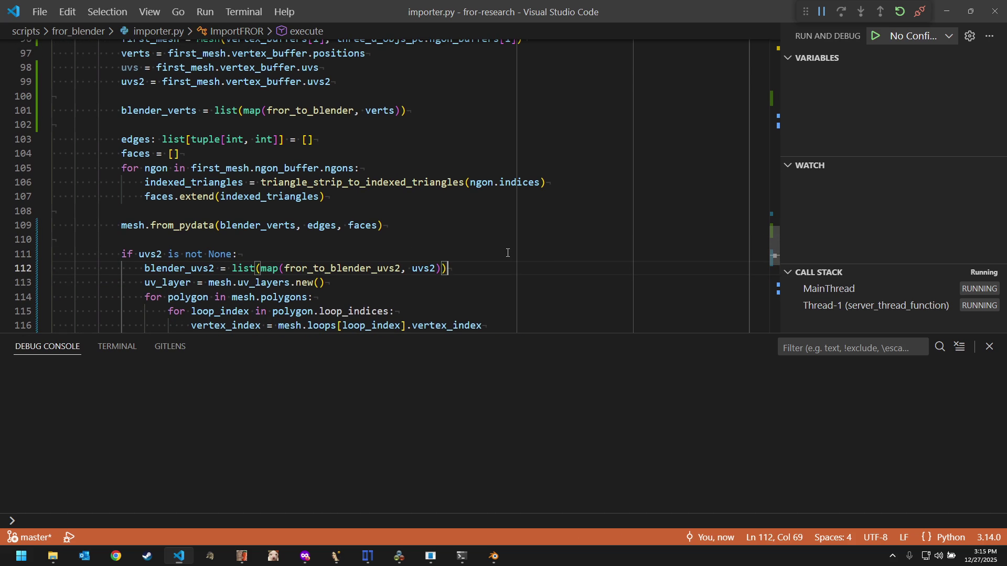
scroll(507, 253, up, 1)
scroll(444, 235, down, 2)
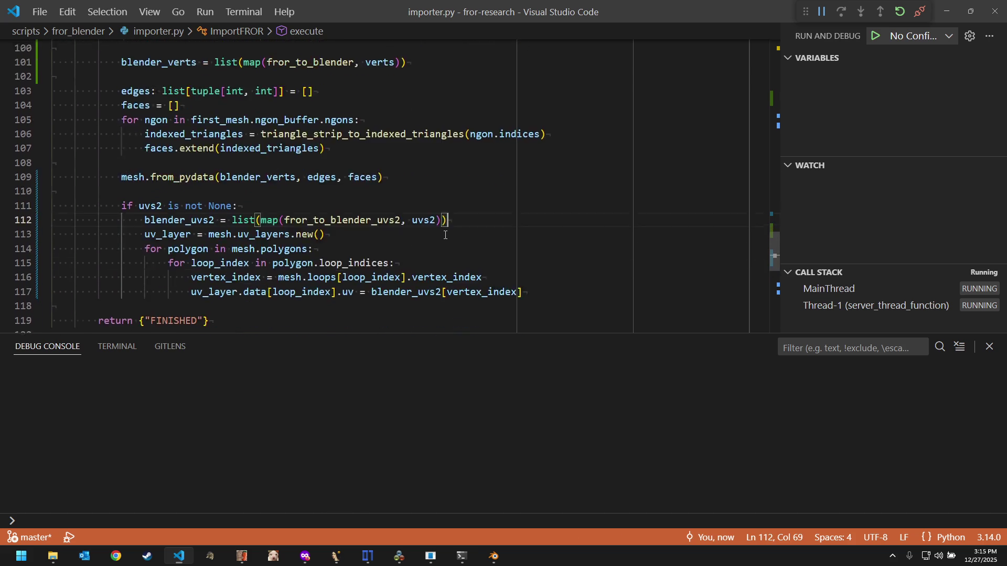
click(464, 298)
key(ctrl+shift+b)
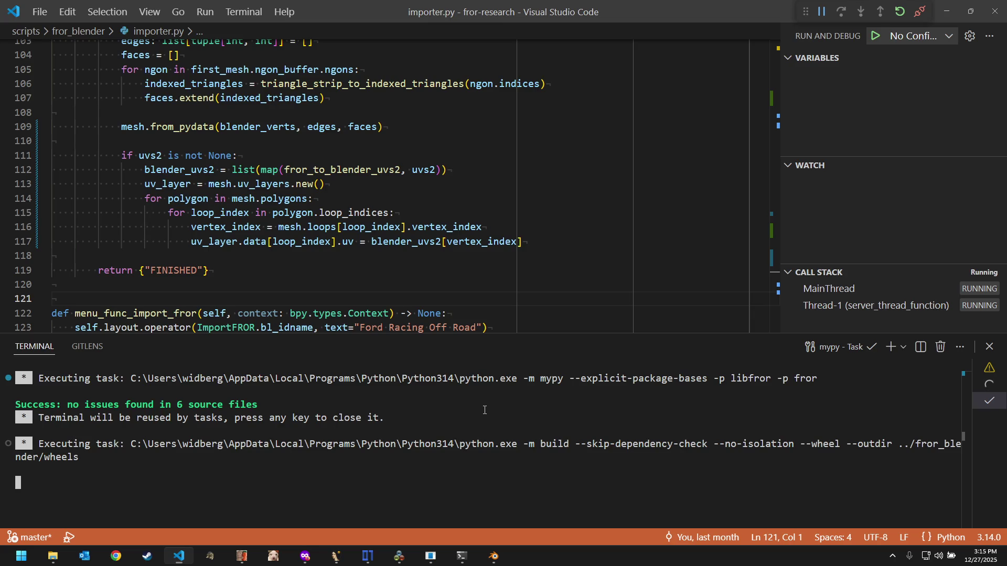
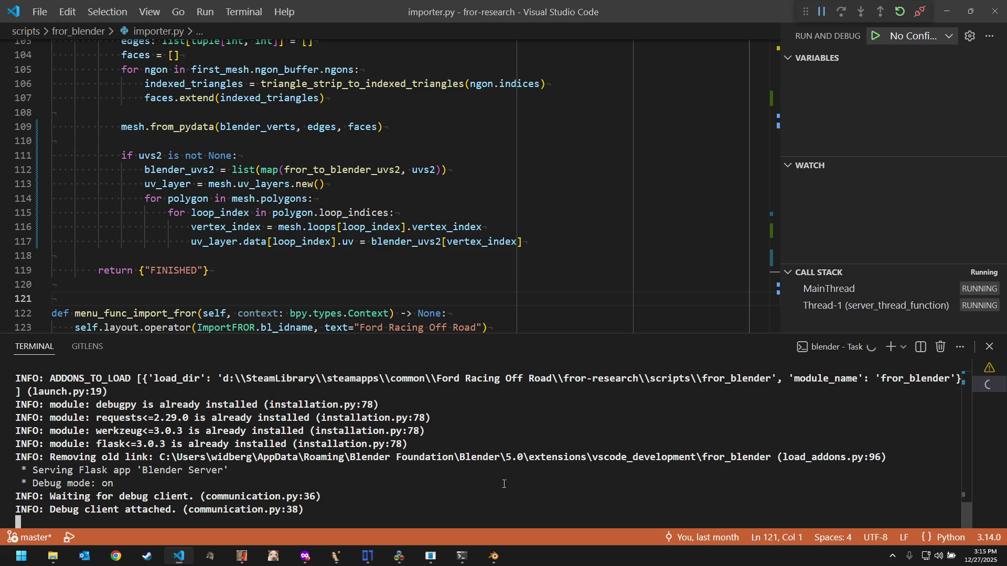
Step: Delete every object from the Blender scene to clear the old truck meshes
click(493, 555)
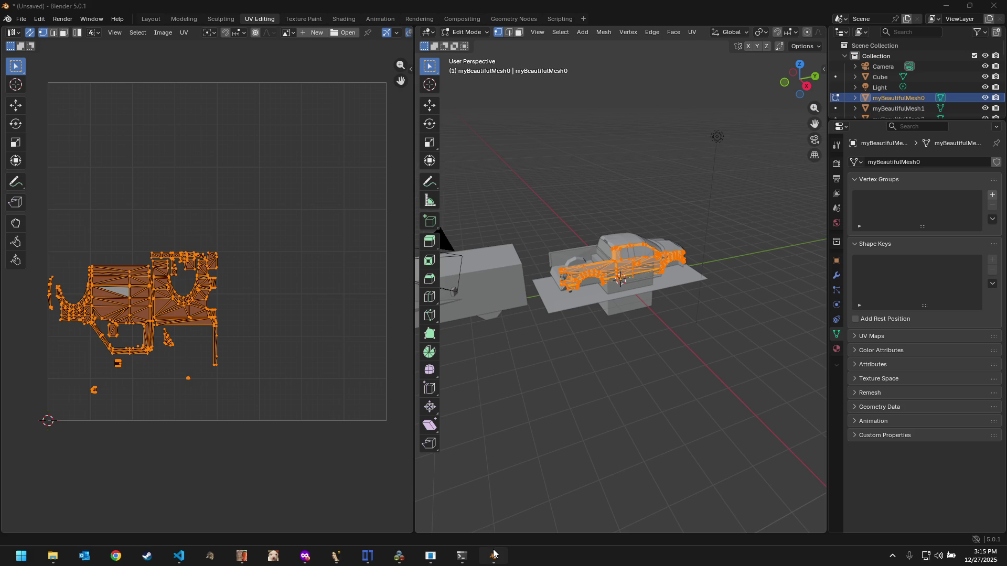
click(702, 250)
scroll(933, 78, down, 10)
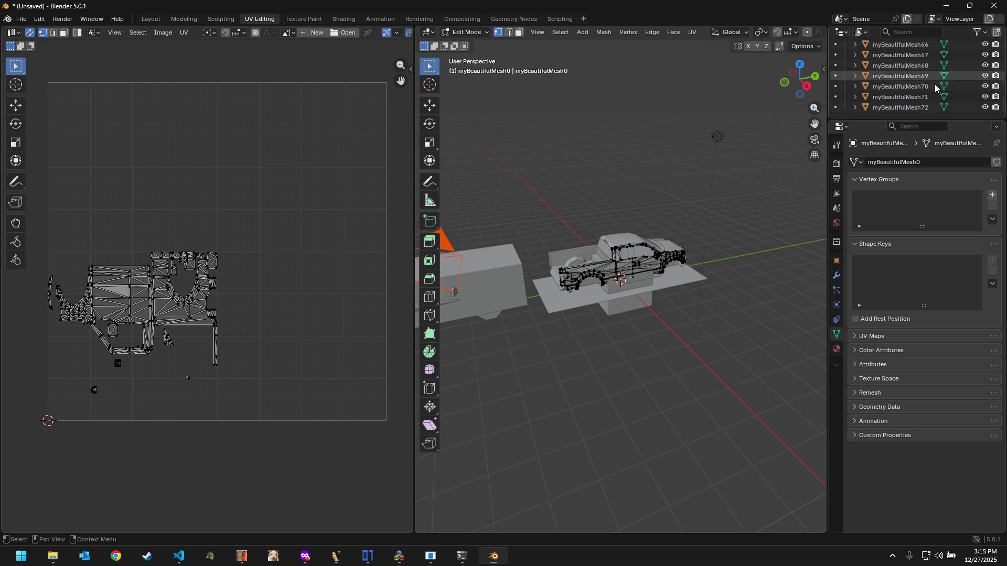
key(a)
key(x)
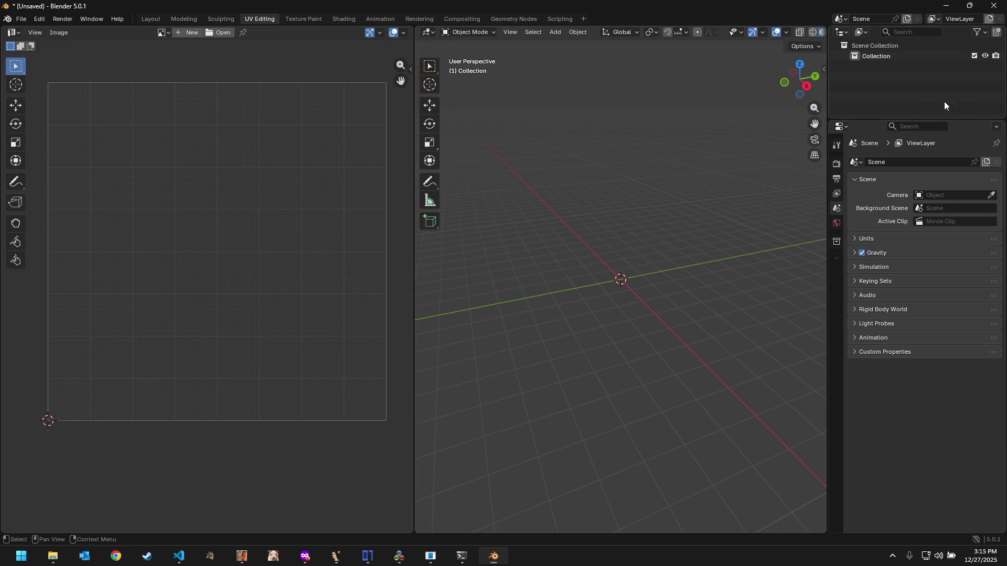
Step: Import the F150_09 truck via File > Import > Ford Racing Off Road
click(30, 18)
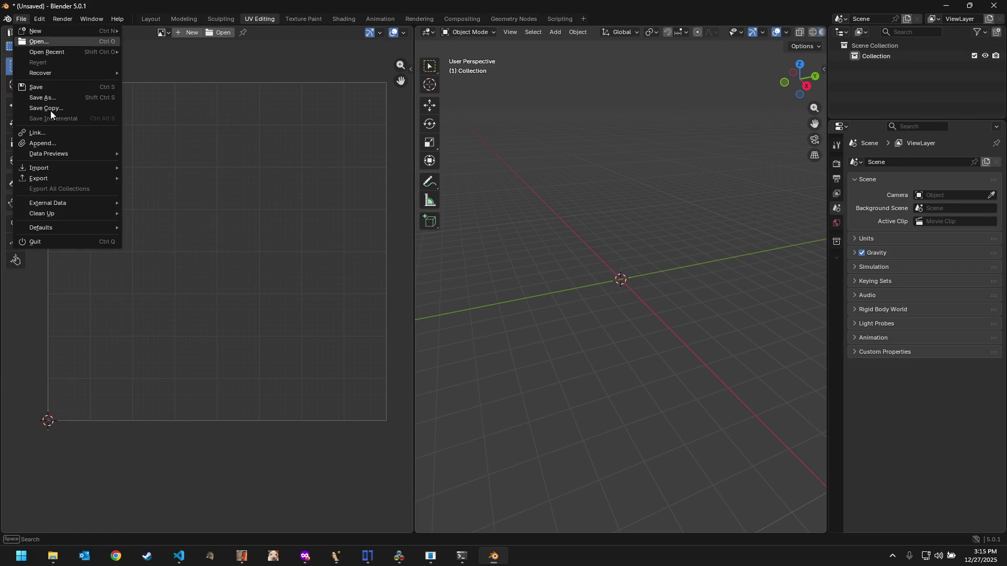
mouse_move(40, 168)
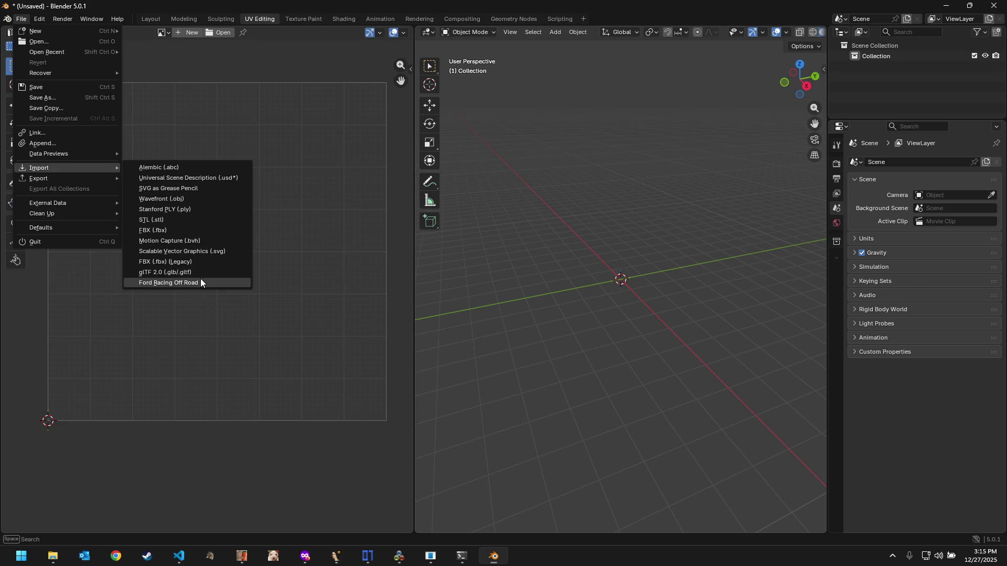
click(200, 279)
click(138, 130)
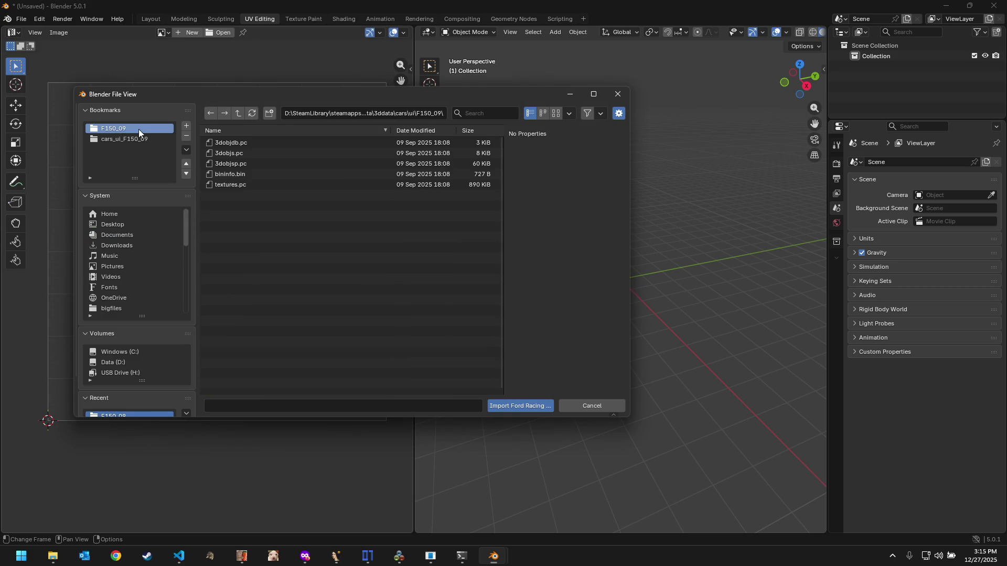
click(512, 404)
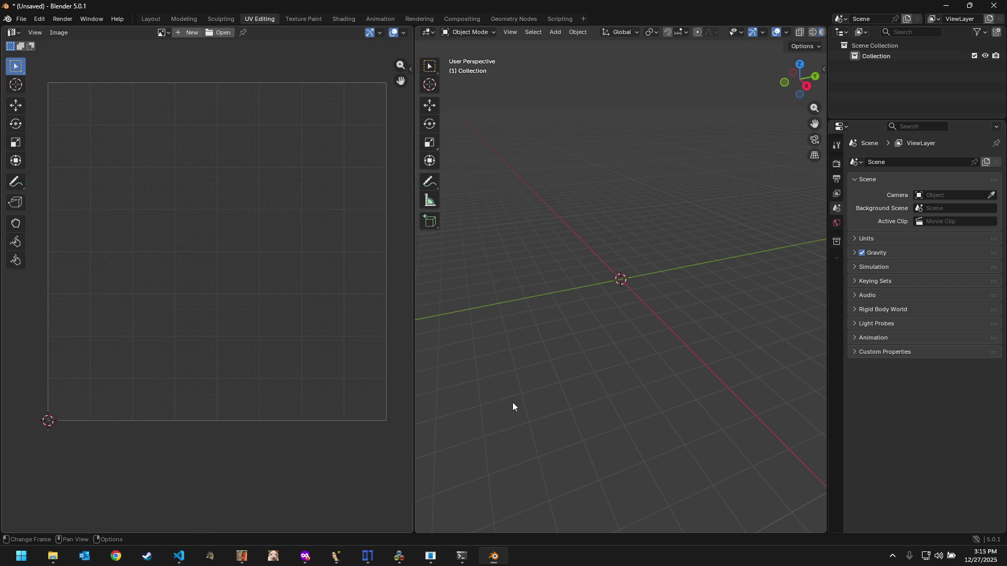
Step: Select and frame the box mesh, checking the flat plane beneath it
click(564, 272)
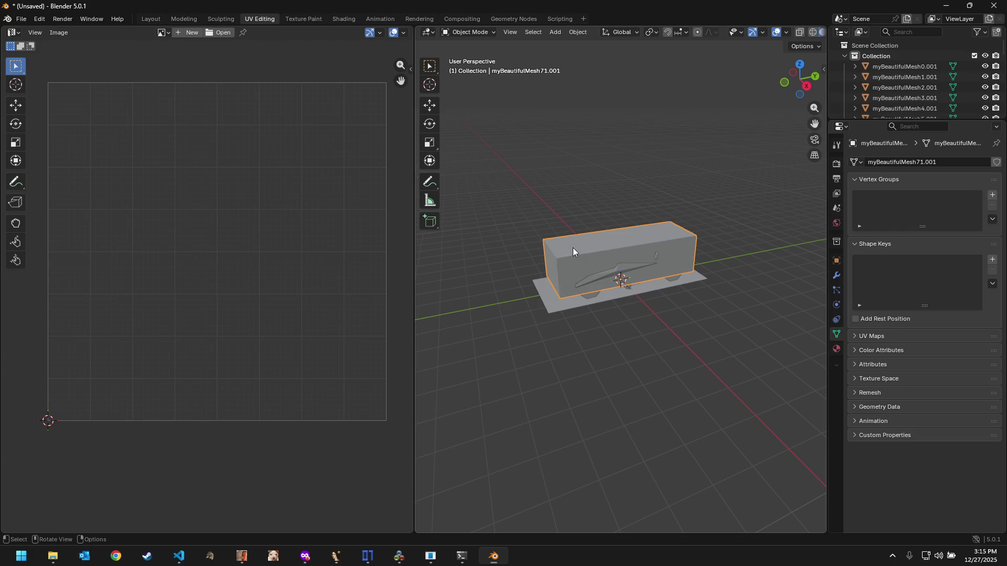
click(16, 105)
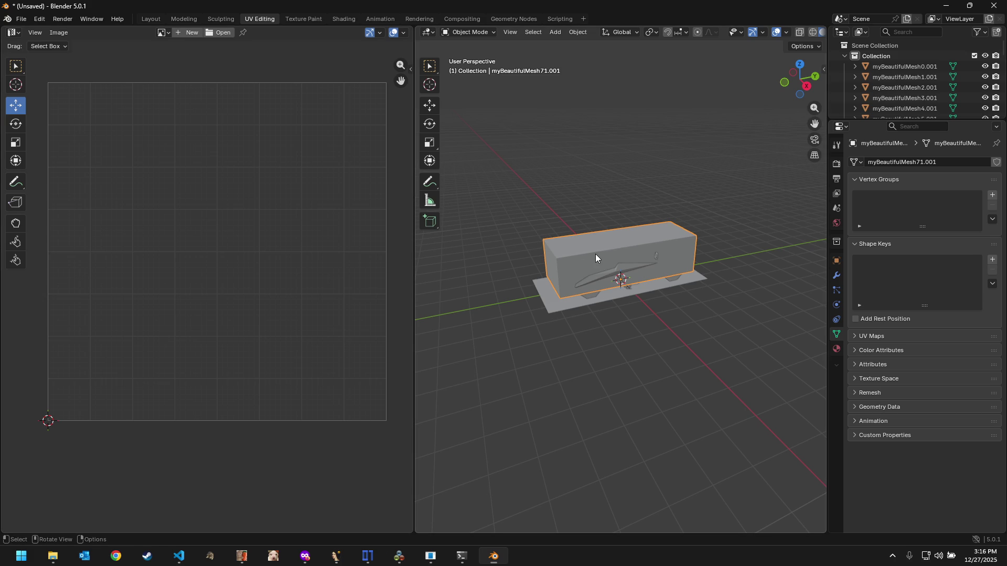
scroll(639, 254, down, 3)
middle_drag(639, 254, 640, 302)
key(KP_Decimal)
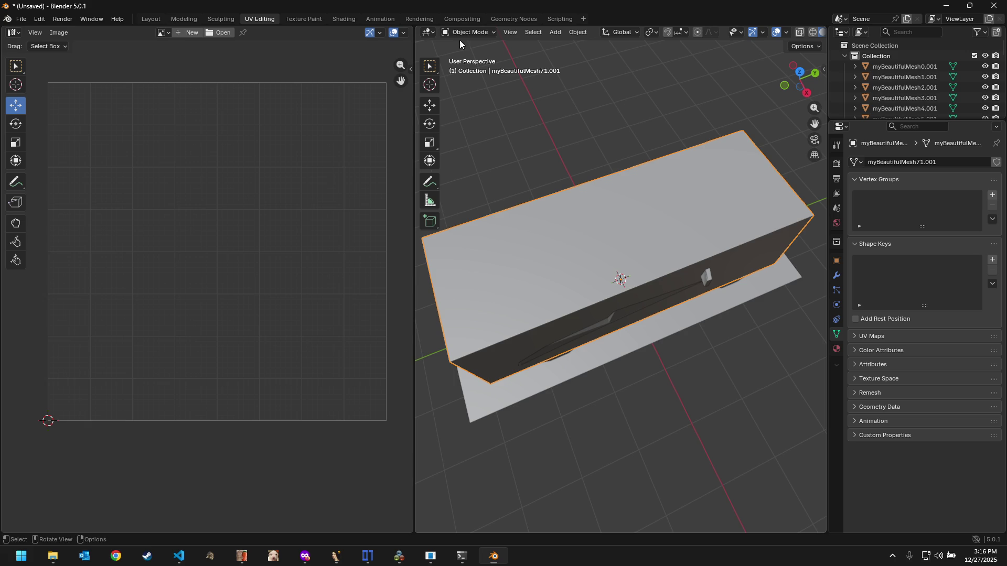
click(586, 362)
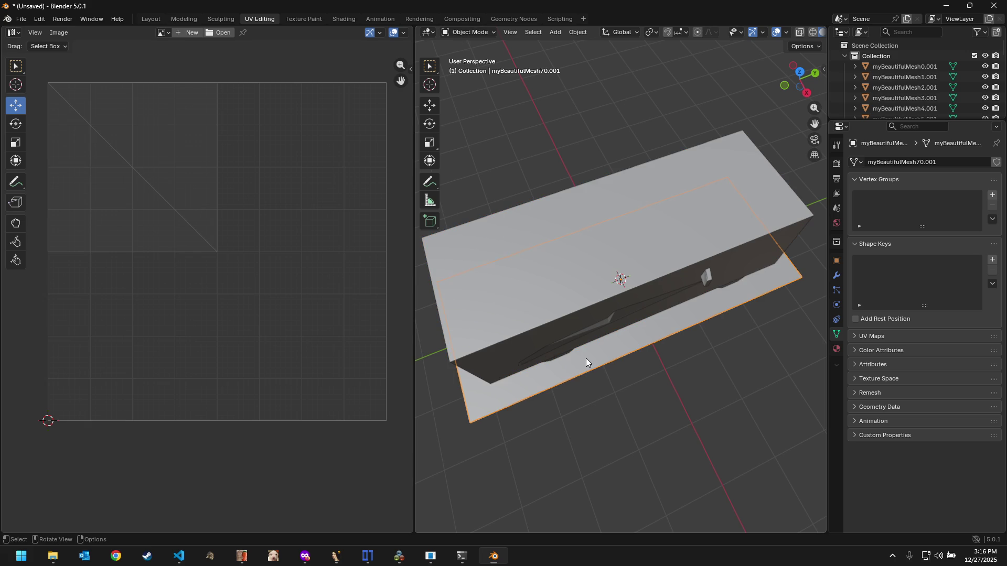
click(543, 243)
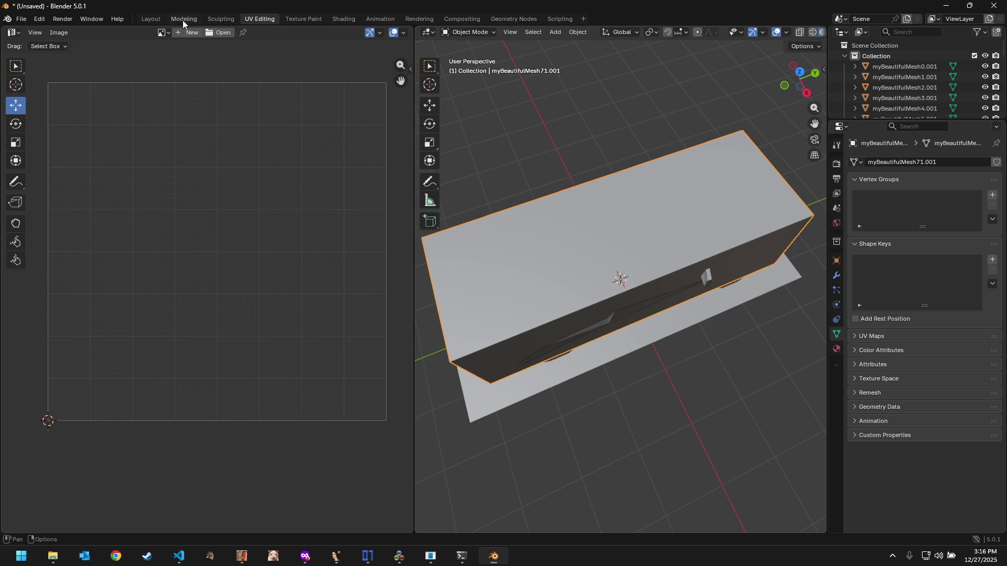
Step: Move the box and rough truck shell aside along Y, then view the detailed body's UVs
click(144, 20)
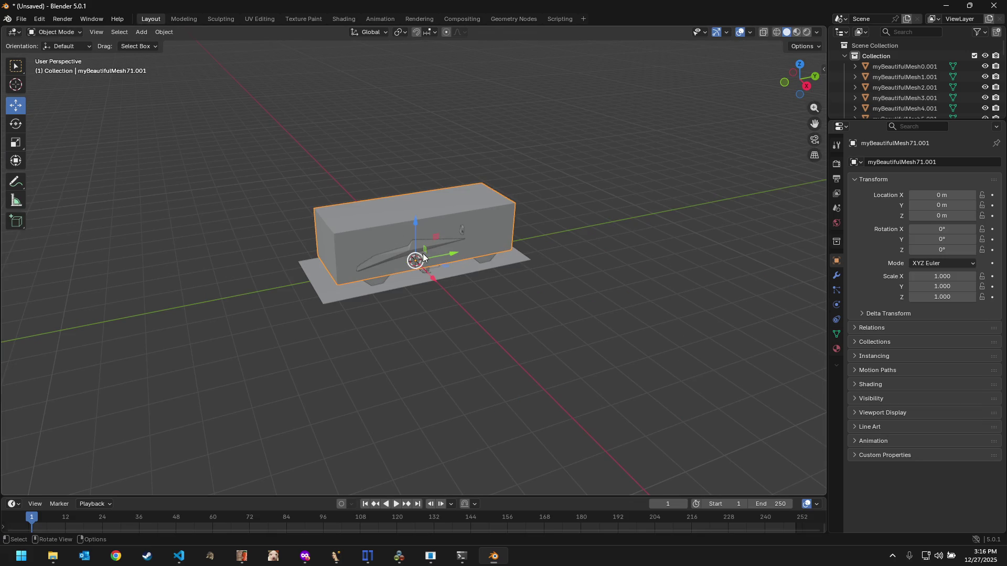
drag(444, 255, 48, 314)
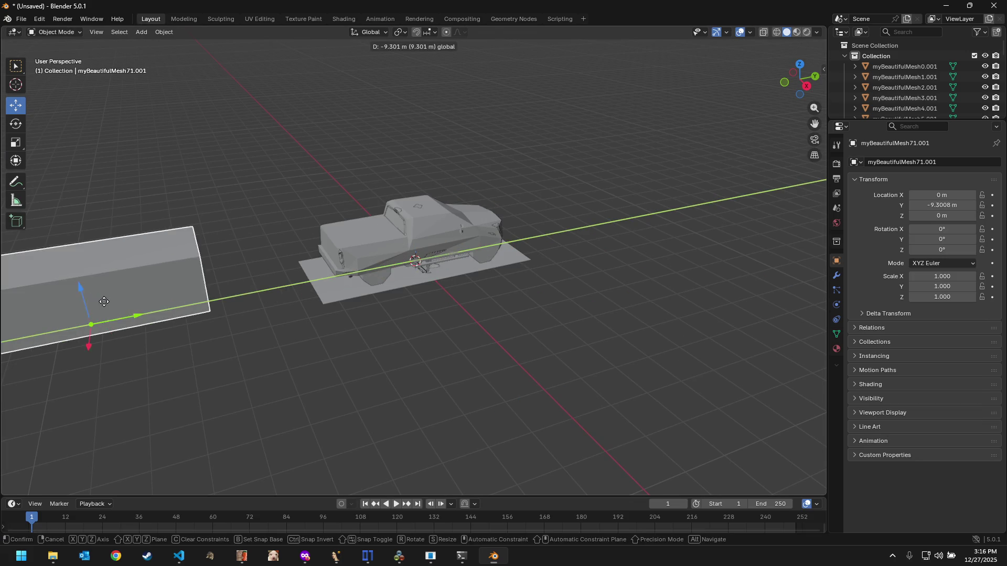
click(473, 229)
drag(449, 251, 369, 245)
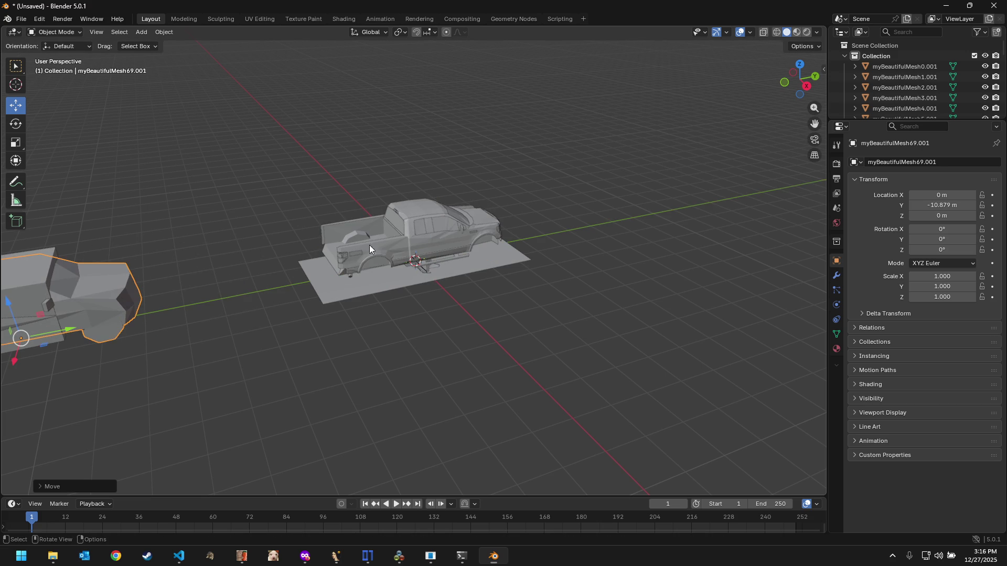
click(415, 251)
click(259, 18)
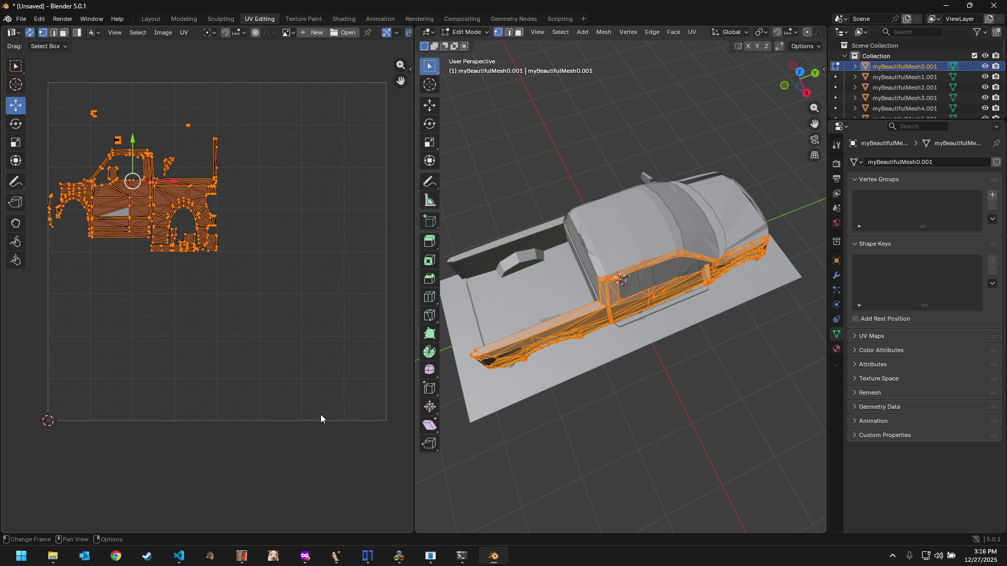
Step: Switch to VS Code and show types.py with the read_u16_float helper
click(367, 556)
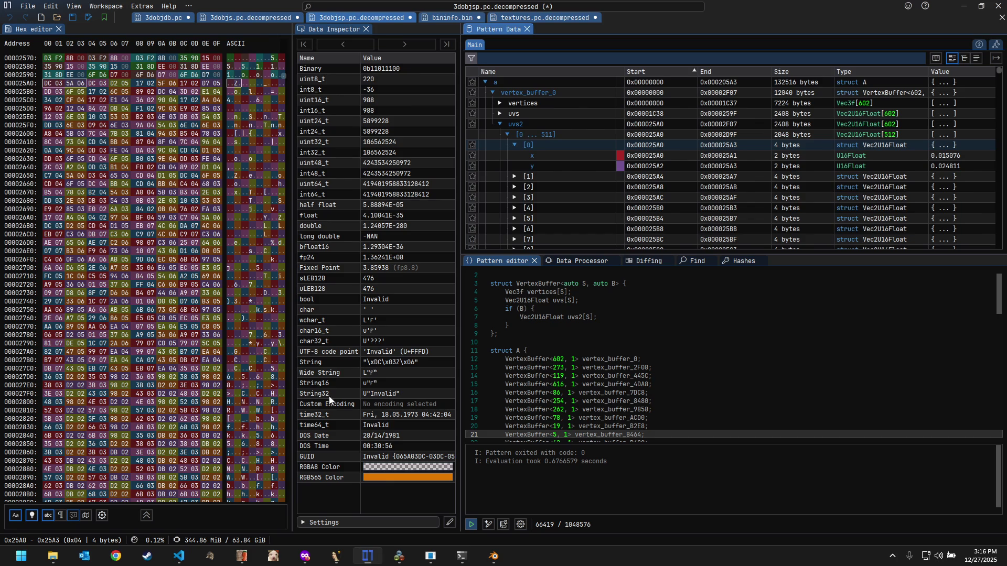
click(178, 556)
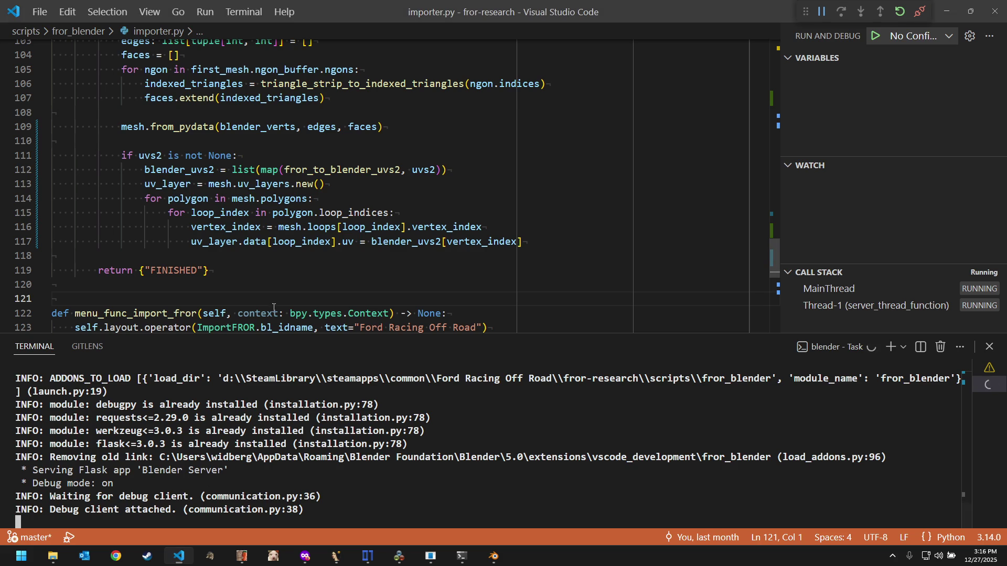
click(274, 313)
key(ctrl+Tab)
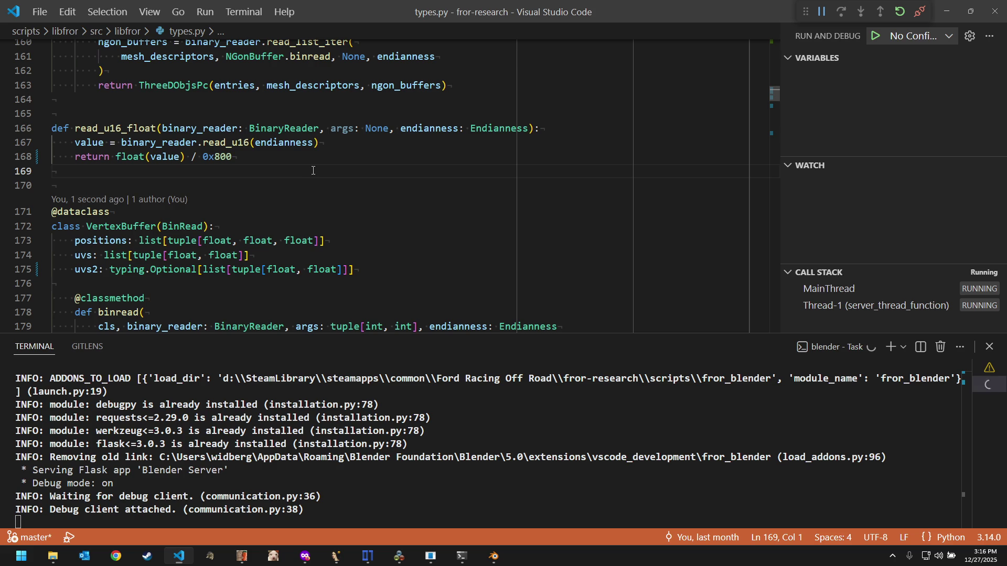
Step: Run the build task to type-check and rebuild the libfror wheel
key(ctrl+shift+p)
key(Return)
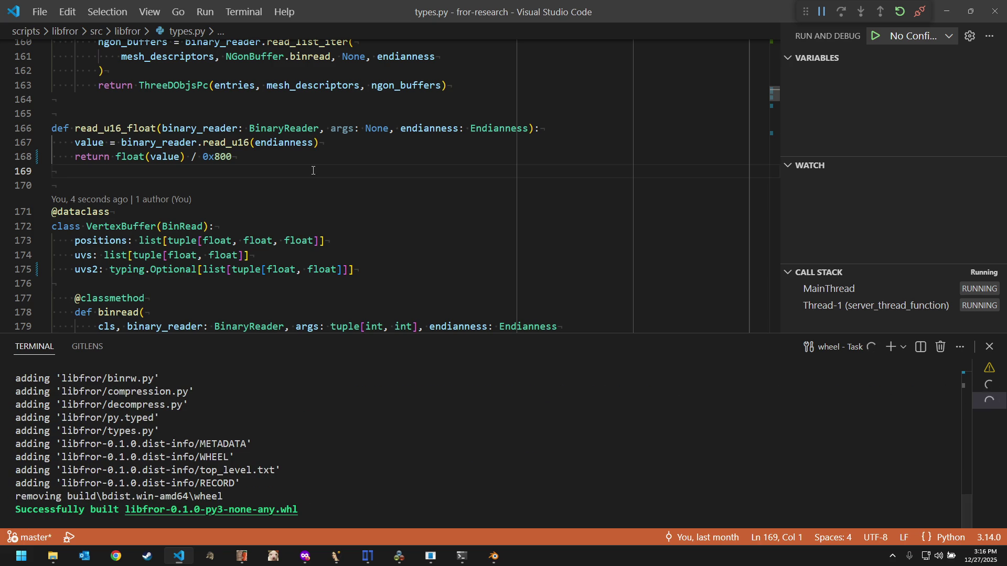
double_click(474, 478)
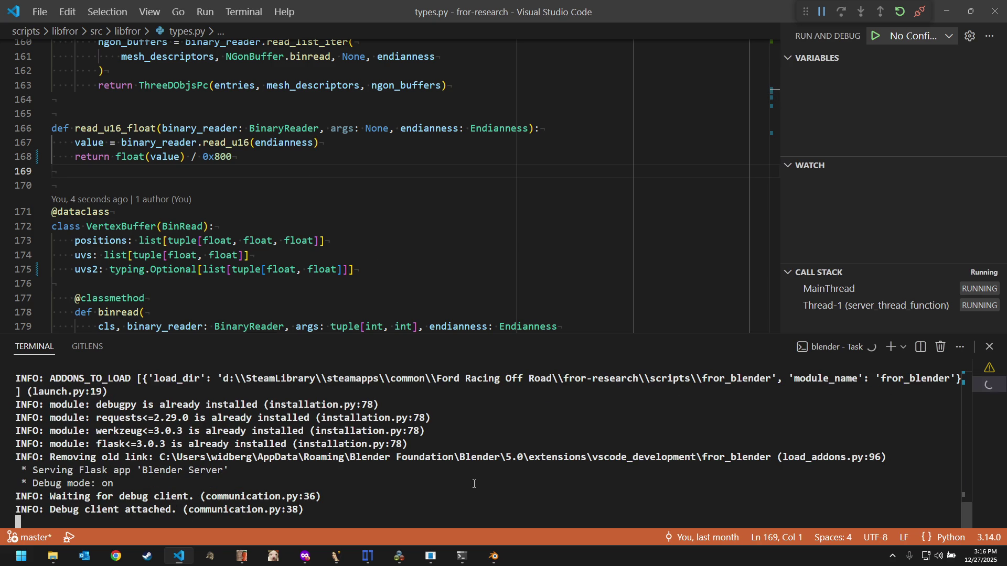
Step: Delete all the truck meshes from the Blender scene
click(497, 557)
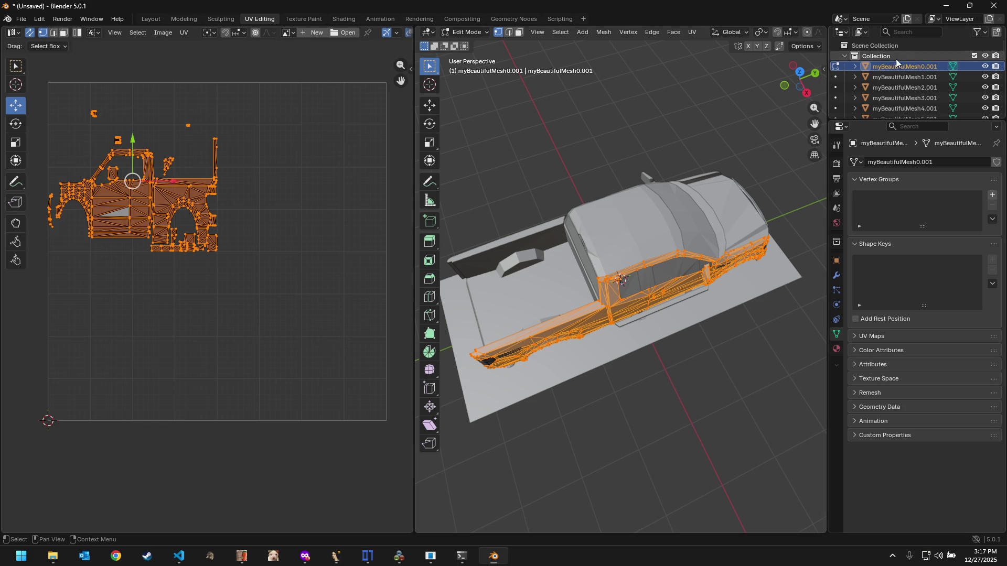
scroll(896, 65, down, 5)
scroll(896, 66, down, 10)
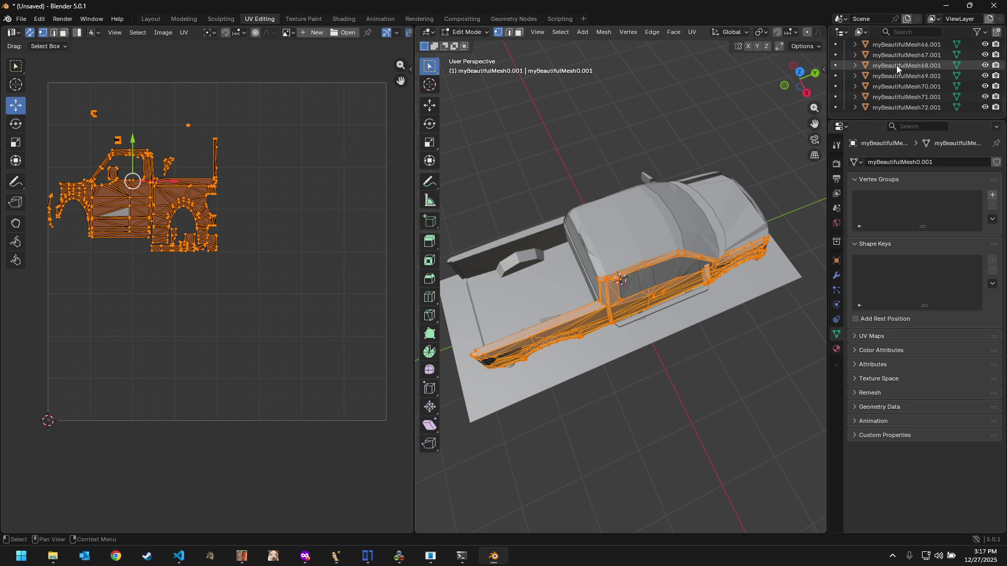
shift+click(897, 107)
key(Delete)
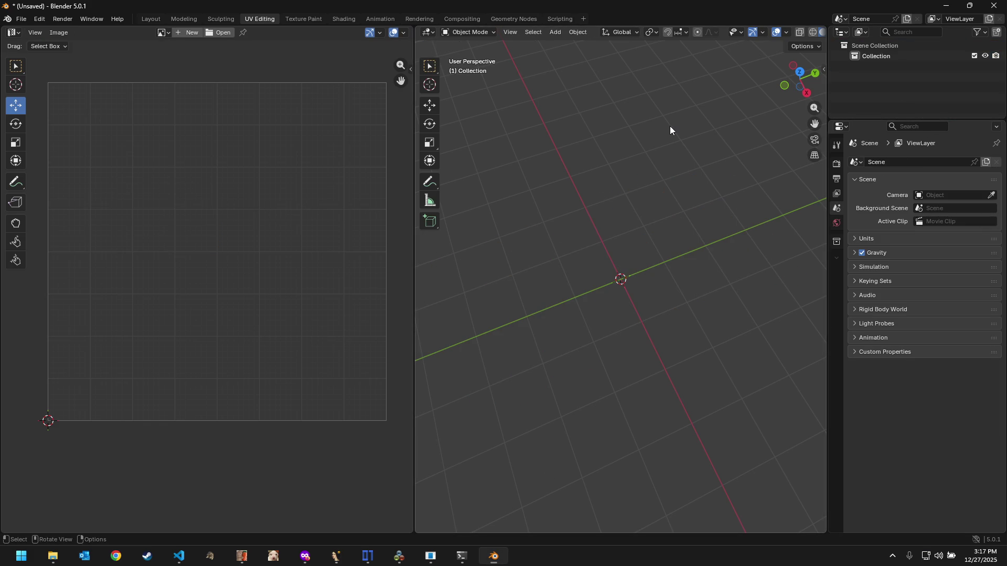
Step: Re-import the F150_09 truck from the Ford Racing Off Road files
click(21, 19)
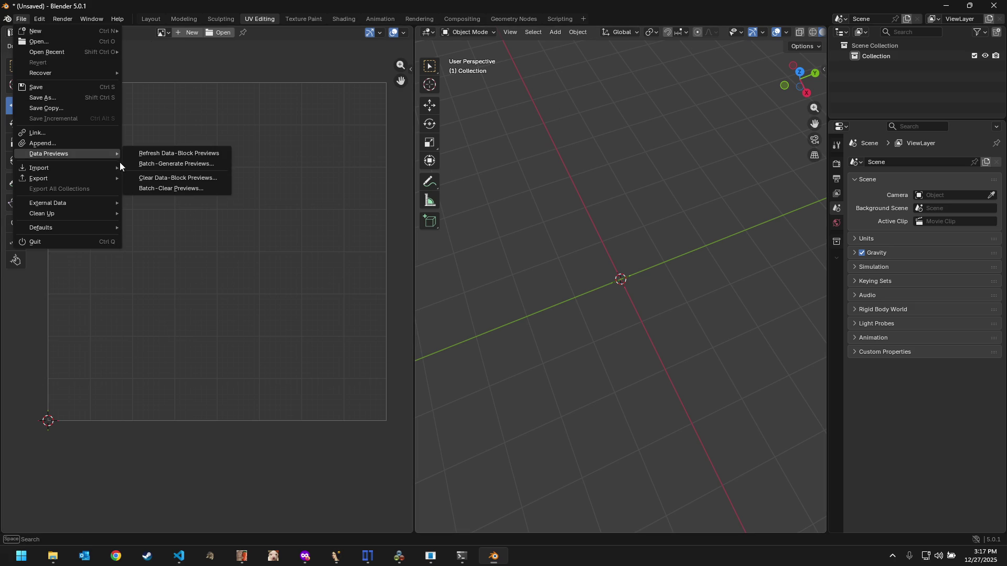
mouse_move(40, 167)
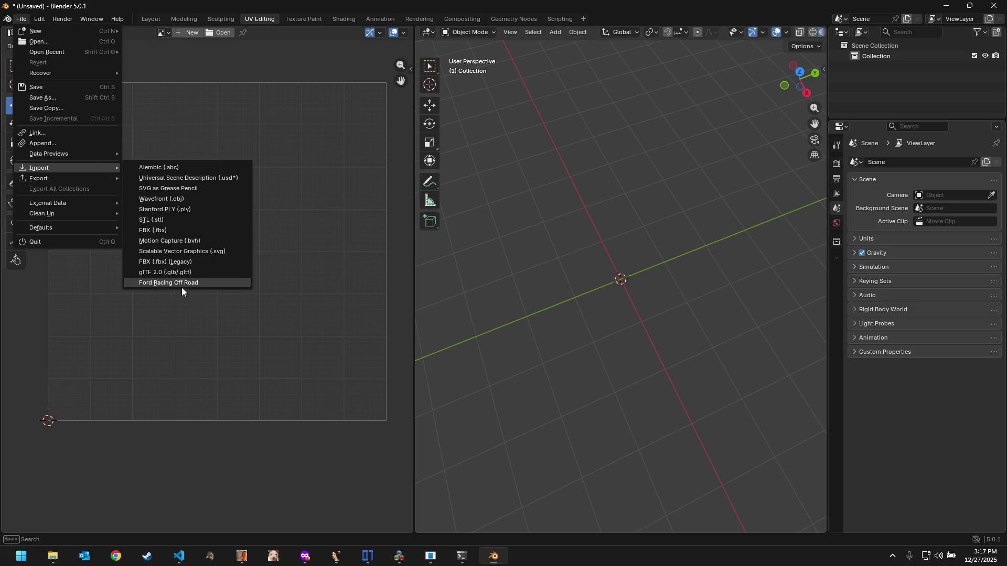
click(182, 284)
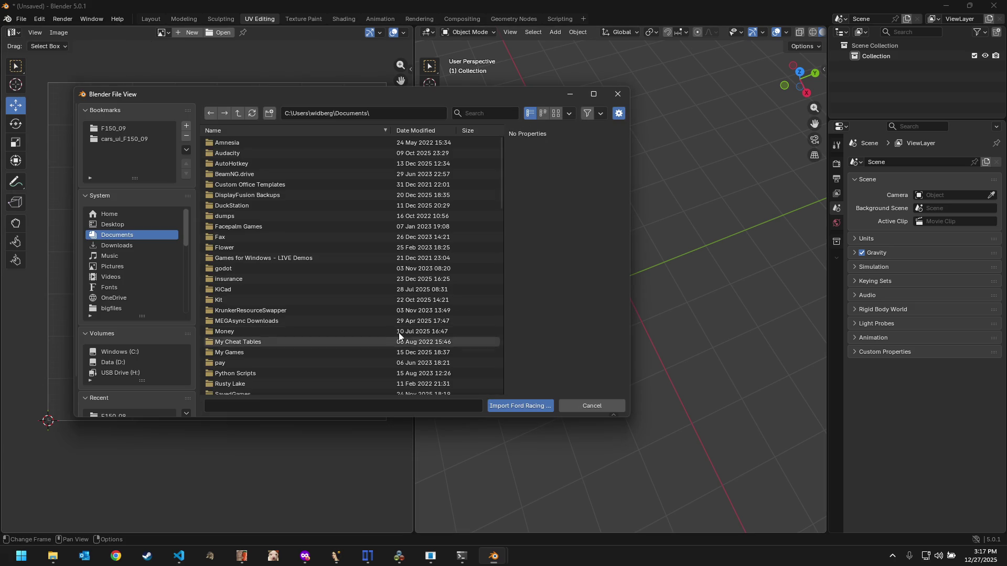
click(127, 130)
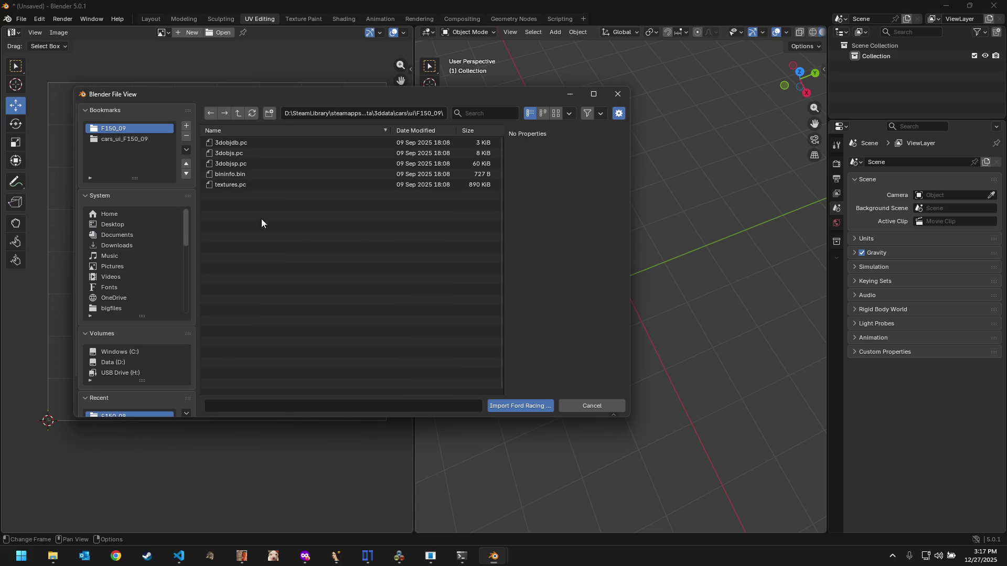
click(524, 408)
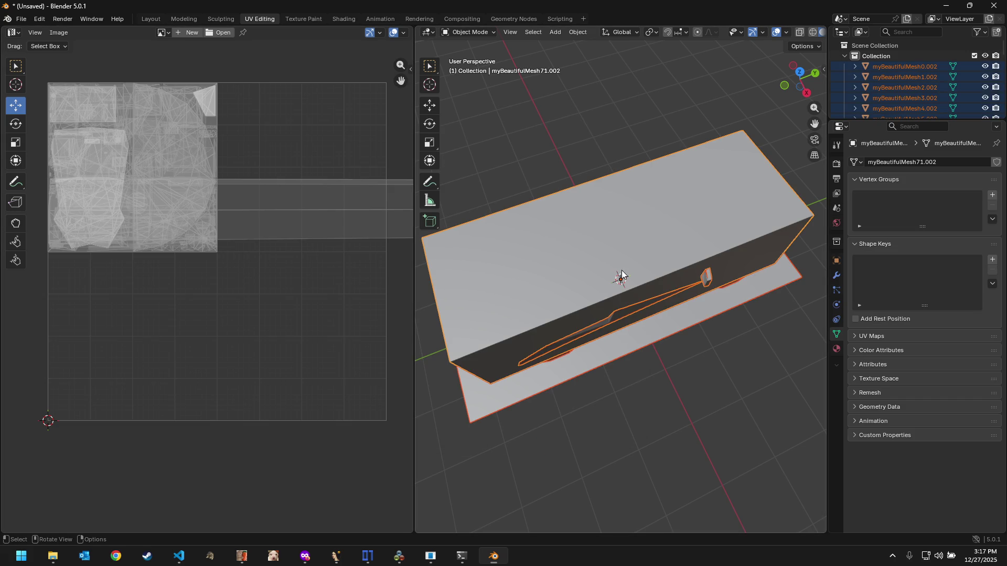
scroll(253, 217, down, 4)
scroll(270, 223, down, 4)
scroll(306, 256, down, 2)
scroll(280, 299, up, 1)
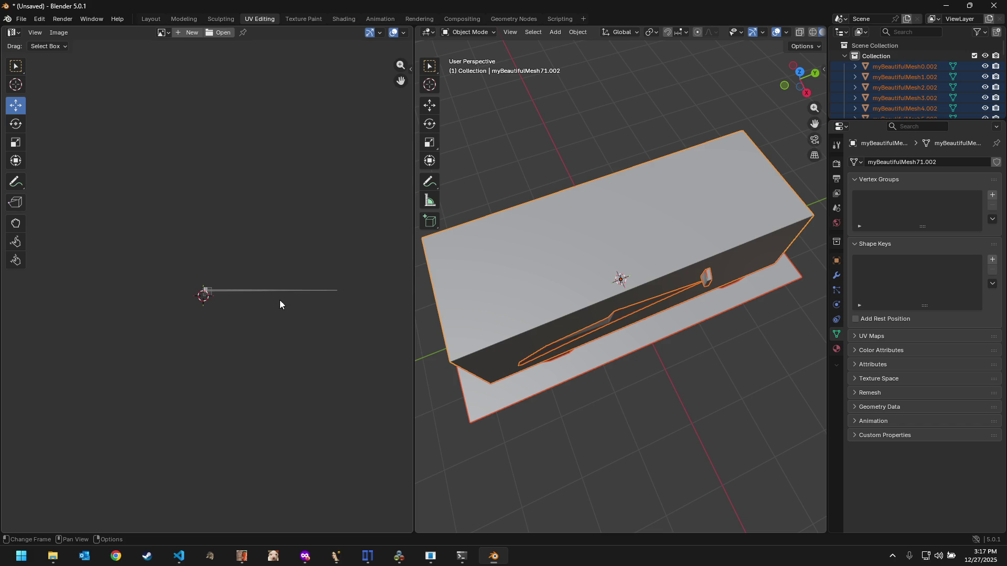
scroll(298, 318, up, 1)
scroll(299, 318, up, 2)
scroll(300, 317, up, 3)
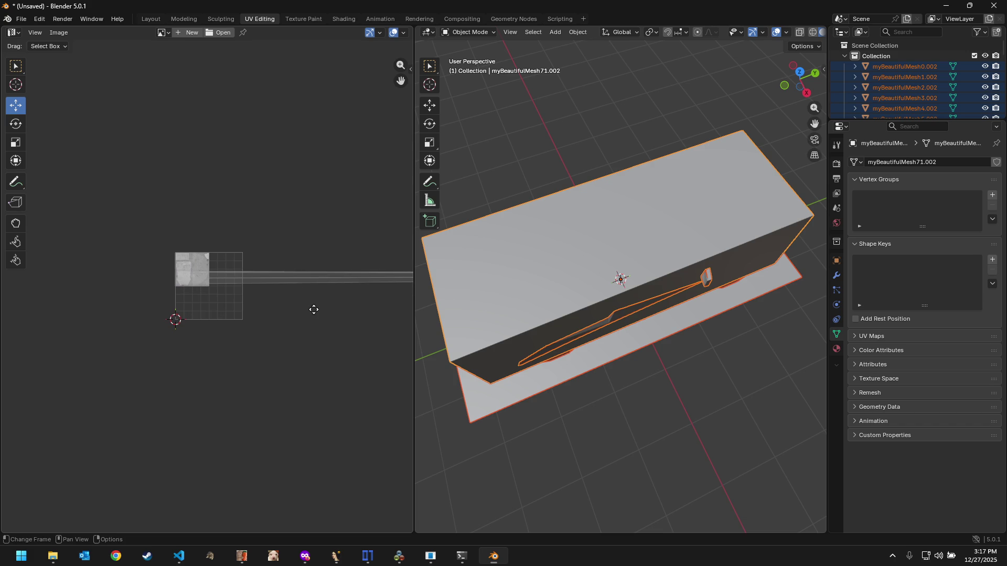
Step: Pan the UV view across the texture strips, then ask Blender to quit
mouse_move(314, 310)
middle_down()
mouse_move(90, 289)
mouse_move(331, 288)
middle_up()
scroll(203, 283, up, 1)
scroll(188, 285, up, 5)
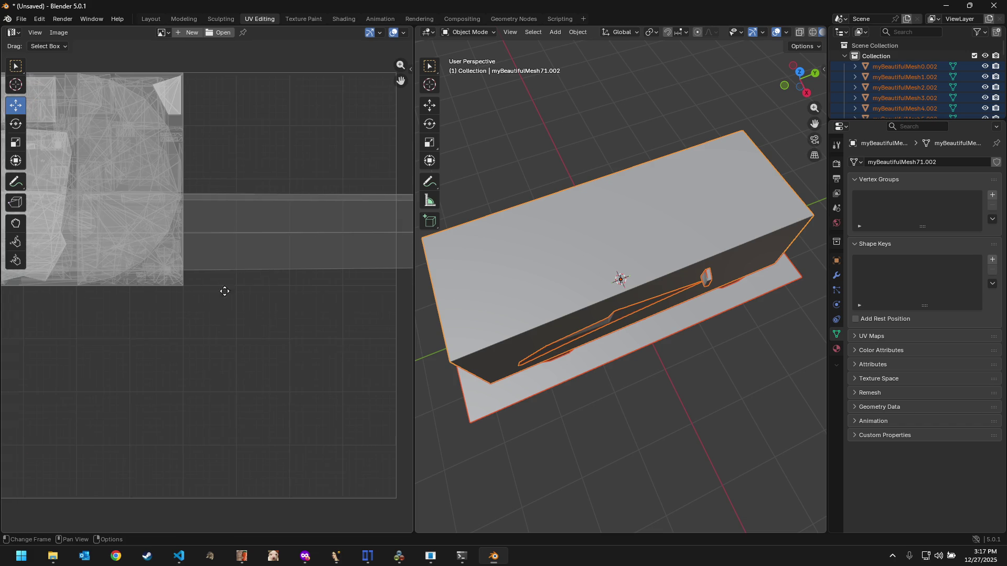
middle_drag(188, 284, 251, 299)
scroll(261, 260, down, 2)
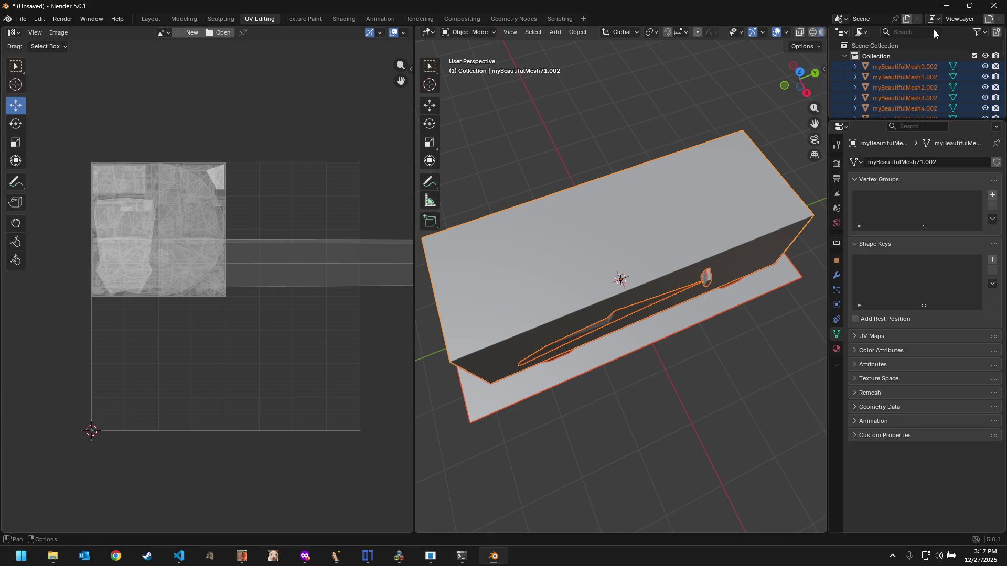
click(993, 4)
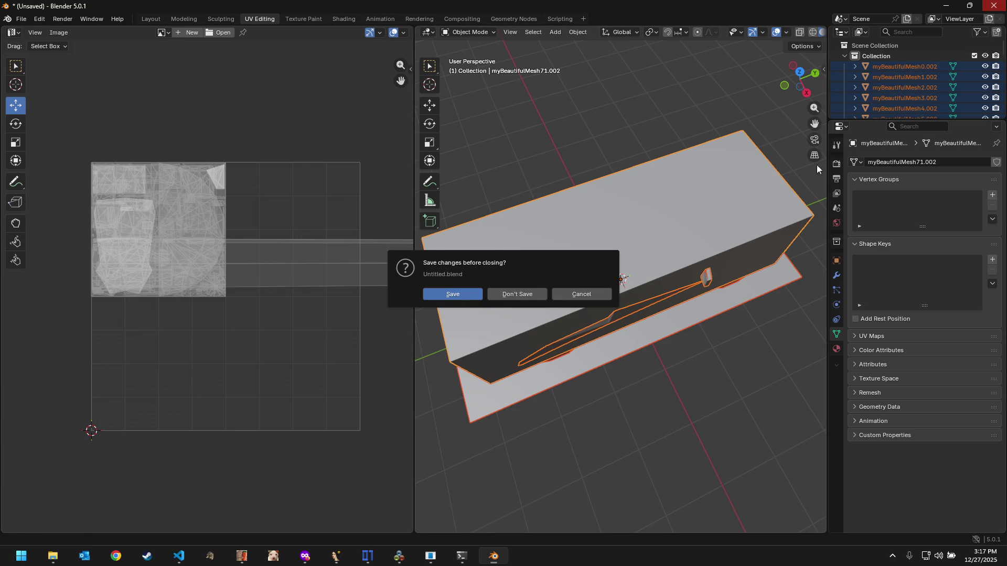
Step: Quit Blender without saving and run VS Code's Blender: Build and Start task
click(531, 291)
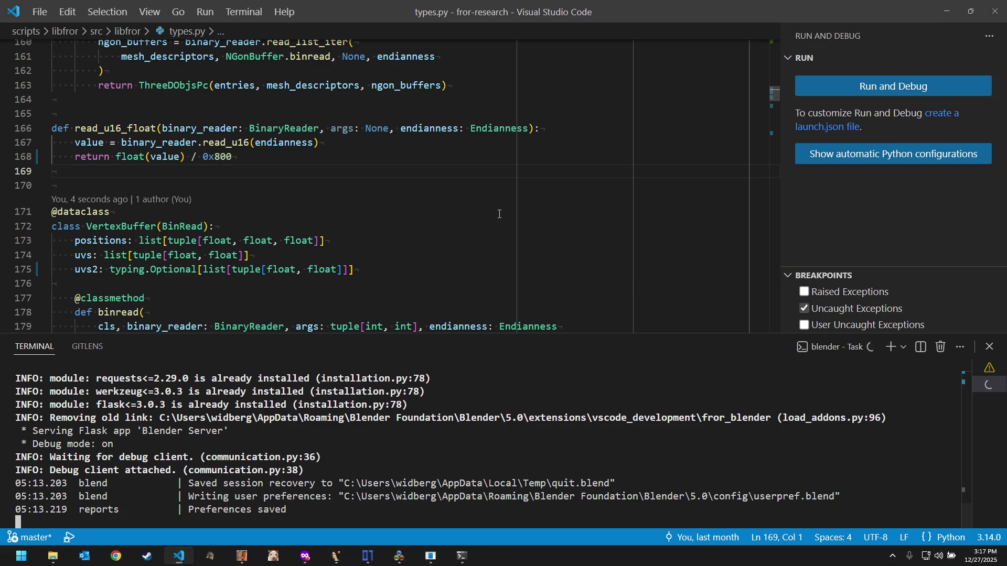
click(505, 186)
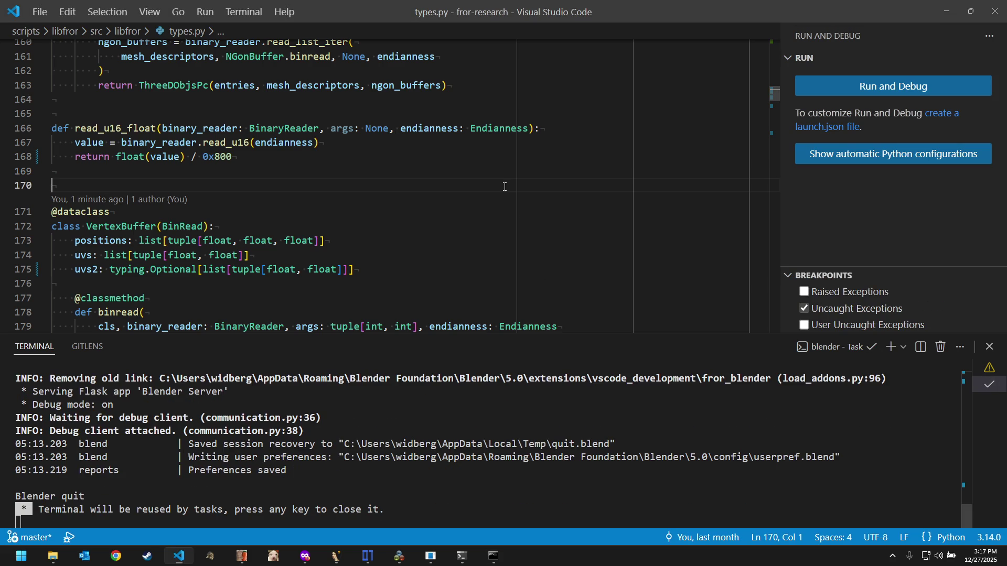
key(ctrl+shift+p)
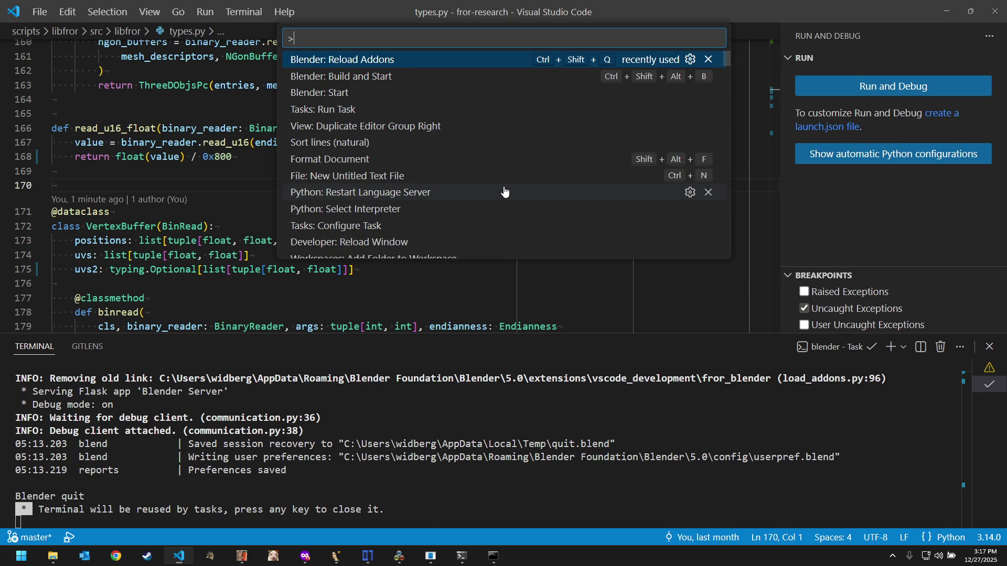
key(Down)
key(Return)
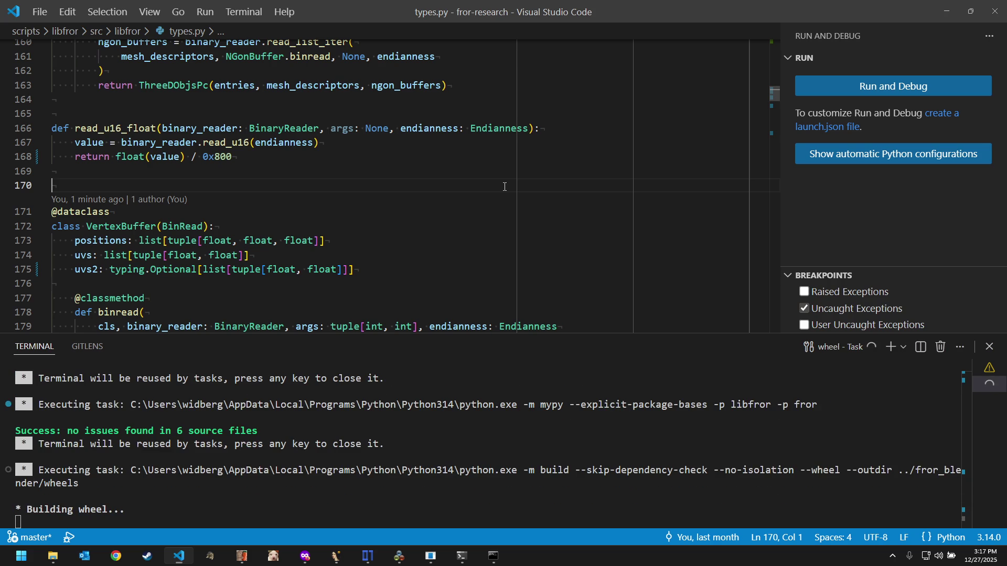
Step: Search 'vscode blender' in Firefox and reach the extension's GitHub issues list
click(305, 556)
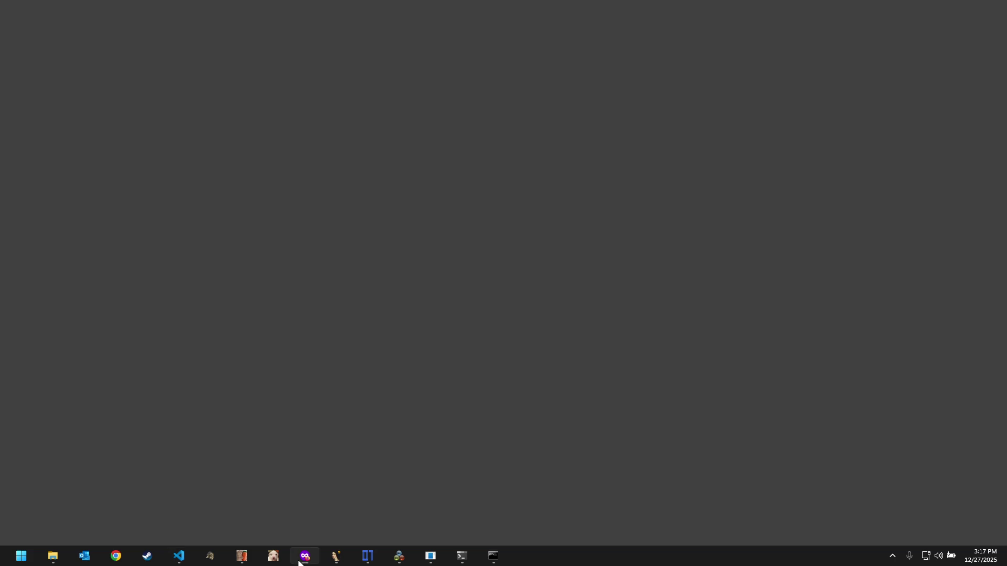
click(126, 16)
text(vs)
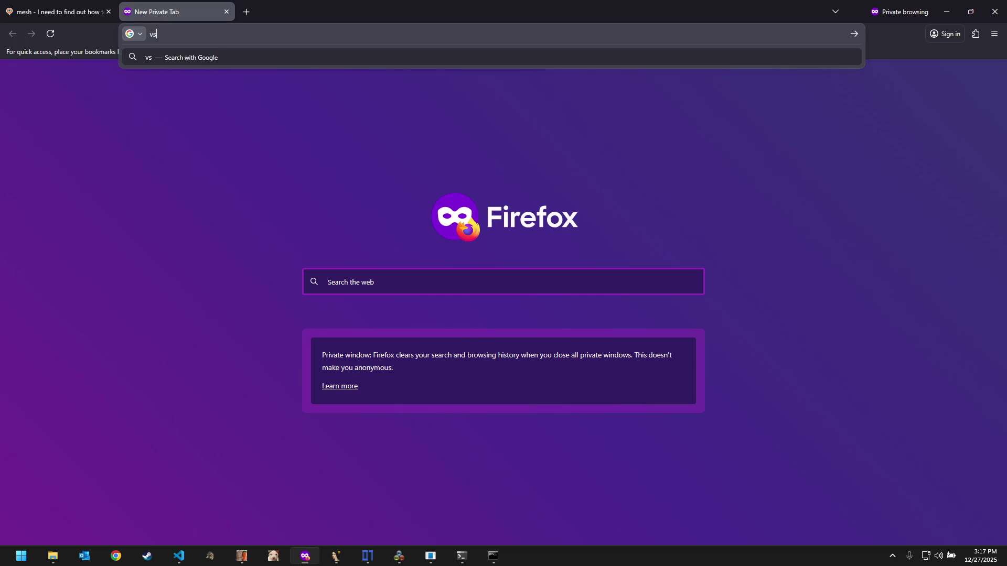
text(cdo)
key(BackSpace)
text(ode b)
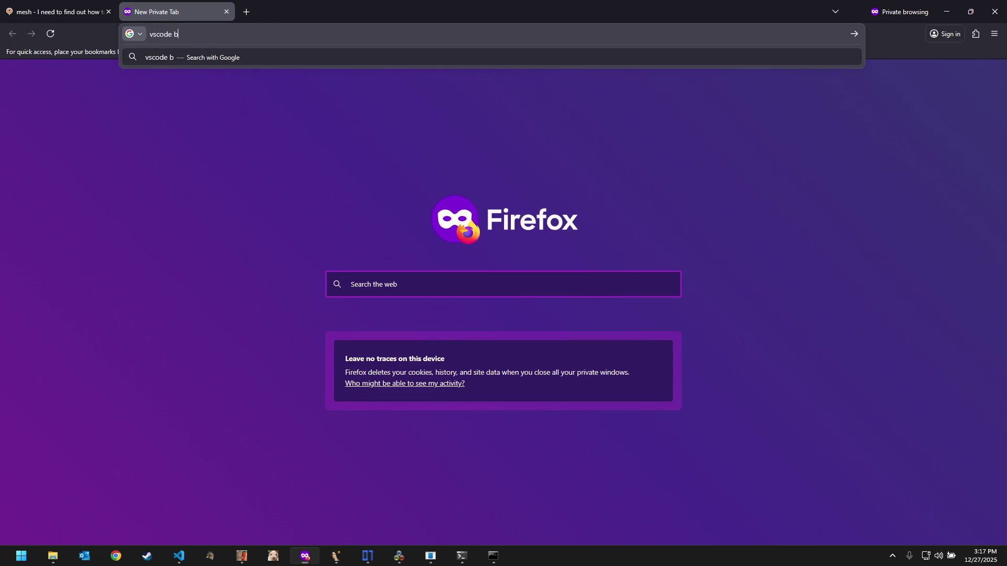
text(lender)
key(Return)
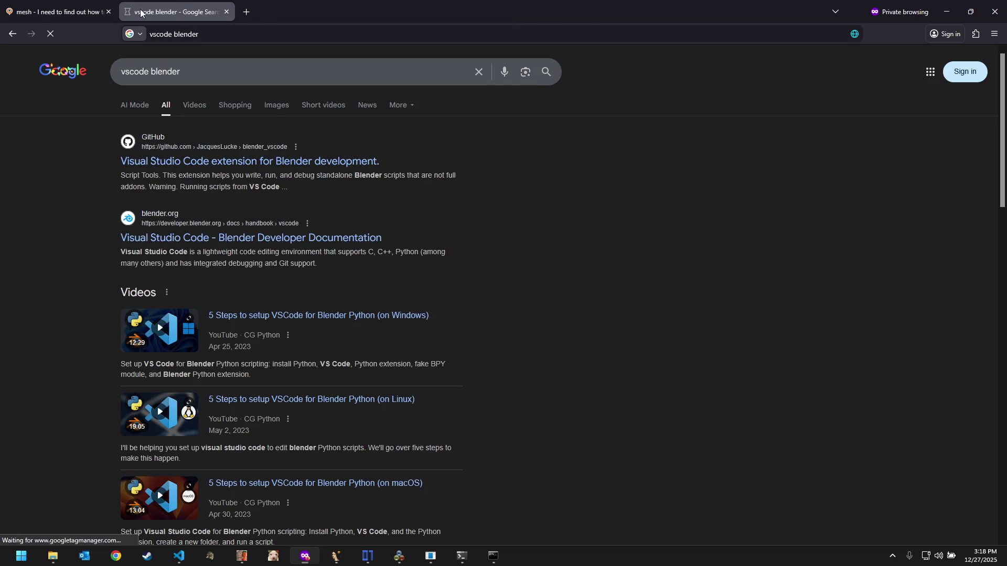
click(278, 166)
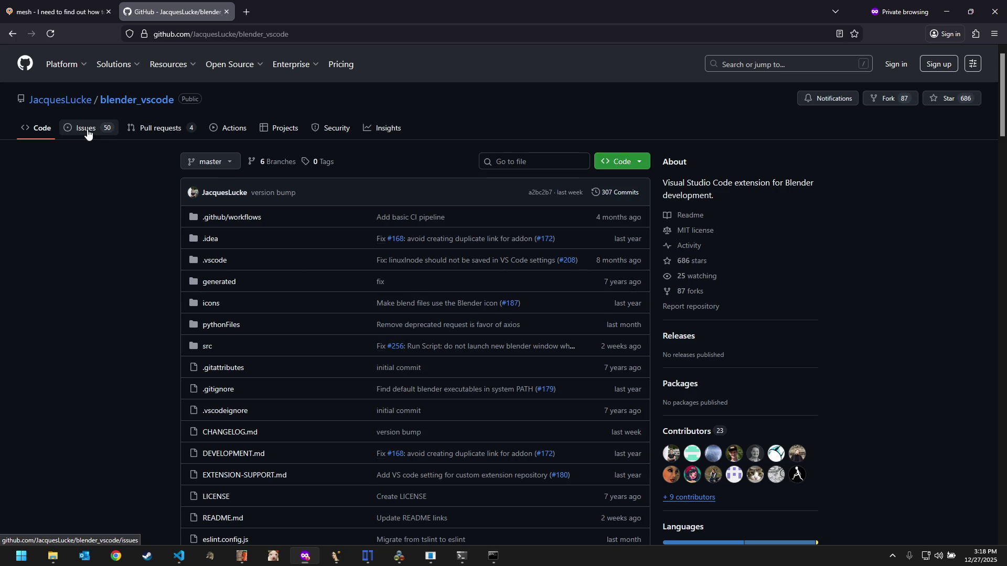
click(88, 135)
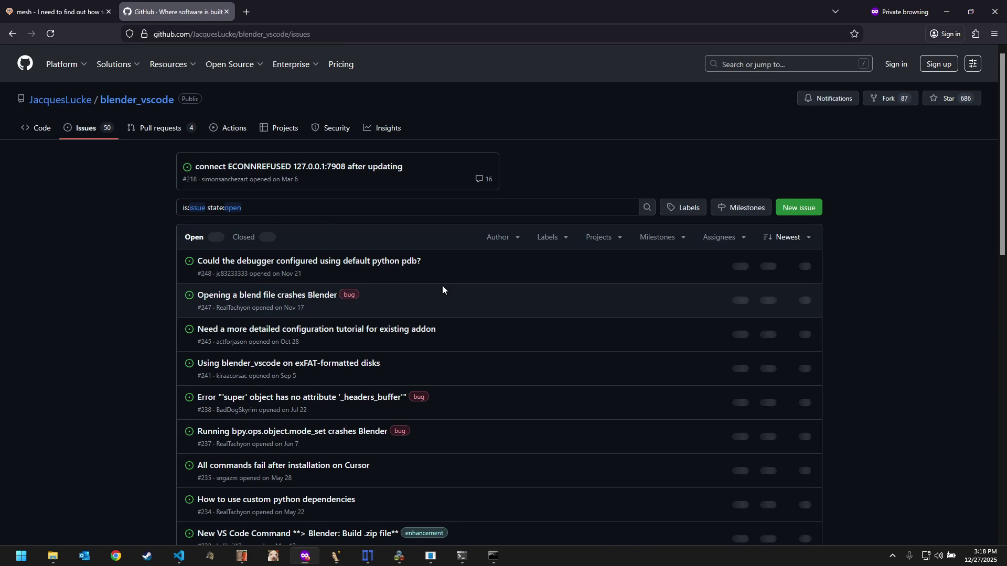
scroll(504, 377, down, 1)
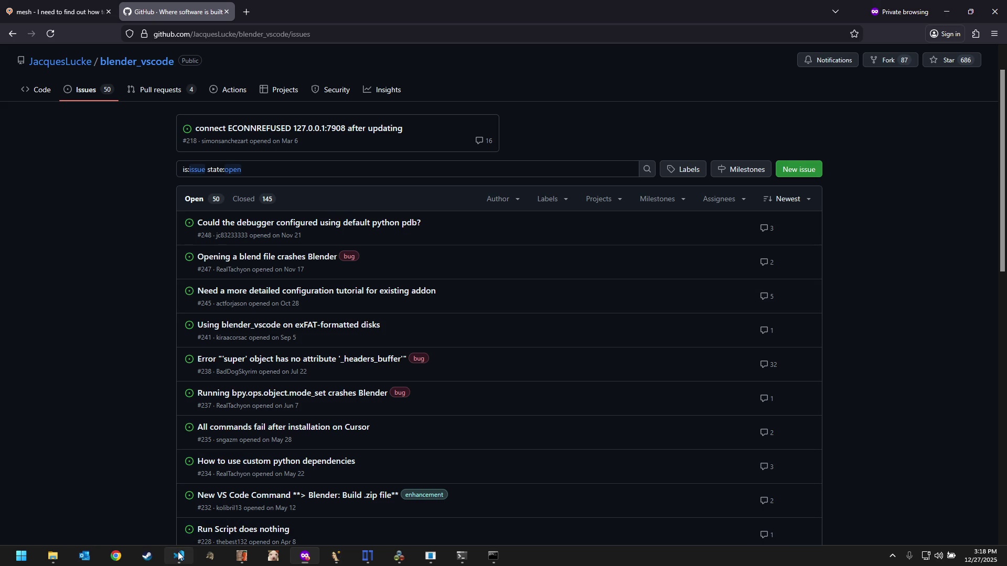
Step: Confirm the Blender executable in VS Code, then return to the issues page
key(alt+Tab)
key(Return)
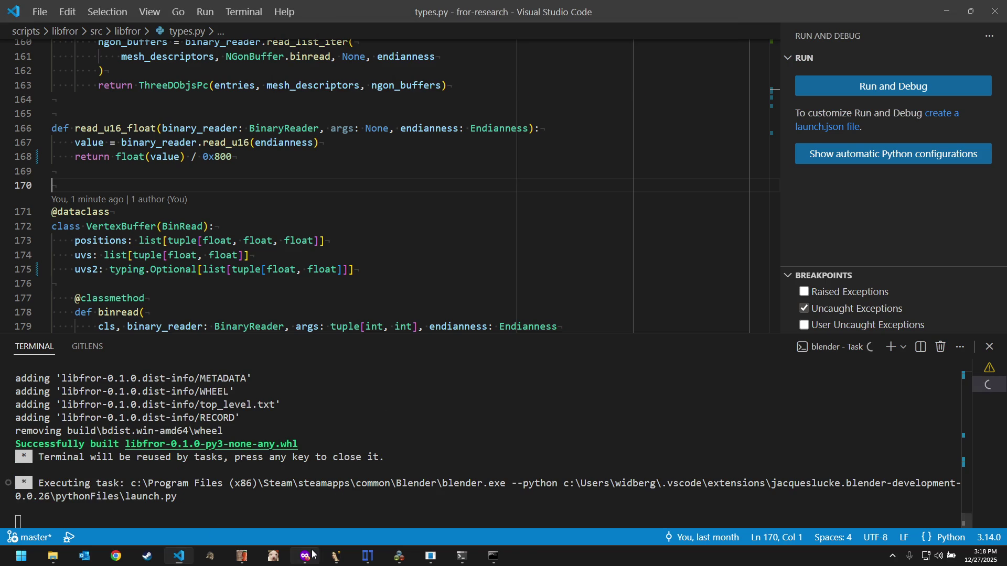
key(alt+Tab)
Step: Filter the blender_vscode issues with 'is:issue reload'
click(288, 164)
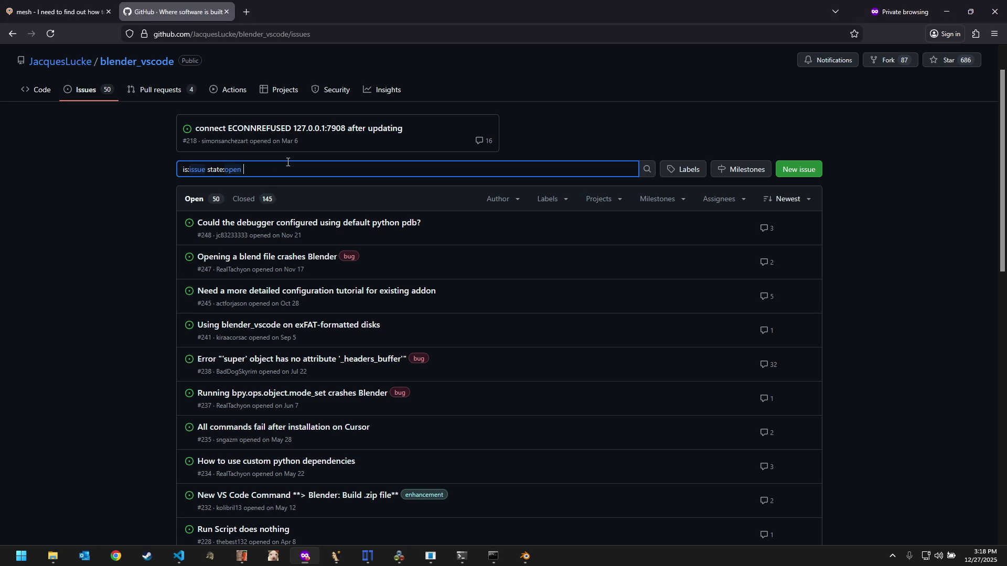
key(BackSpace)
key(BackSpace)
key(BackSpace)
key(BackSpace)
key(BackSpace)
key(BackSpace)
key(ctrl+z)
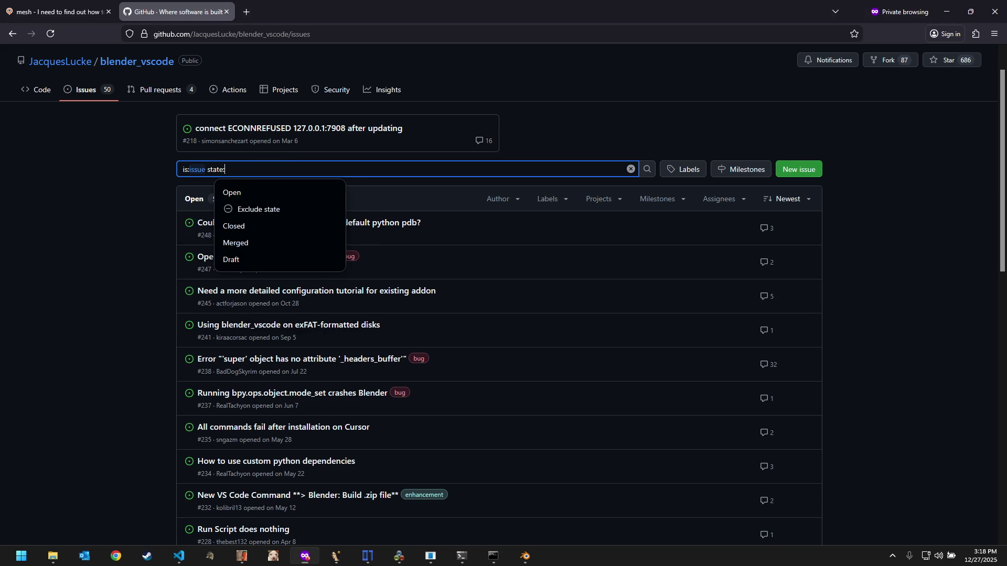
key(BackSpace)
key(BackSpace)
key(BackSpace)
key(BackSpace)
key(BackSpace)
key(BackSpace)
text(re)
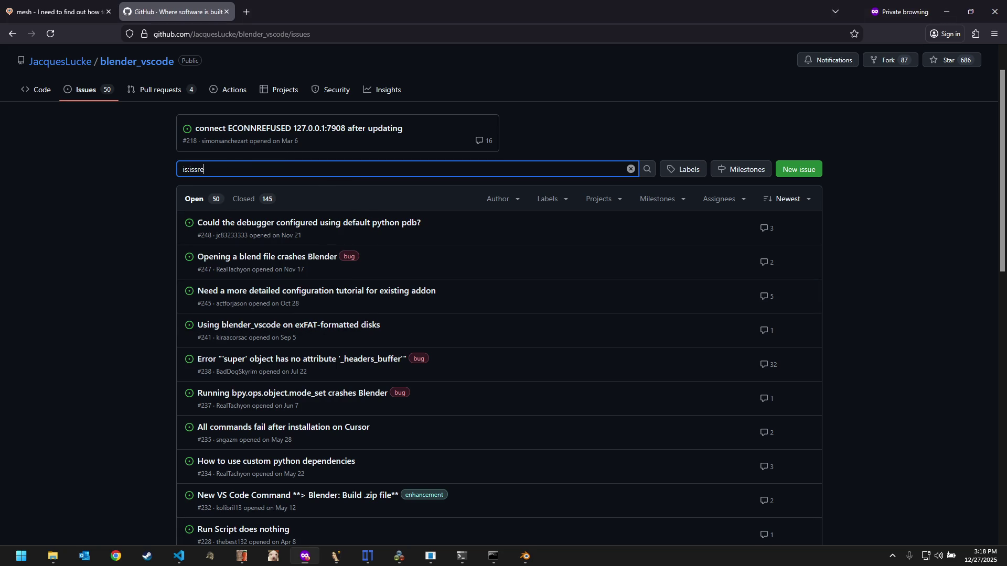
key(ctrl+z)
key(ctrl+z)
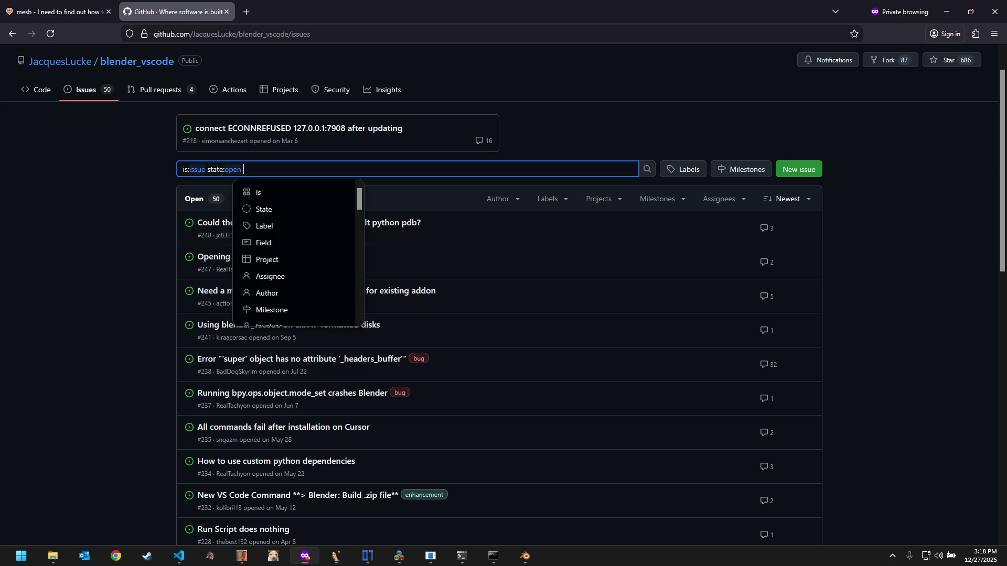
key(BackSpace)
key(BackSpace)
key(BackSpace)
key(BackSpace)
key(BackSpace)
key(BackSpace)
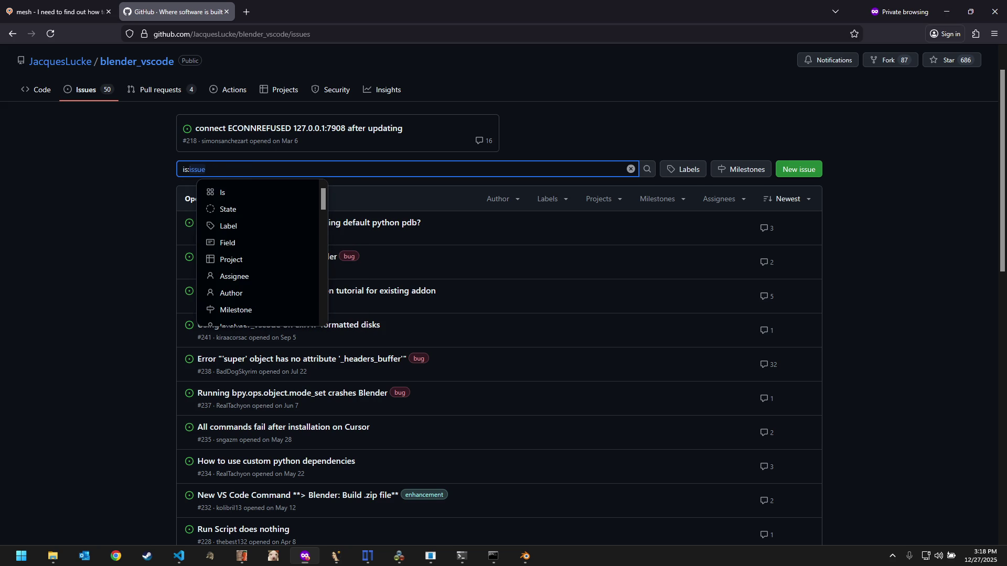
text(reload)
key(Return)
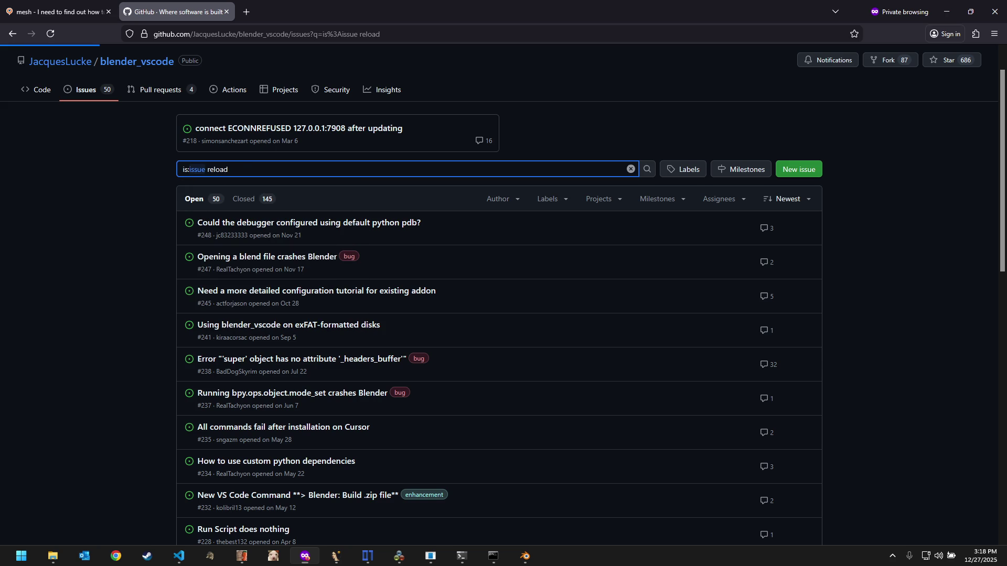
mouse_move(315, 256)
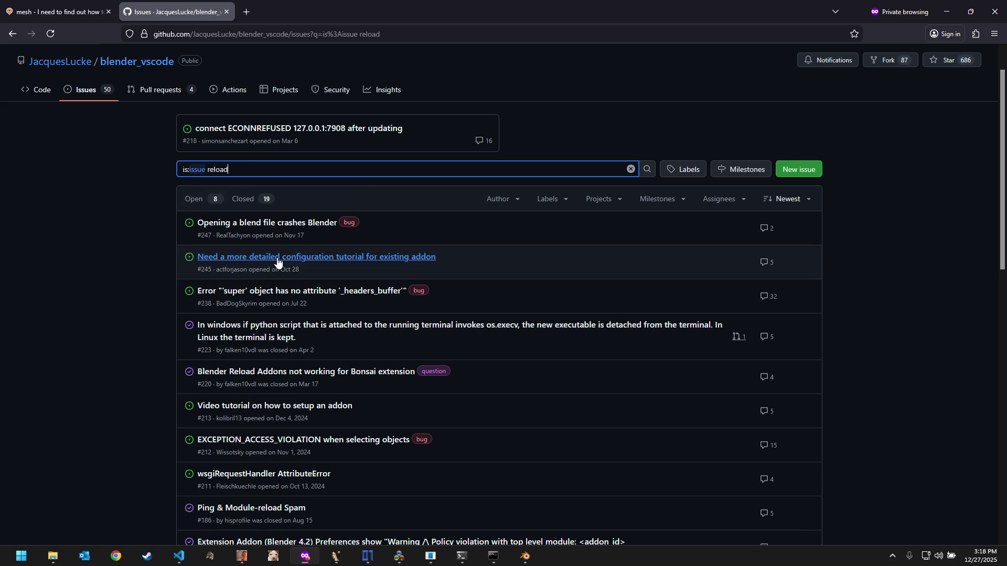
Step: Read issue #245 on configuring existing addons, then switch to the relaunched Blender
click(422, 264)
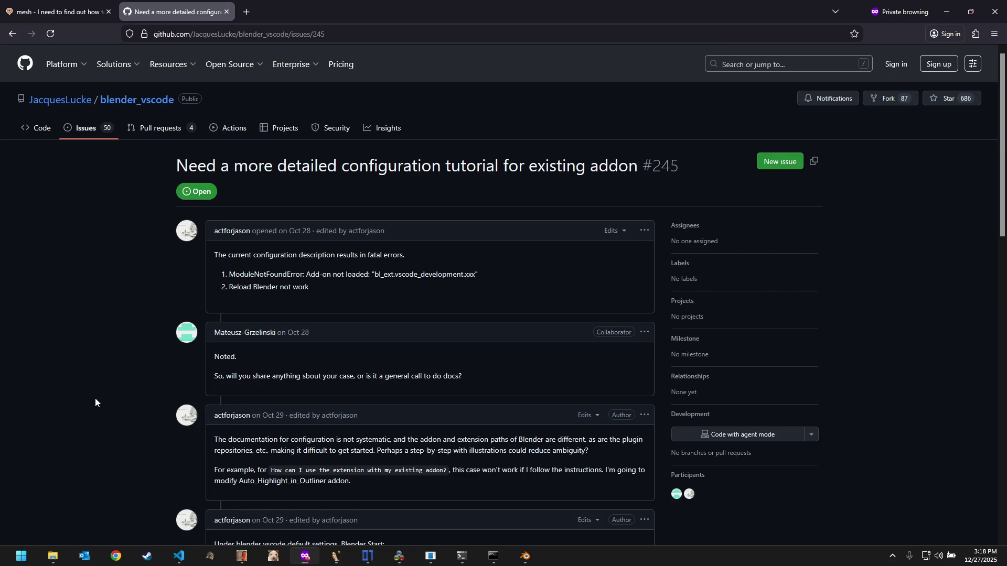
scroll(96, 402, down, 3)
scroll(93, 403, down, 3)
click(525, 557)
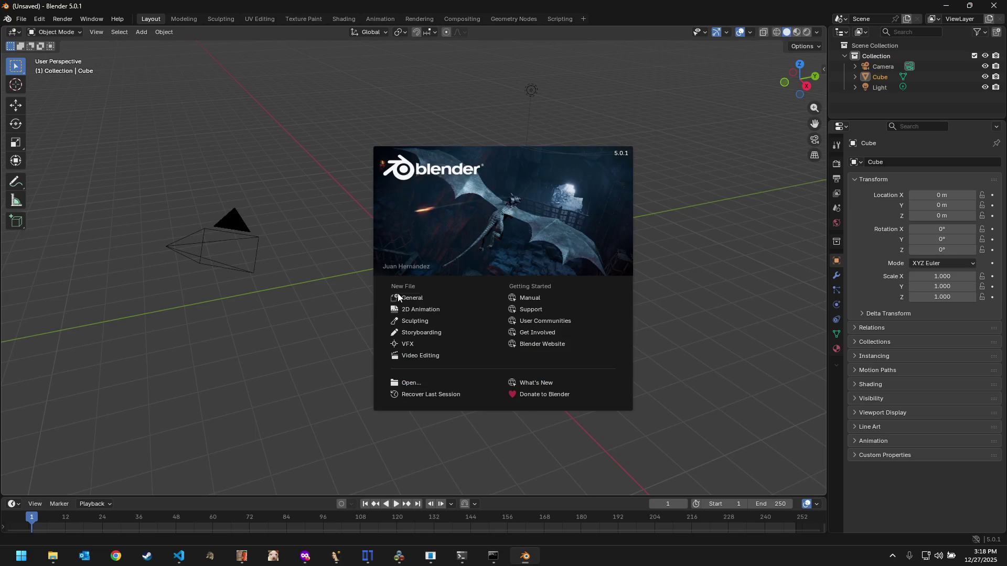
Step: Import the F150_09 Ford Racing Off Road truck into the default scene and select the box mesh
click(397, 297)
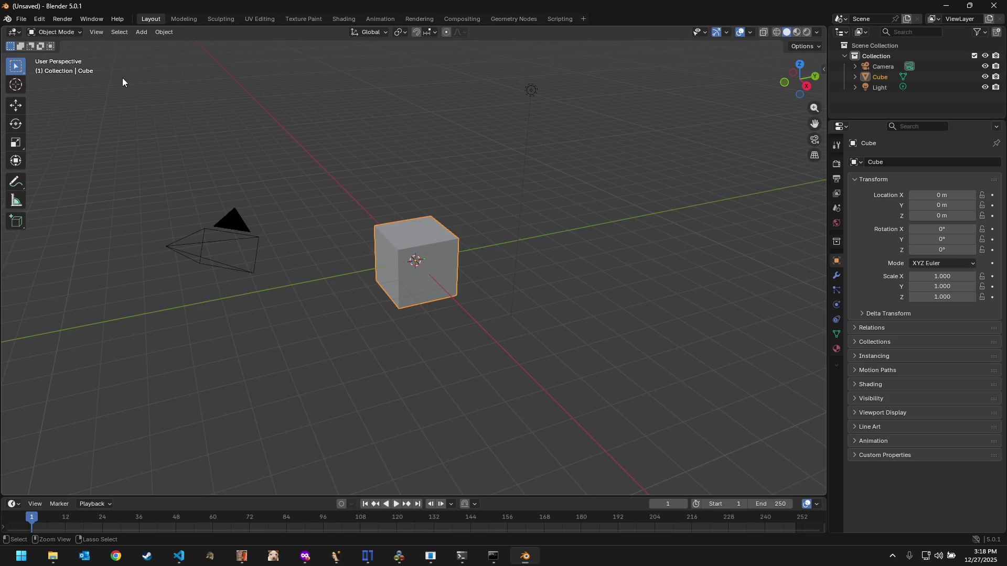
click(21, 20)
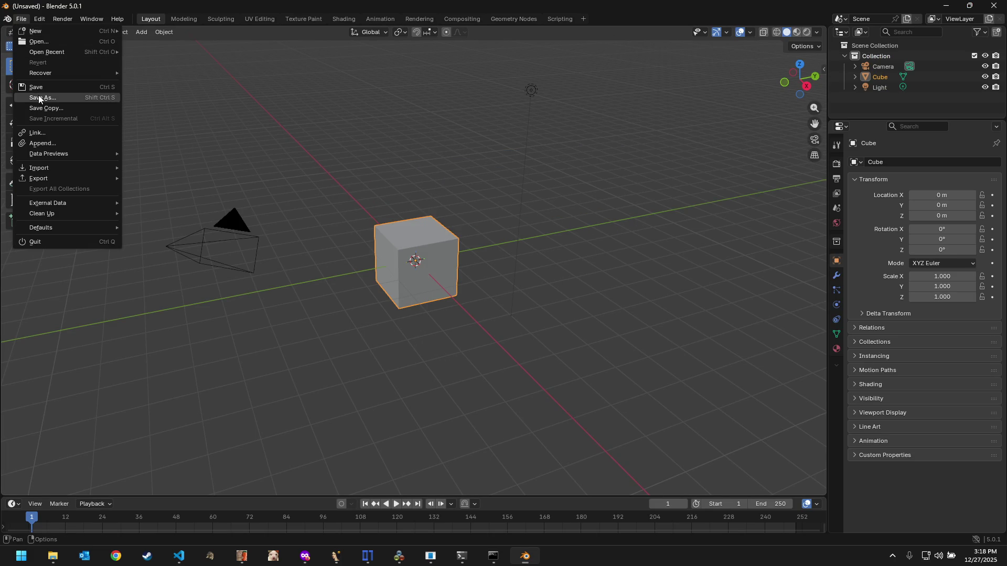
mouse_move(47, 167)
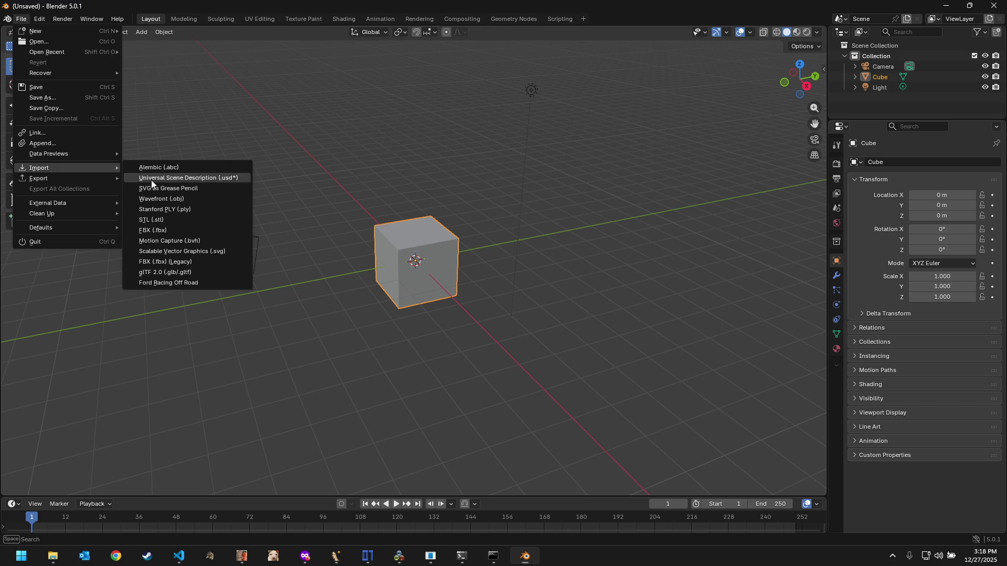
click(175, 281)
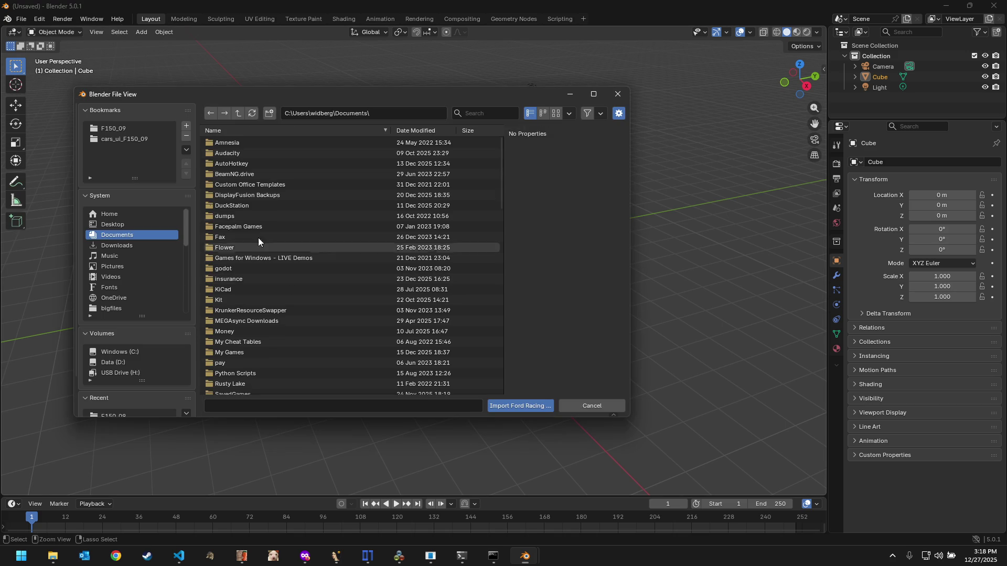
click(138, 130)
click(519, 404)
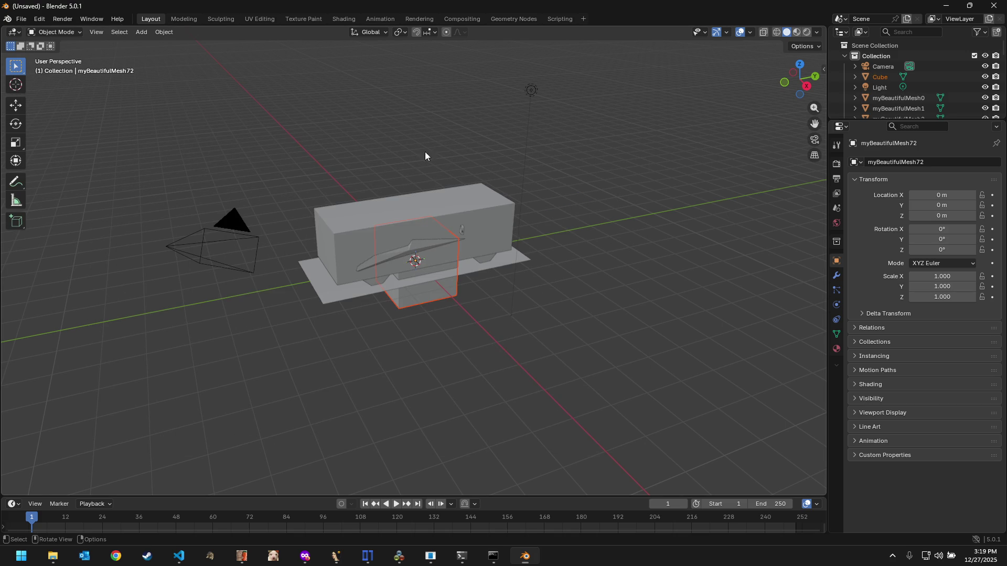
click(353, 221)
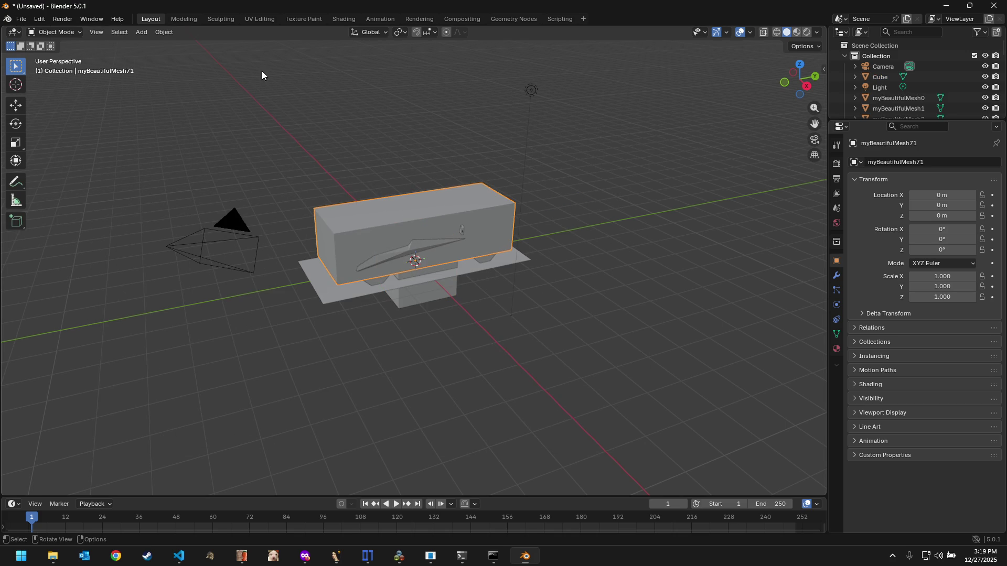
Step: Show the box mesh's UV layout with all its faces selected
click(257, 19)
key(ctrl)
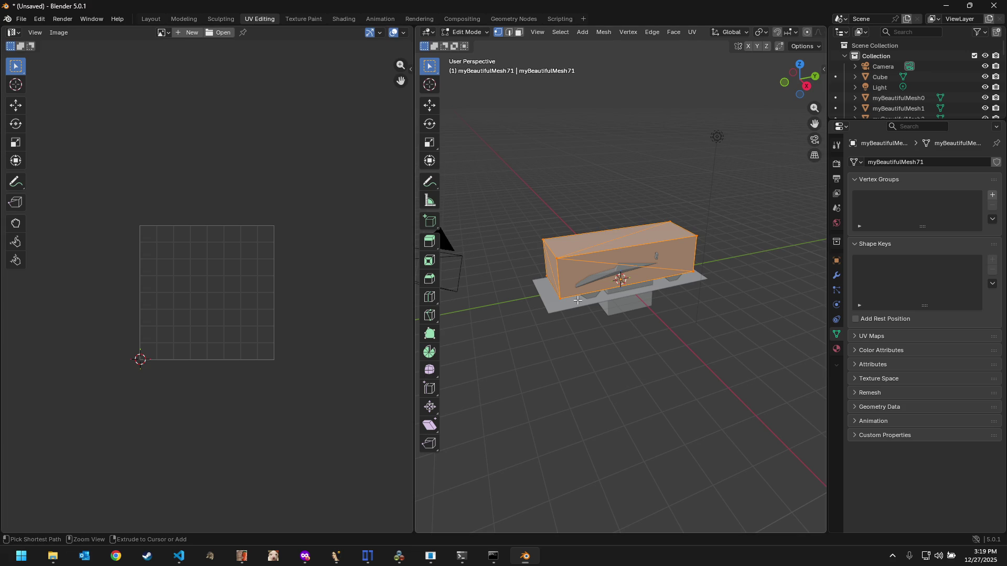
click(592, 338)
key(a)
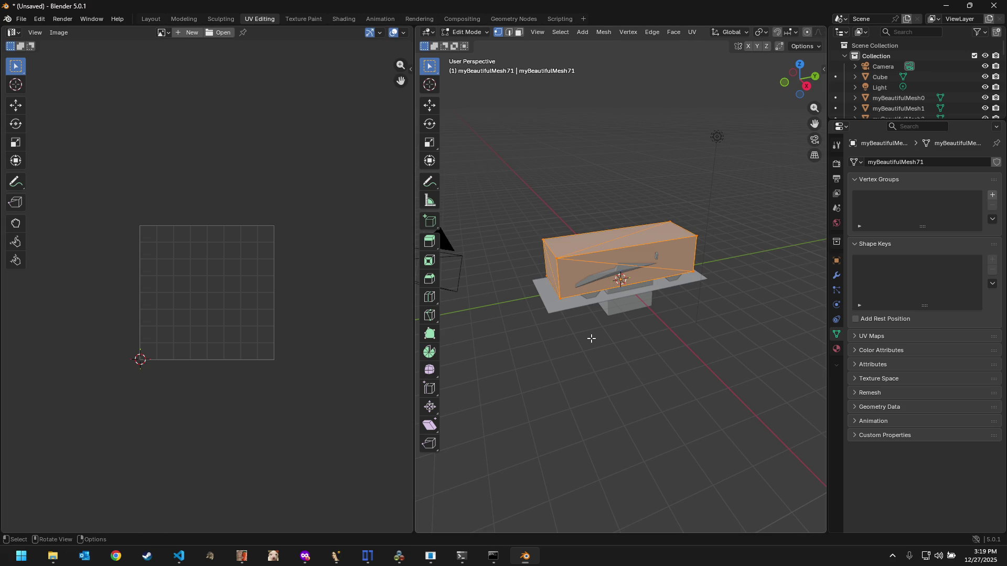
Step: Return to Object Mode, select every object and show the Material properties
click(592, 339)
click(470, 33)
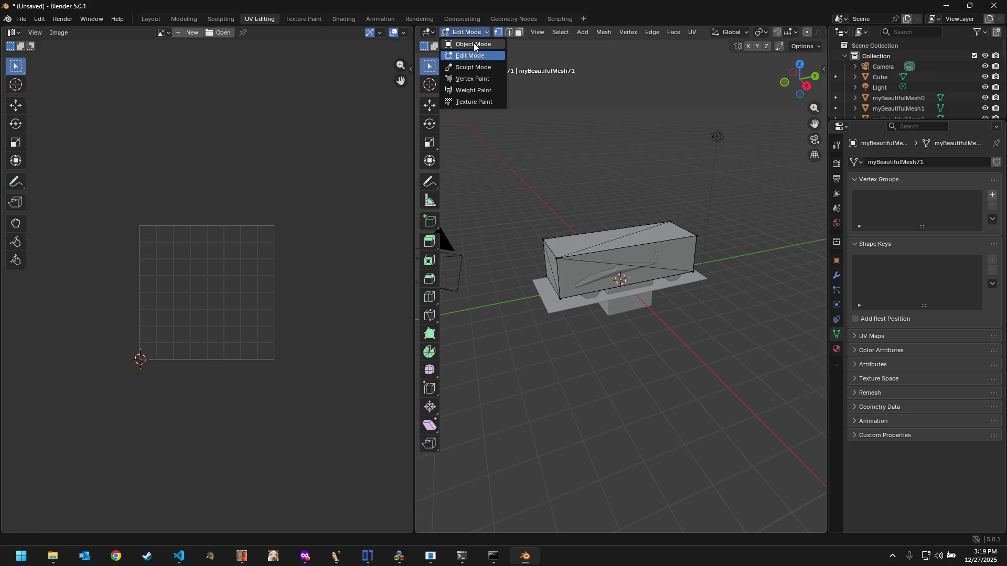
key(a)
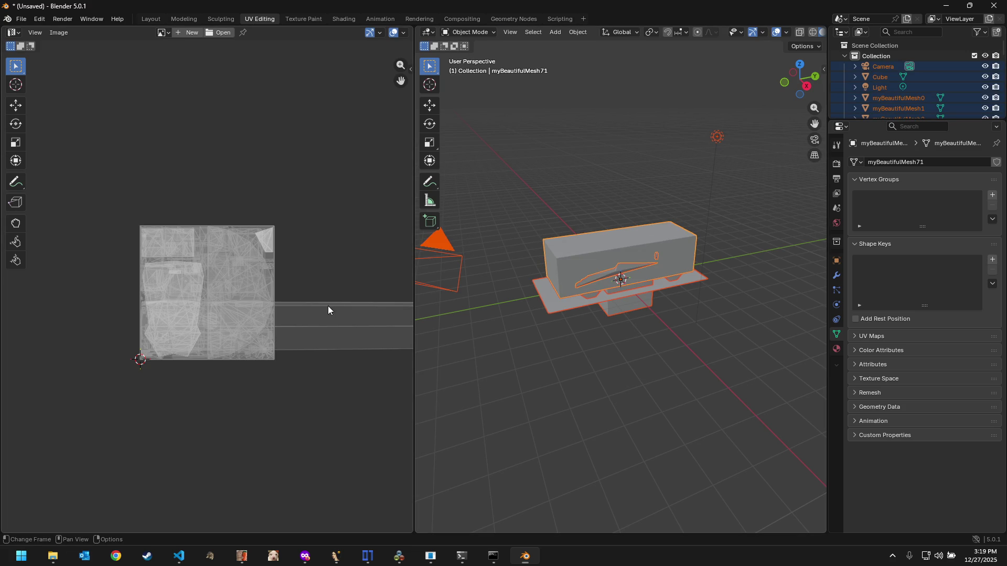
scroll(299, 317, up, 4)
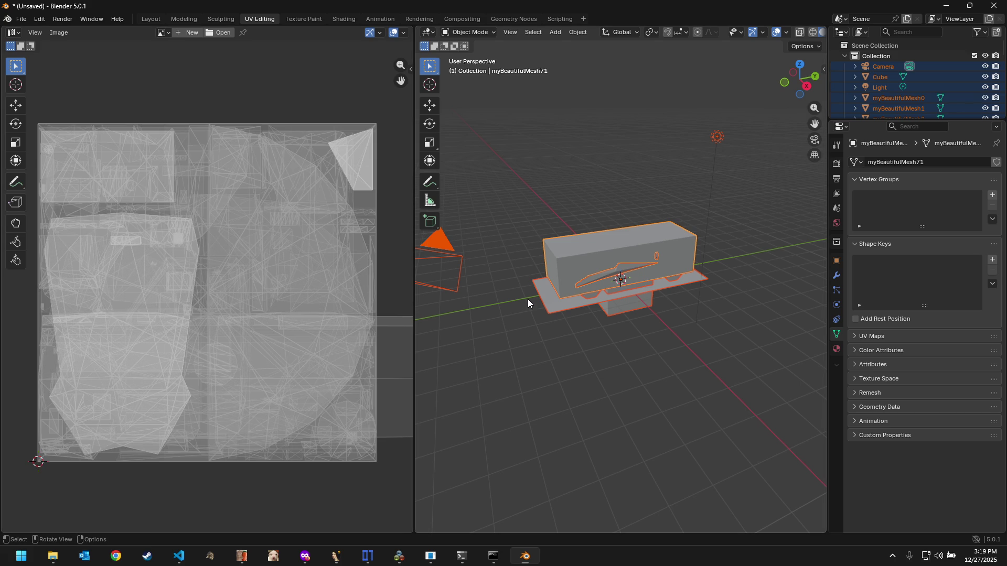
click(837, 349)
Step: Create a new material with an Image Texture as its base colour
click(898, 208)
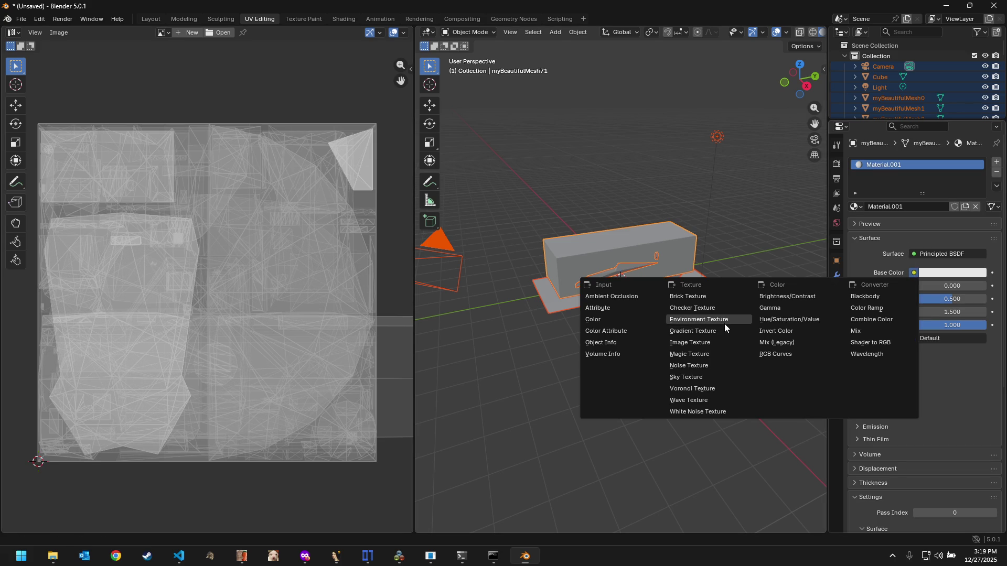
click(703, 343)
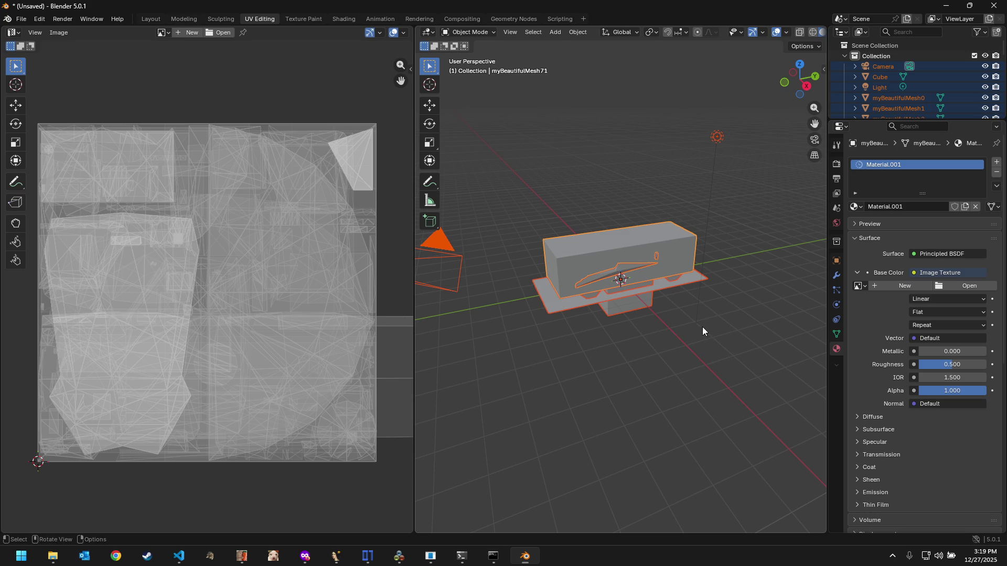
click(952, 283)
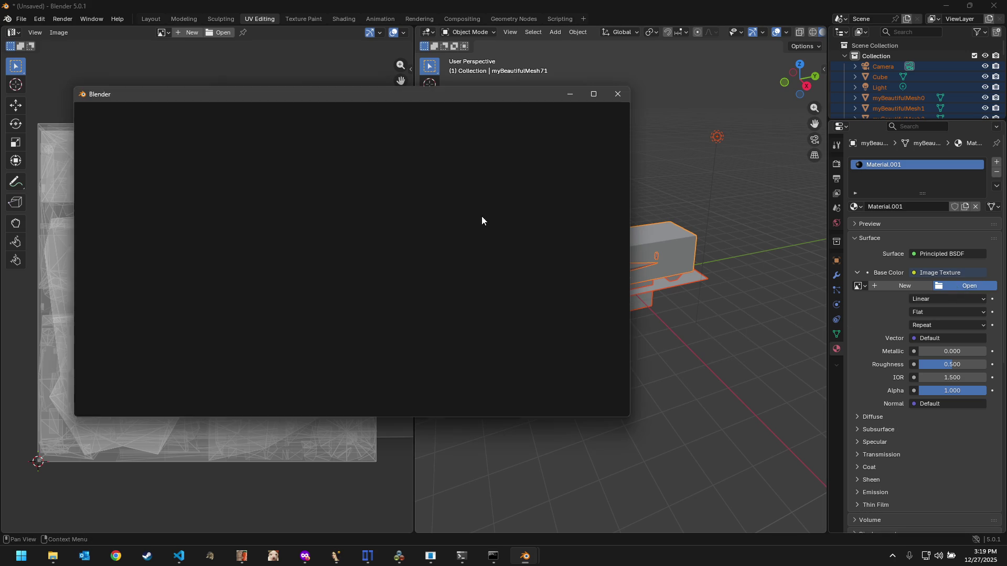
Step: Load 26.F150_BODY001_DAMAGED.dds from textures.pc.d as the base colour texture
click(162, 128)
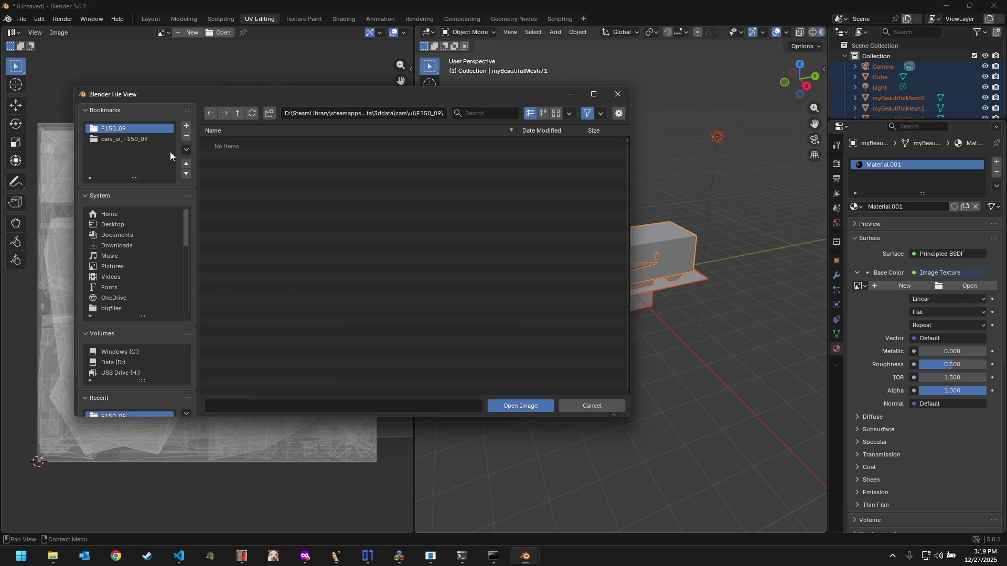
click(157, 139)
double_click(279, 141)
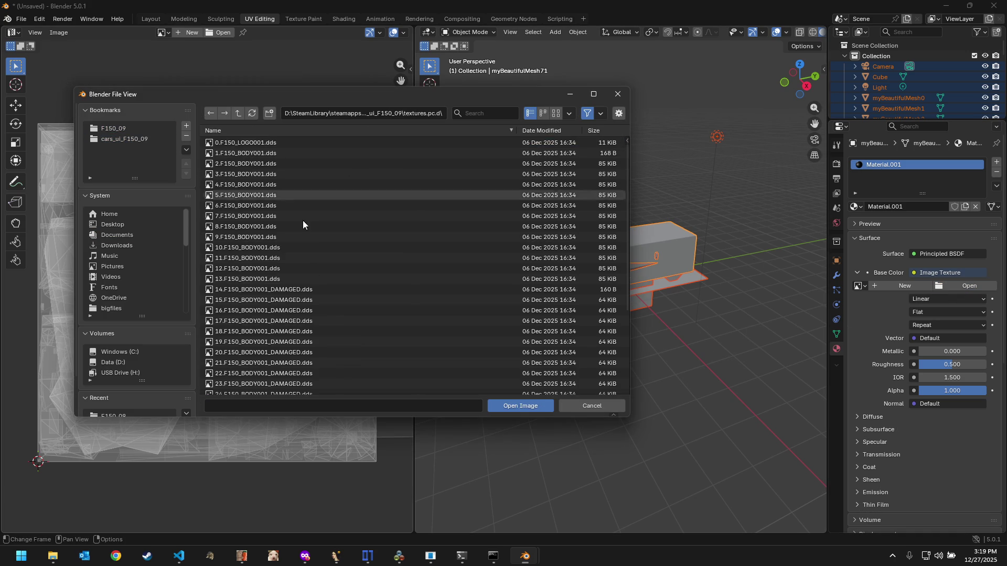
scroll(334, 321, down, 4)
double_click(331, 295)
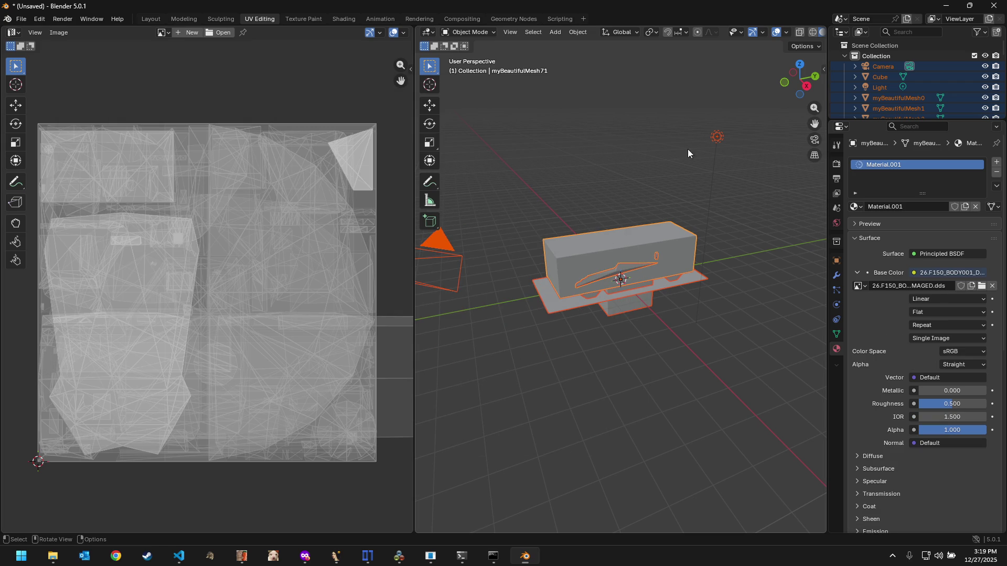
Step: In the Layout workspace with material preview on, move the box object aside along Y
click(160, 21)
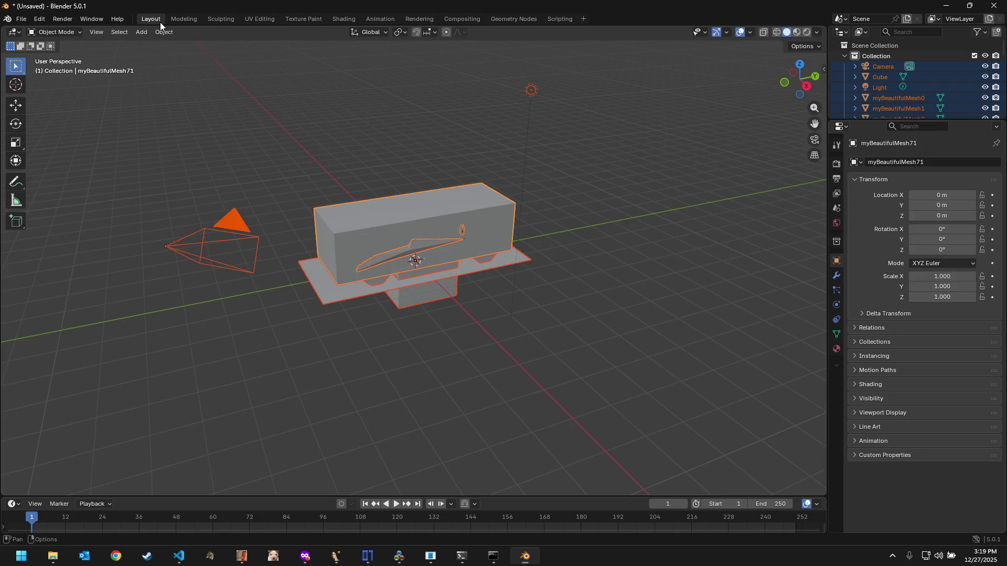
click(796, 33)
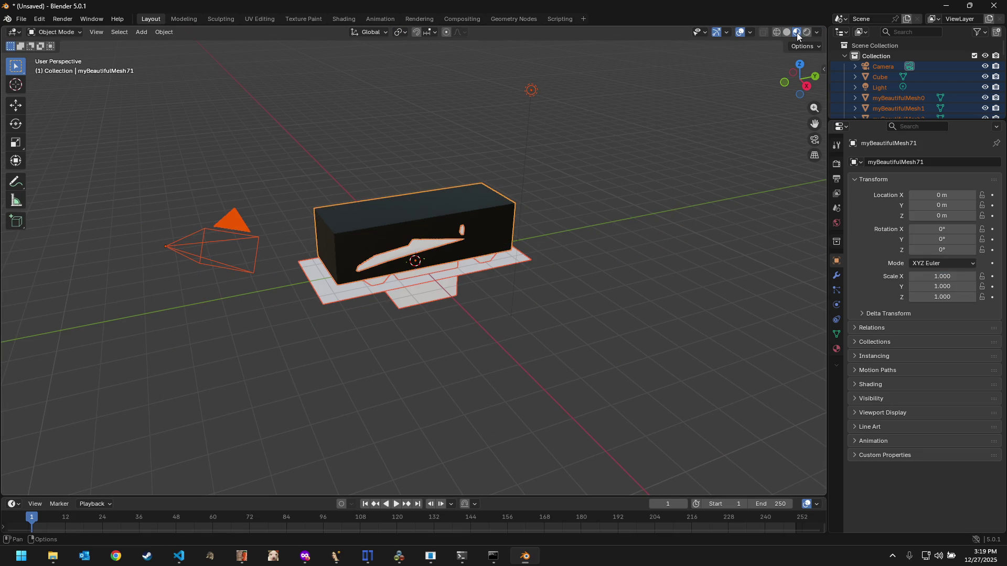
click(405, 214)
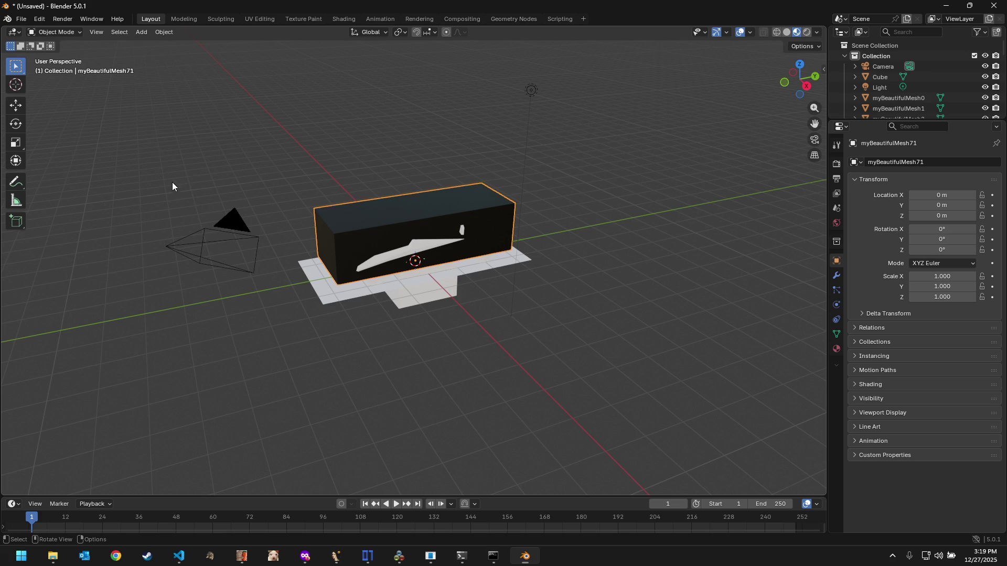
click(17, 111)
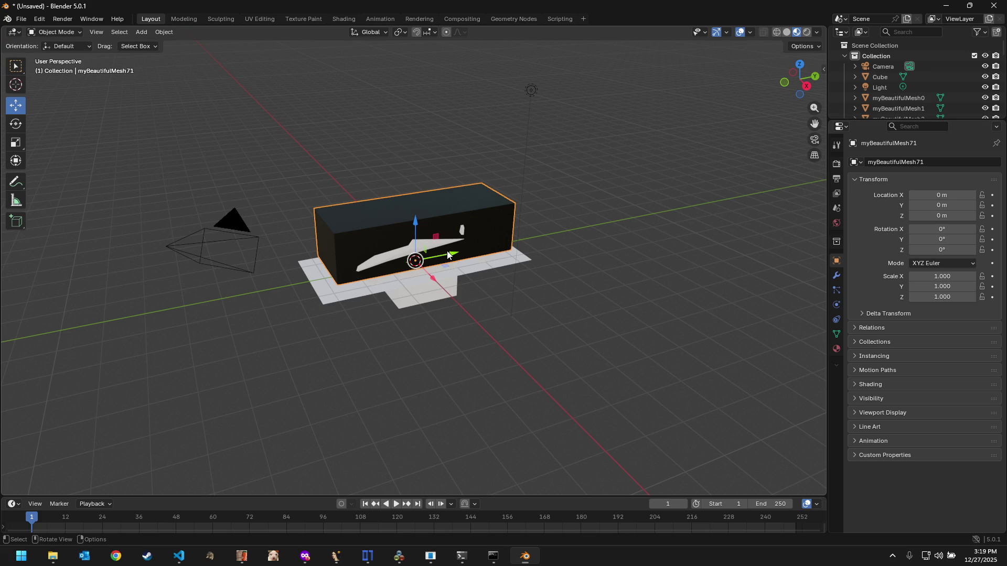
drag(451, 254, 51, 278)
Step: Assign Material.001 to the car mesh myBeautifulMesh69 and move it aside along Y
click(431, 251)
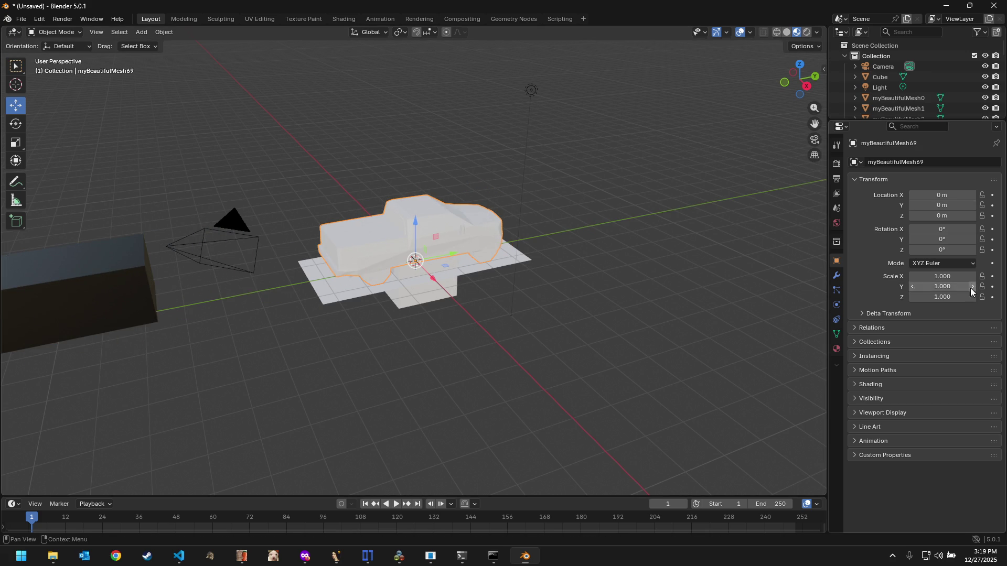
click(837, 348)
click(856, 207)
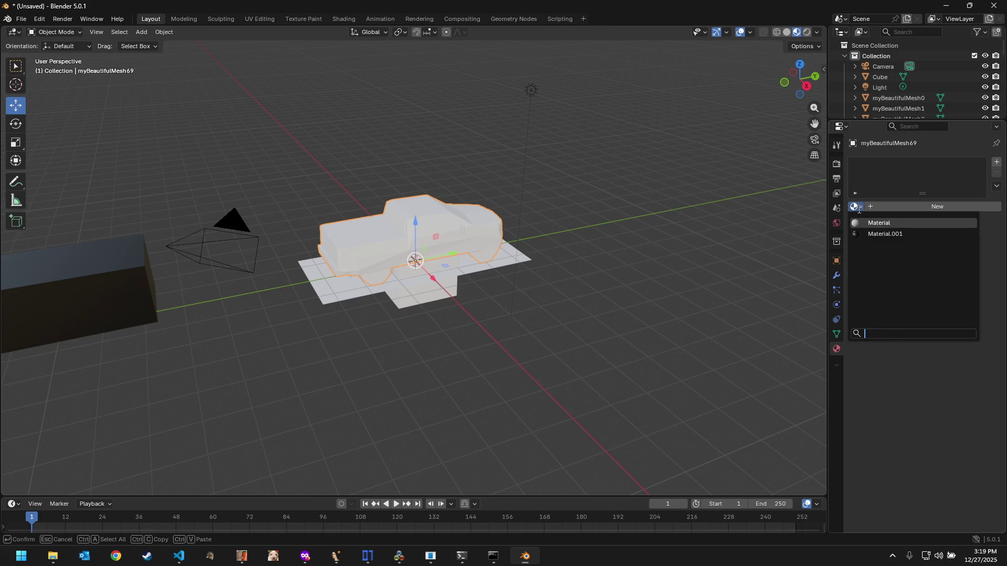
click(874, 236)
scroll(423, 232, up, 5)
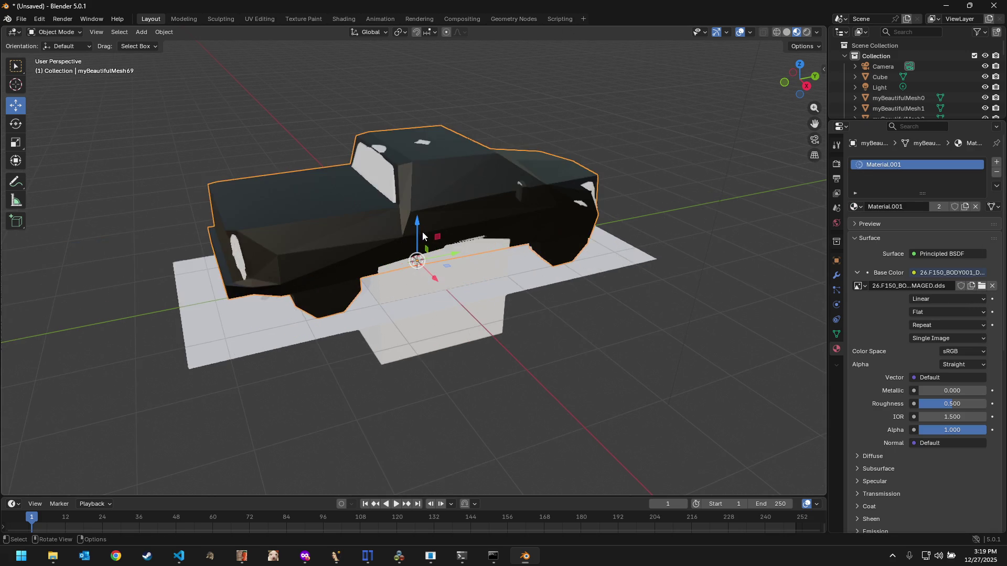
scroll(492, 249, up, 4)
scroll(491, 249, down, 3)
scroll(456, 251, down, 3)
drag(456, 251, 467, 252)
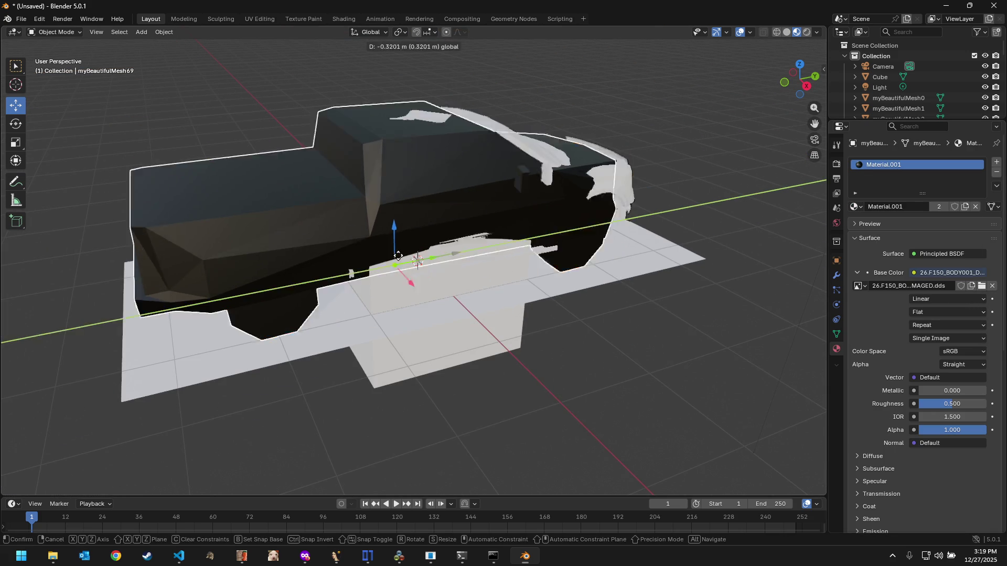
Step: Assign Material.001 to the truck body myBeautifulMesh0
click(479, 240)
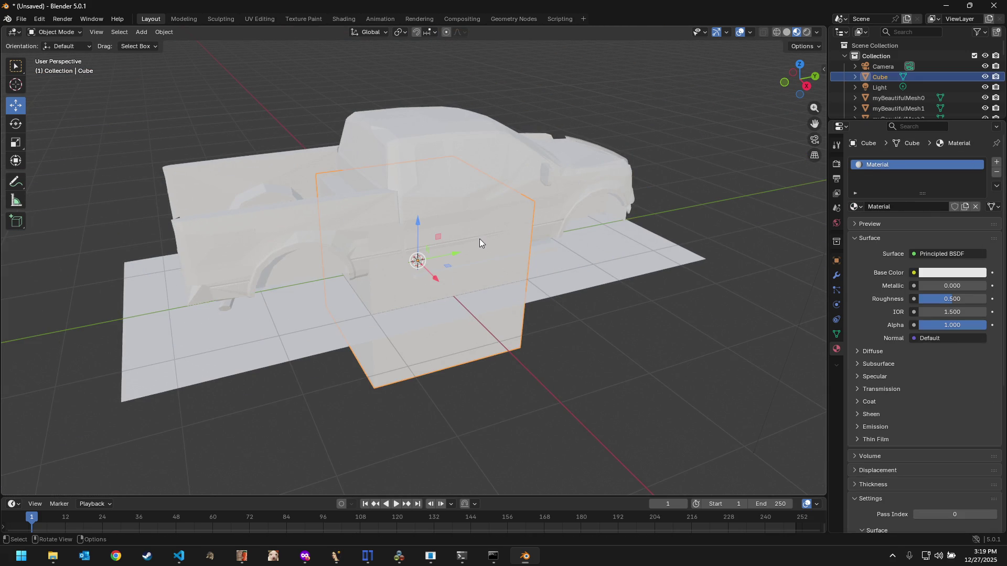
click(491, 194)
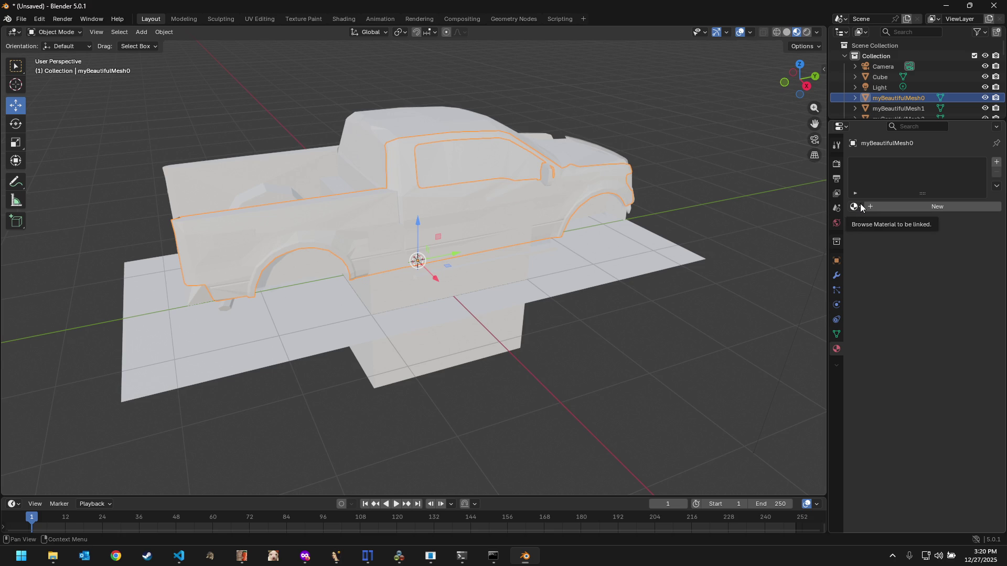
click(854, 206)
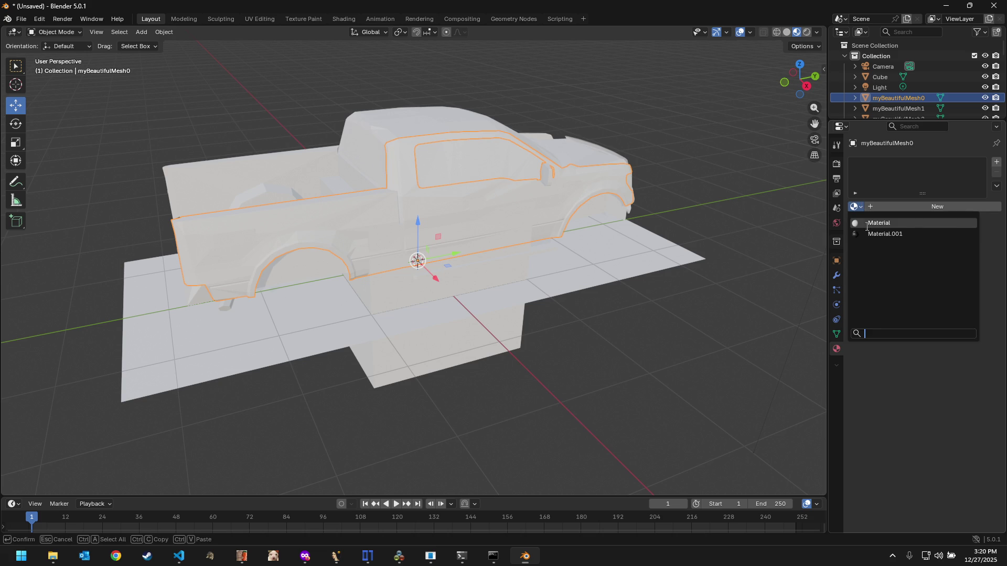
click(869, 233)
scroll(512, 219, up, 3)
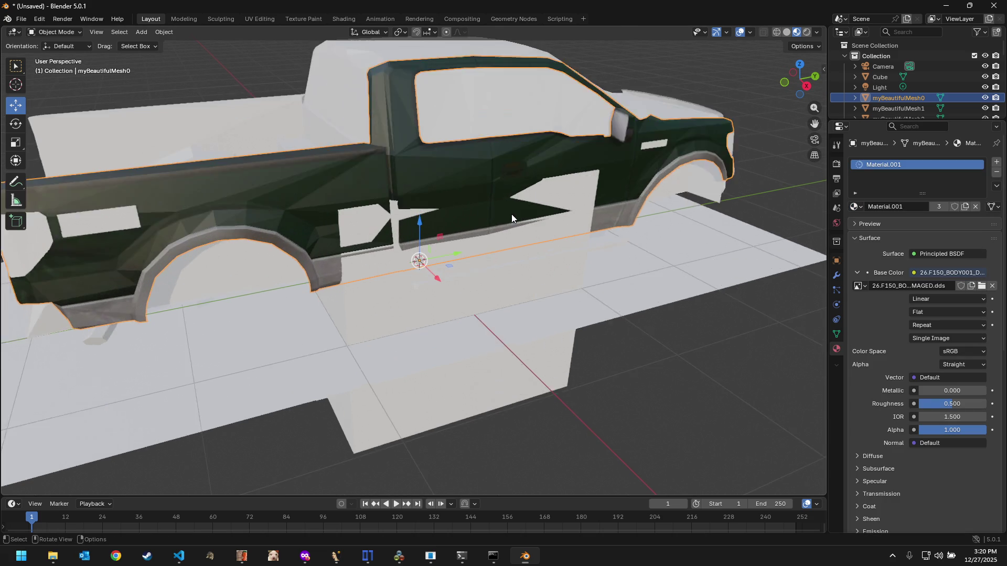
scroll(511, 219, up, 2)
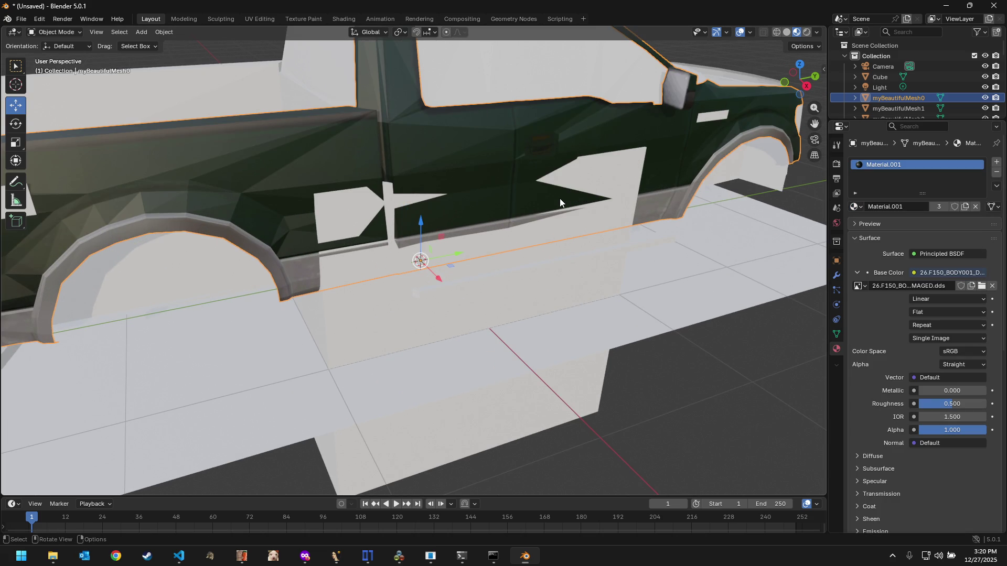
Step: Delete the leftover Cube object from the scene
mouse_move(559, 199)
middle_down()
mouse_move(562, 266)
mouse_move(543, 199)
middle_up()
click(299, 204)
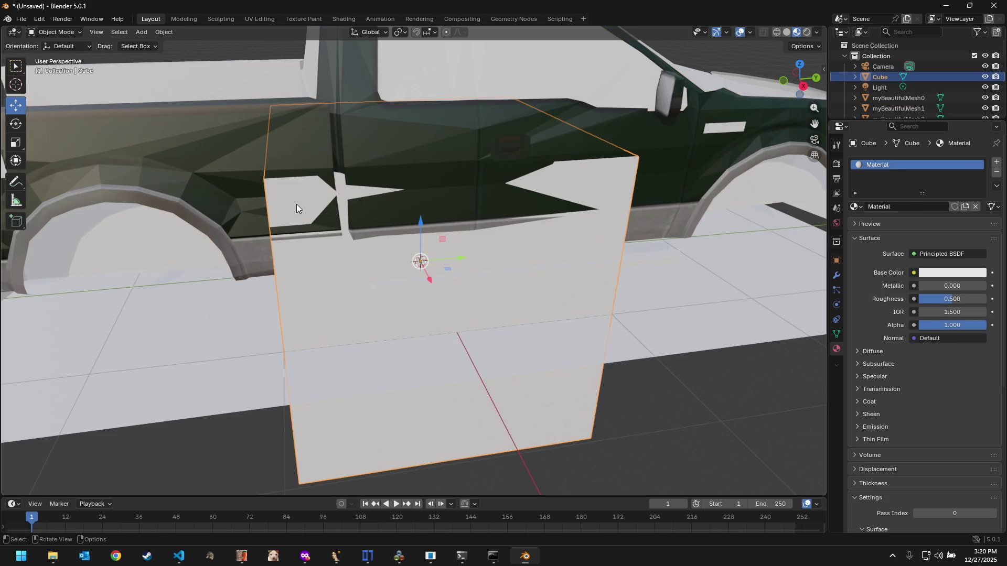
scroll(382, 204, down, 4)
key(Delete)
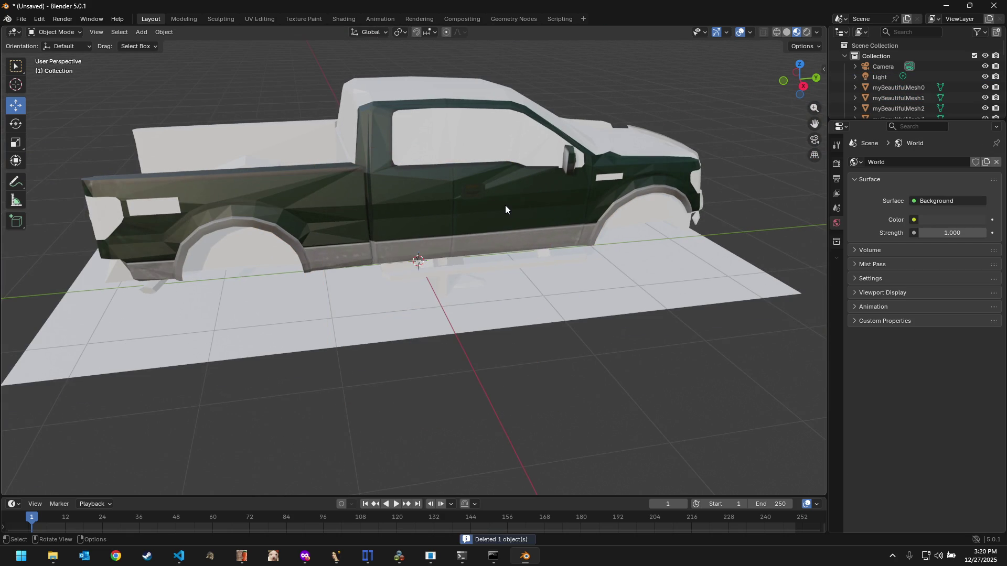
mouse_move(539, 219)
middle_down()
mouse_move(508, 220)
mouse_move(750, 219)
mouse_move(488, 174)
middle_up()
Step: Assign Material.001 to myBeautifulMesh3 and the next untextured truck body part
click(488, 174)
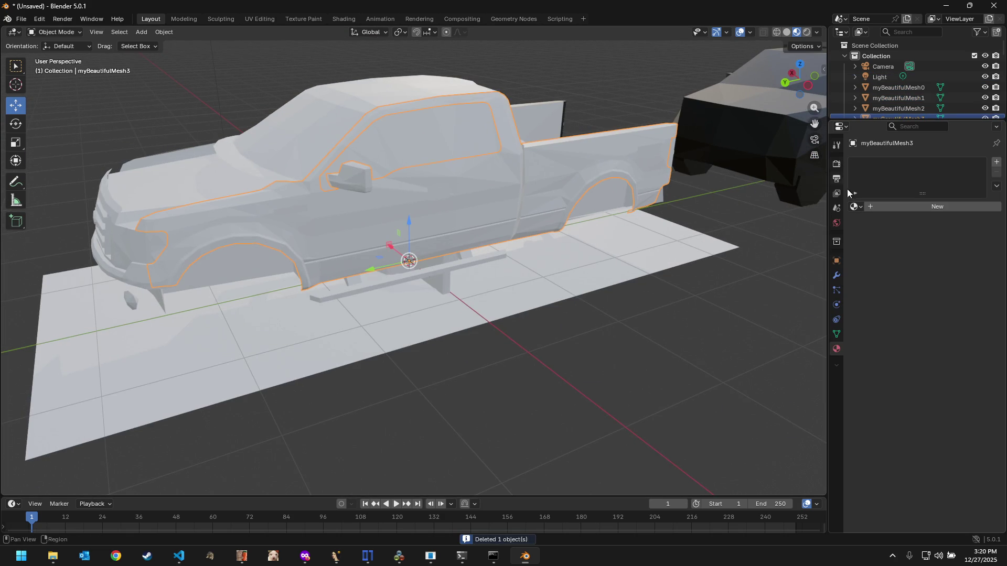
click(856, 206)
click(880, 235)
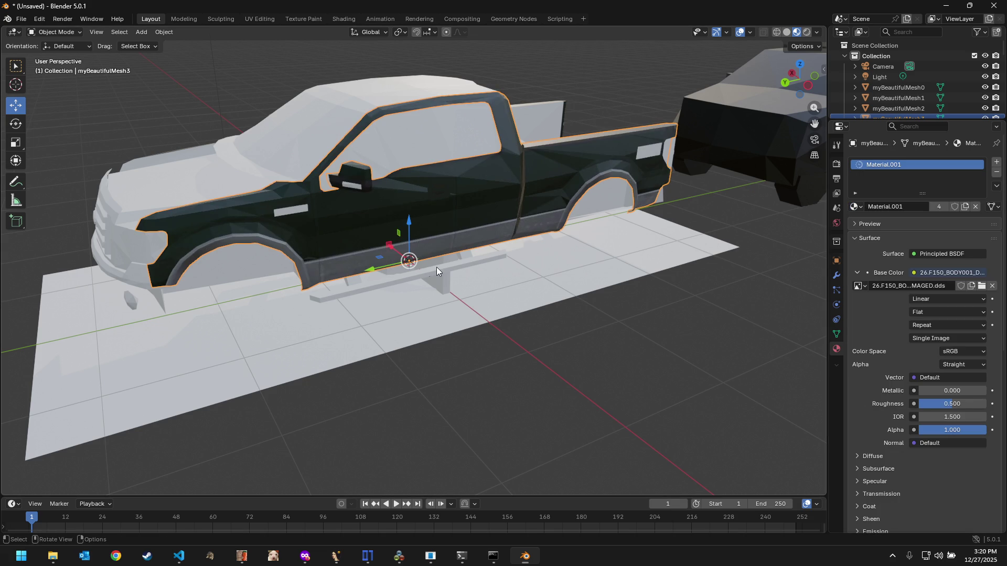
click(323, 128)
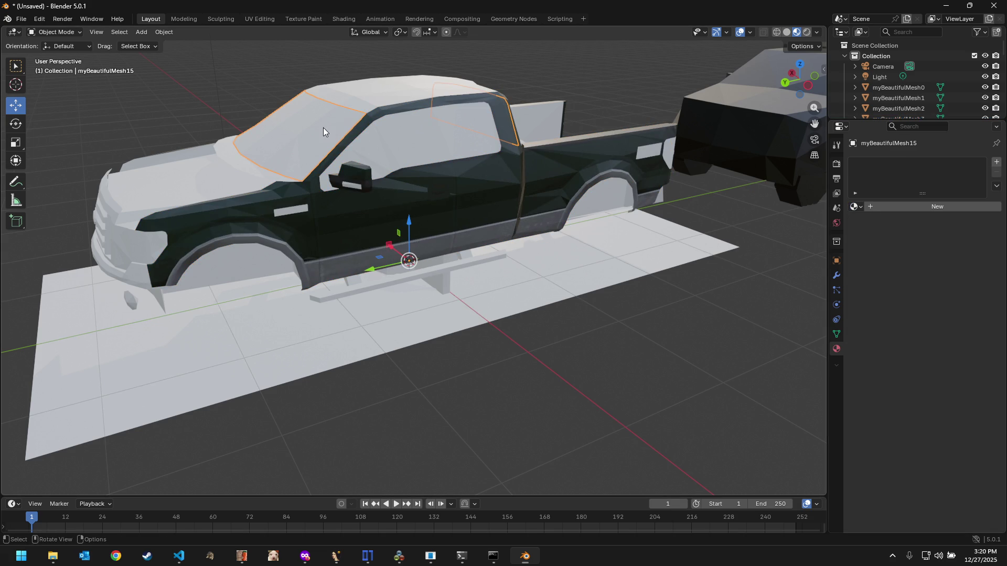
click(175, 184)
mouse_move(639, 230)
middle_down()
mouse_move(415, 260)
mouse_move(470, 258)
middle_up()
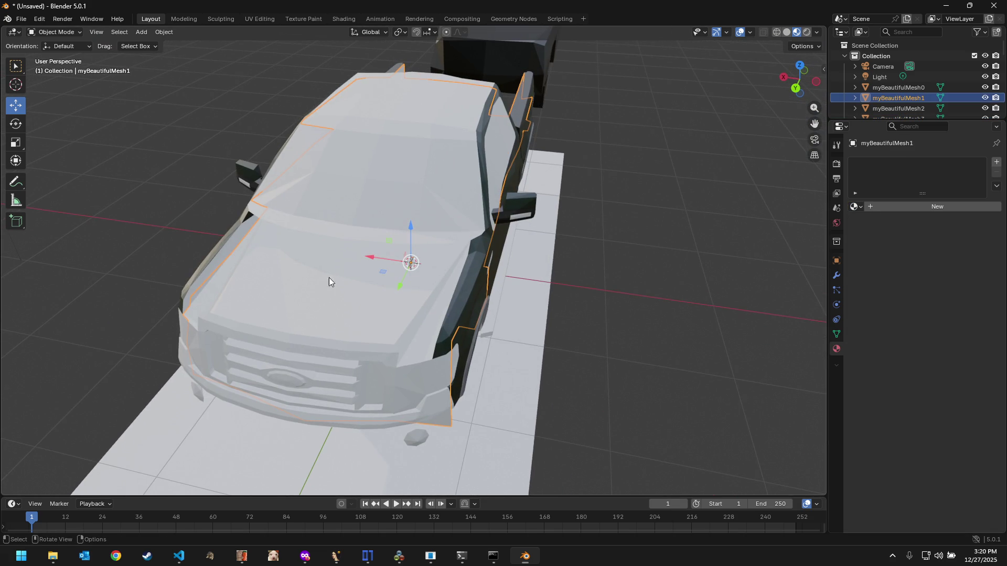
click(856, 206)
click(882, 234)
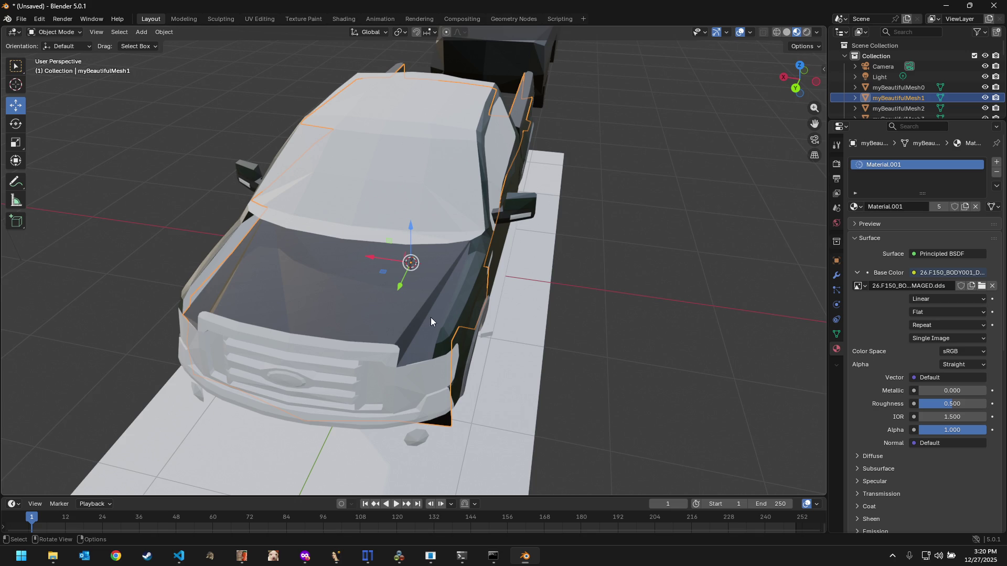
Step: Assign Material.001 to the grille, headlight and front bumper pieces
mouse_move(396, 334)
middle_down()
mouse_move(445, 342)
mouse_move(344, 289)
middle_up()
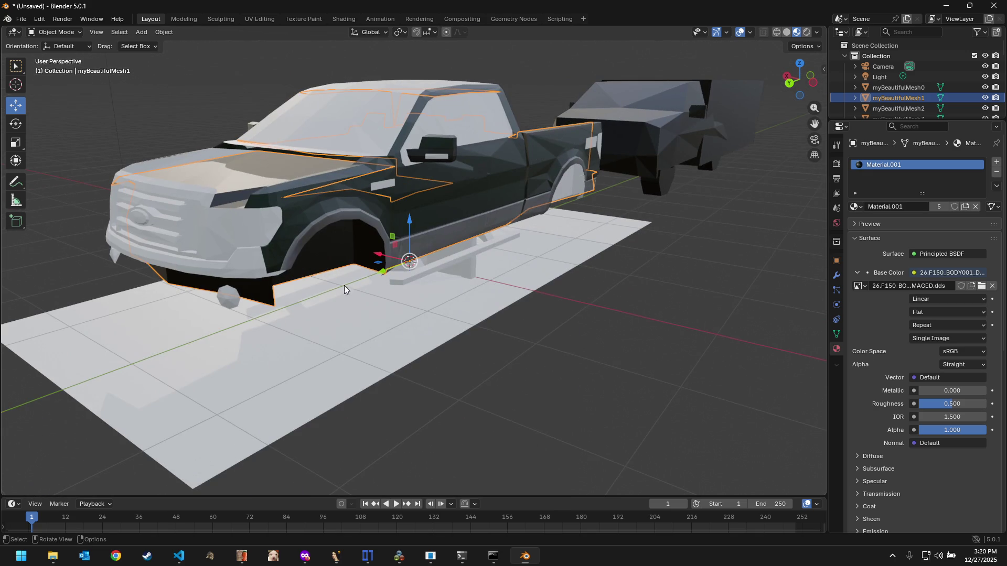
click(183, 218)
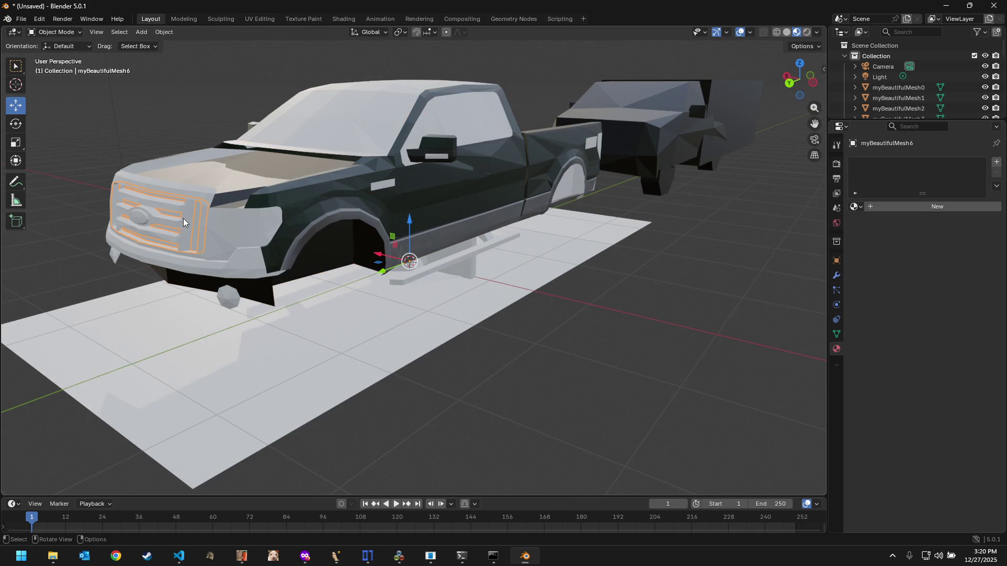
click(854, 207)
click(863, 233)
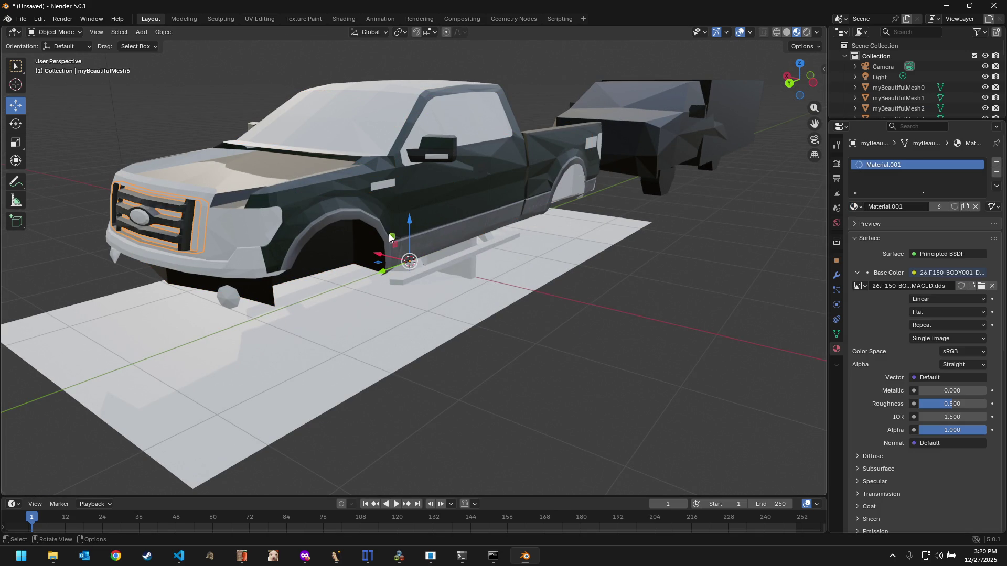
click(233, 238)
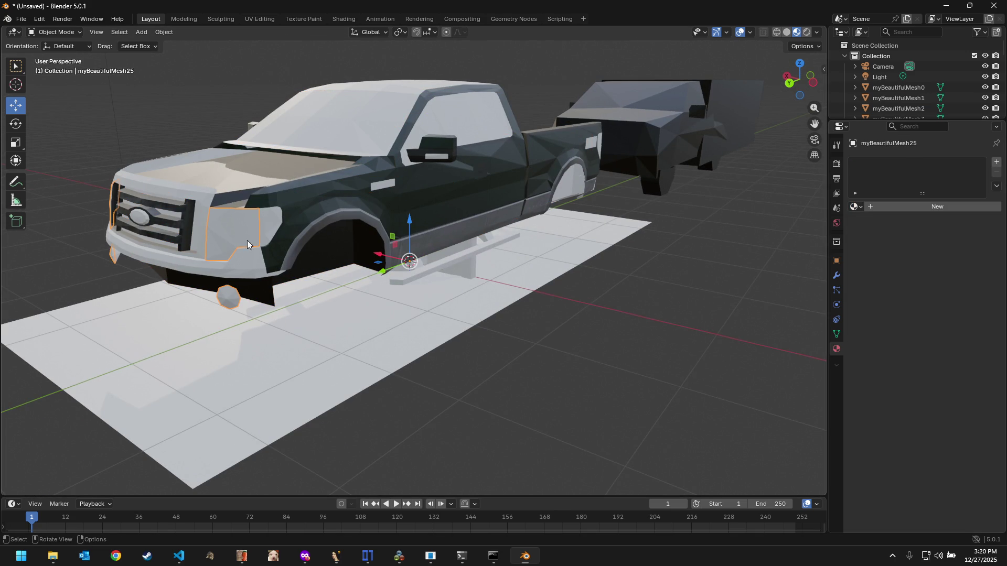
click(854, 207)
click(869, 233)
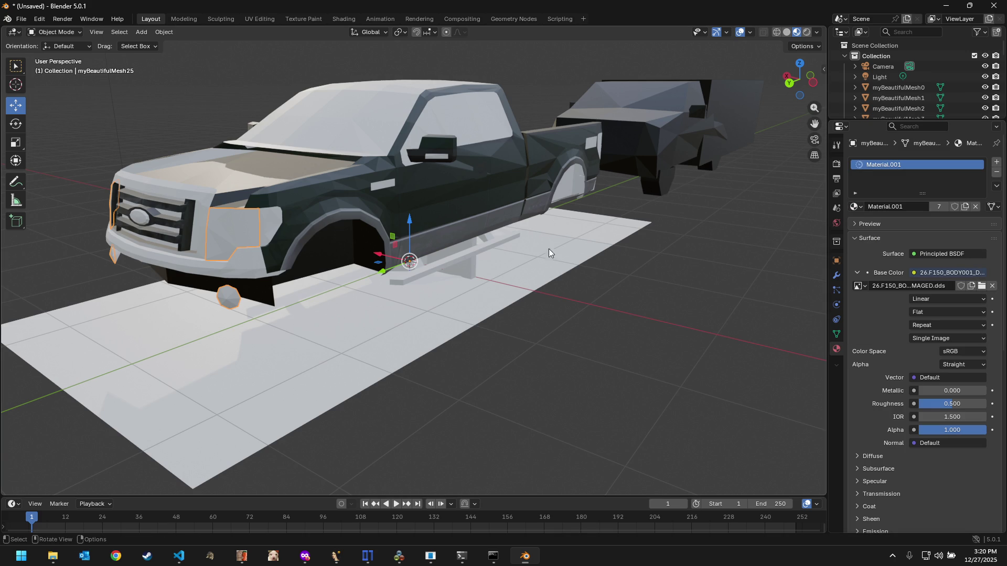
click(240, 266)
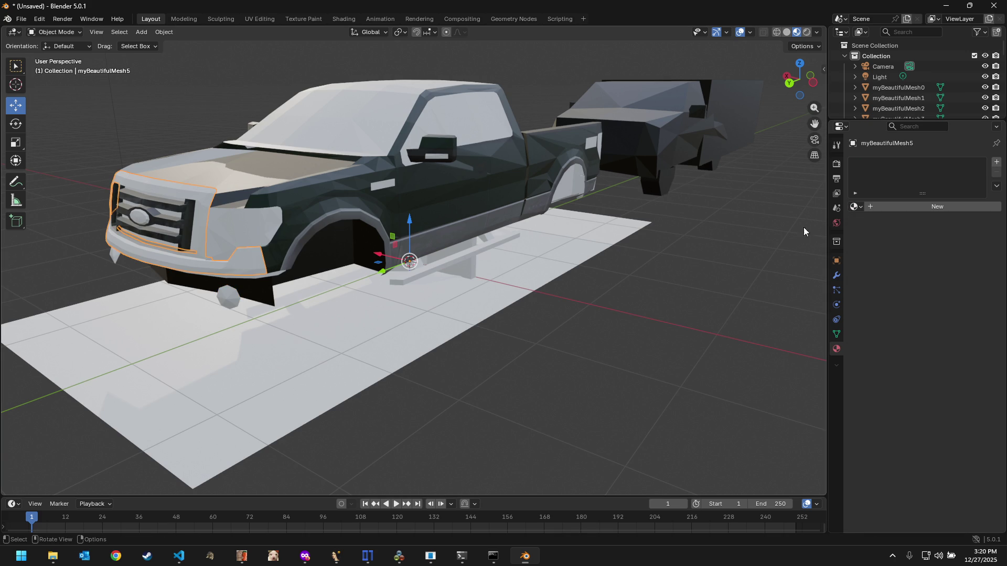
click(853, 207)
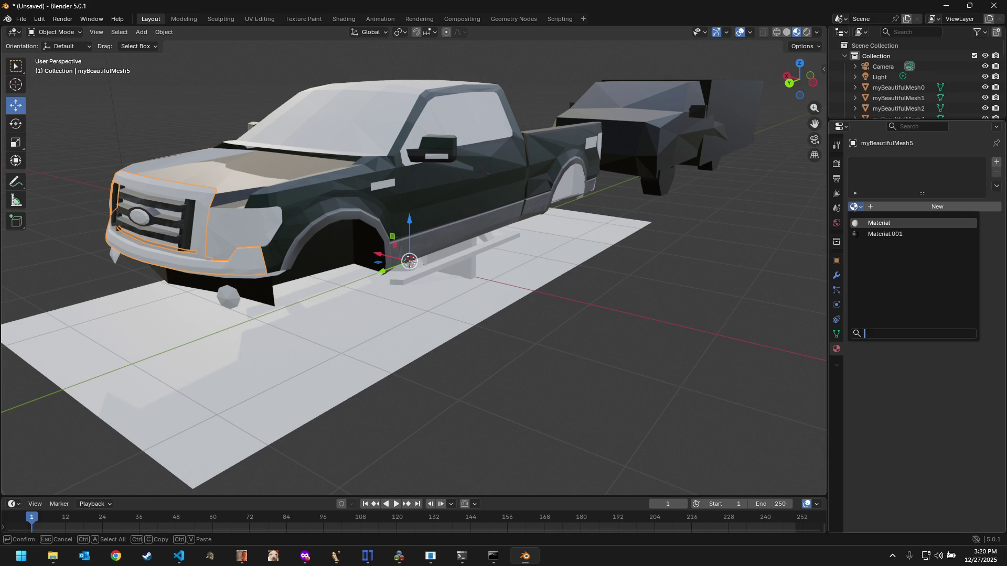
click(869, 235)
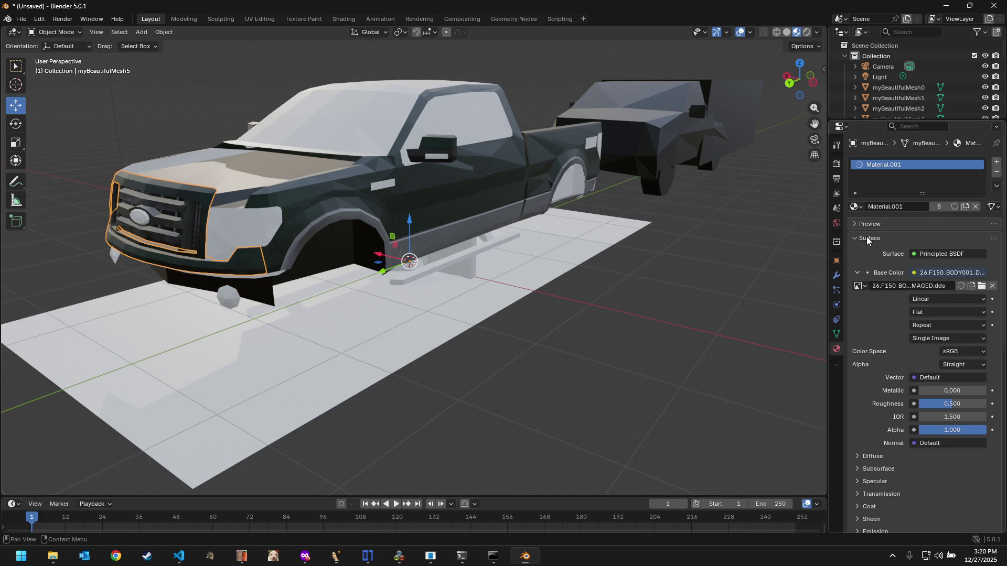
Step: Assign Material.001 to the truck's cabin piece
click(223, 243)
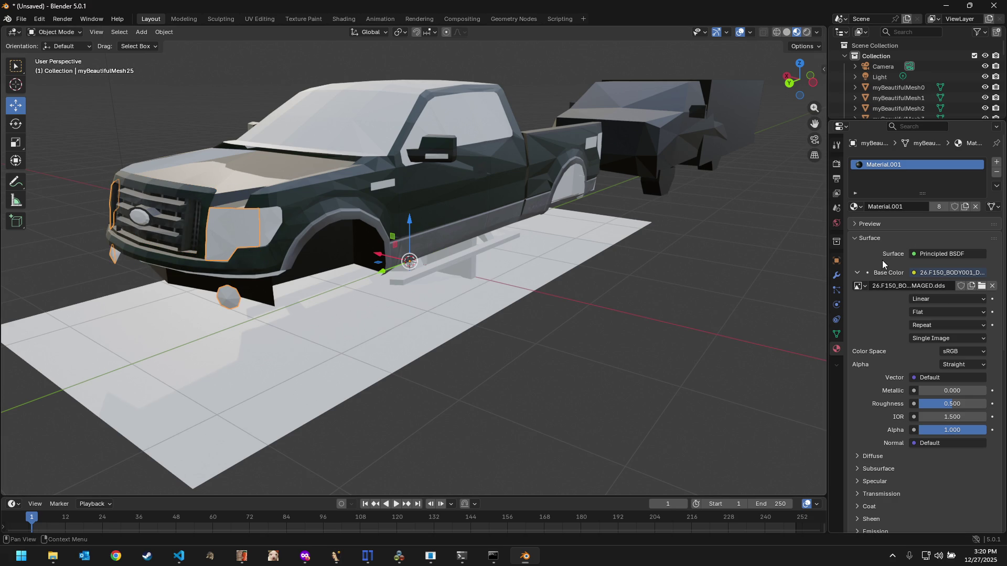
middle_drag(305, 244, 386, 246)
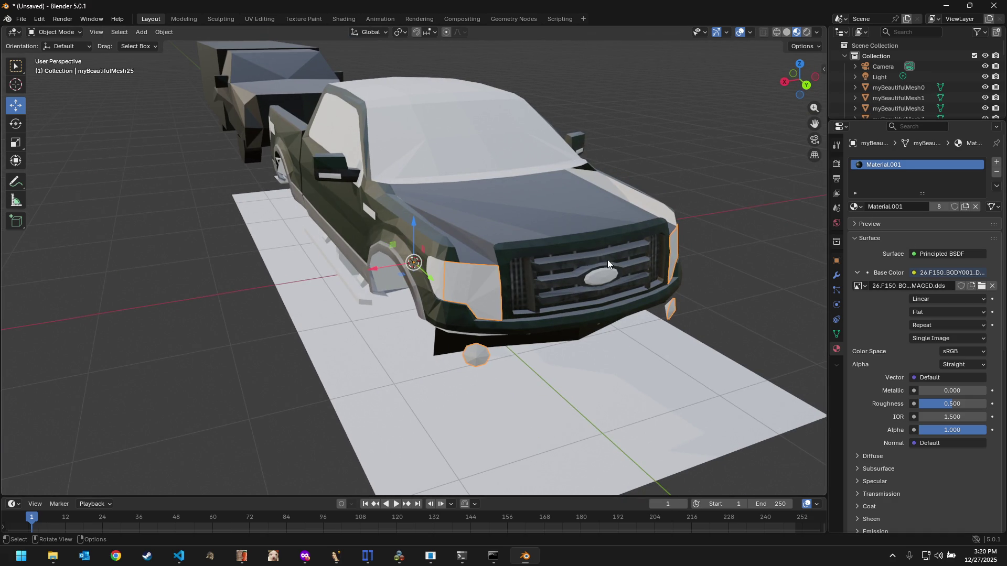
middle_drag(610, 215, 472, 157)
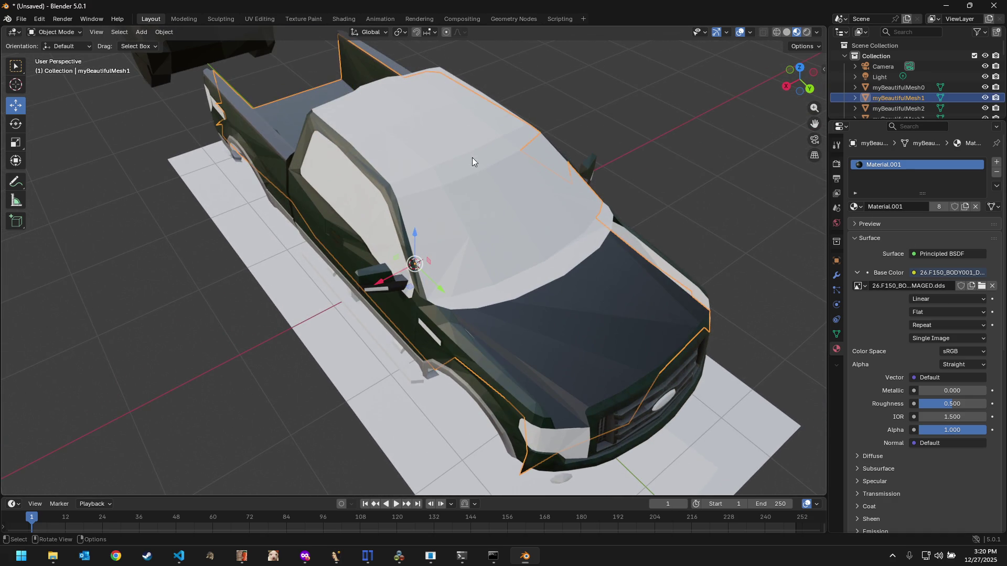
click(446, 135)
click(857, 207)
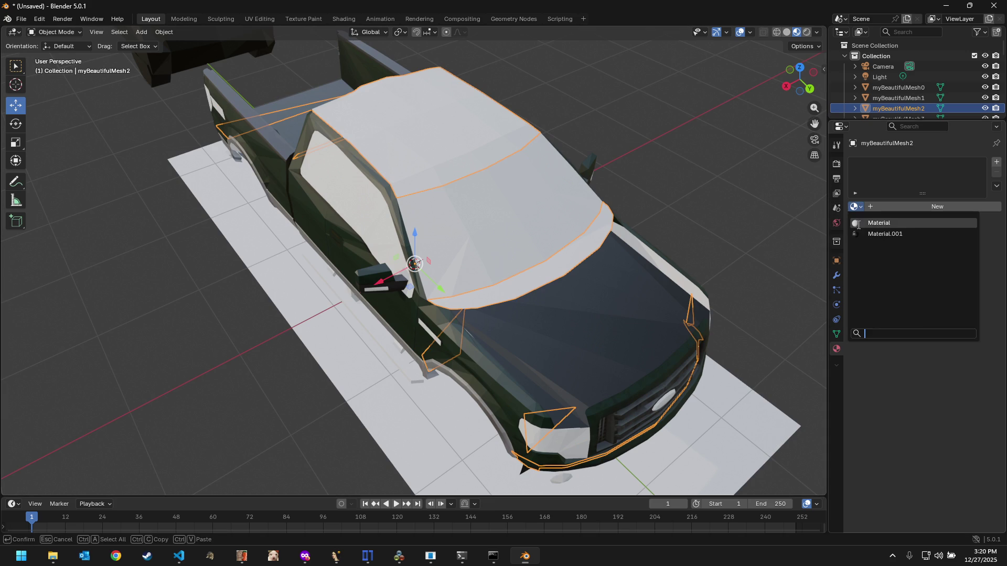
click(873, 236)
click(685, 196)
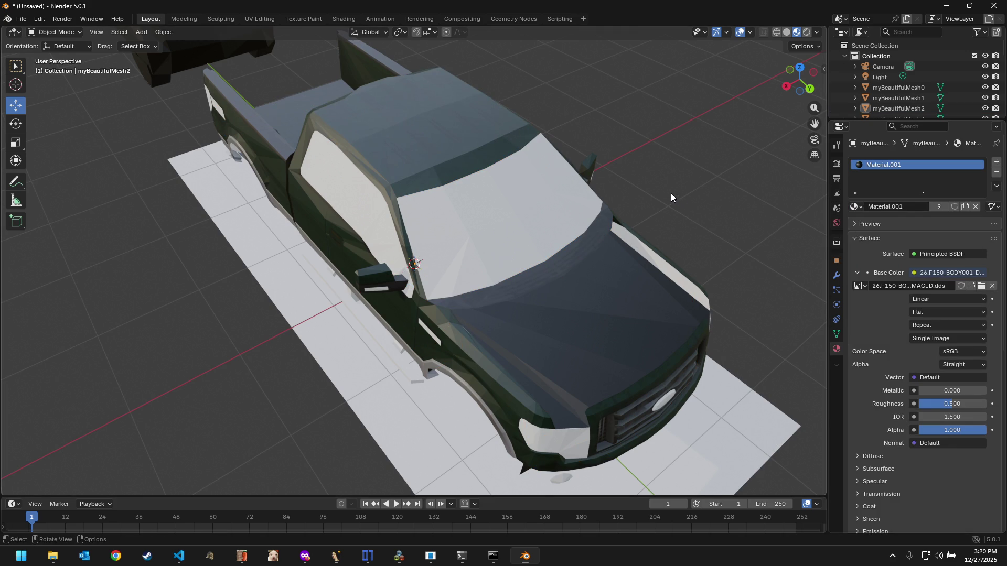
Step: Assign Material.001 to the rear cab window, then unlink it so the window stays untextured
mouse_move(664, 209)
middle_down()
mouse_move(396, 227)
mouse_move(543, 203)
mouse_move(577, 183)
mouse_move(573, 232)
mouse_move(611, 247)
mouse_move(583, 242)
middle_up()
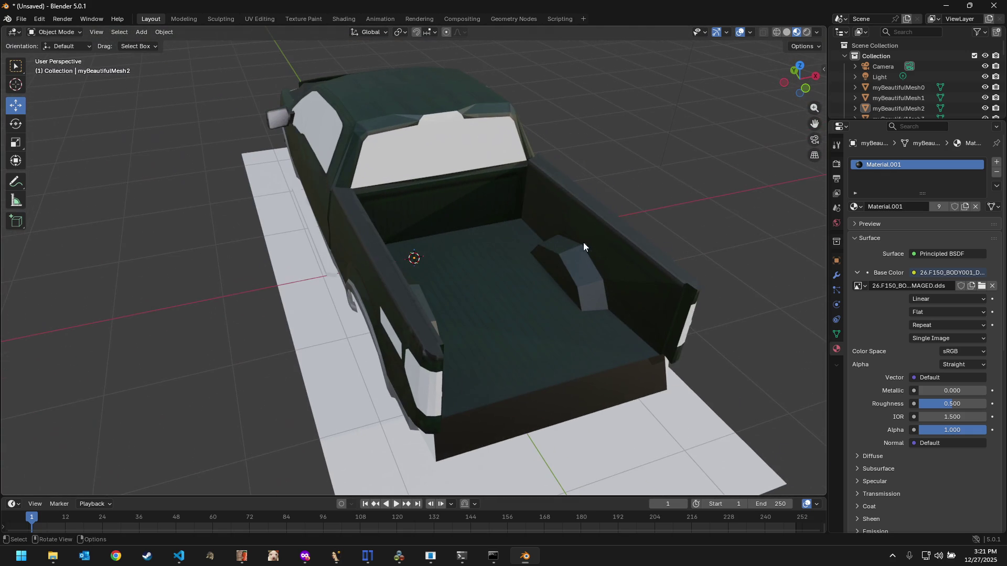
click(468, 156)
click(855, 207)
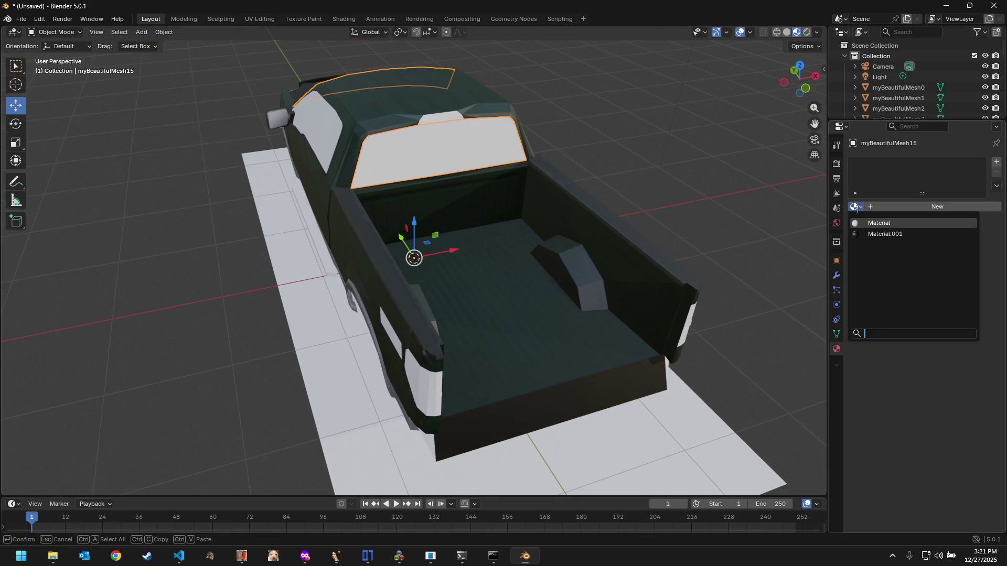
click(867, 233)
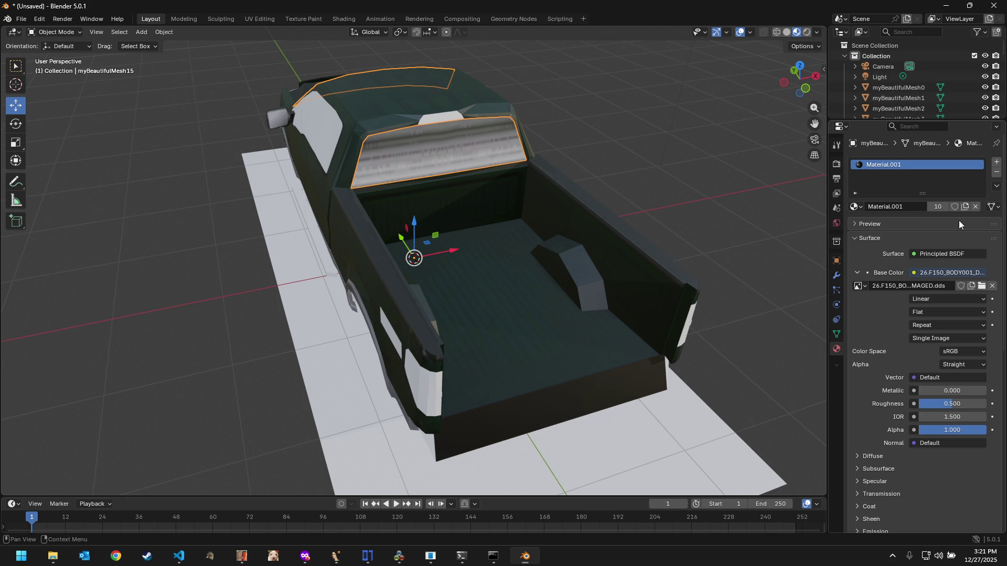
click(975, 206)
click(665, 199)
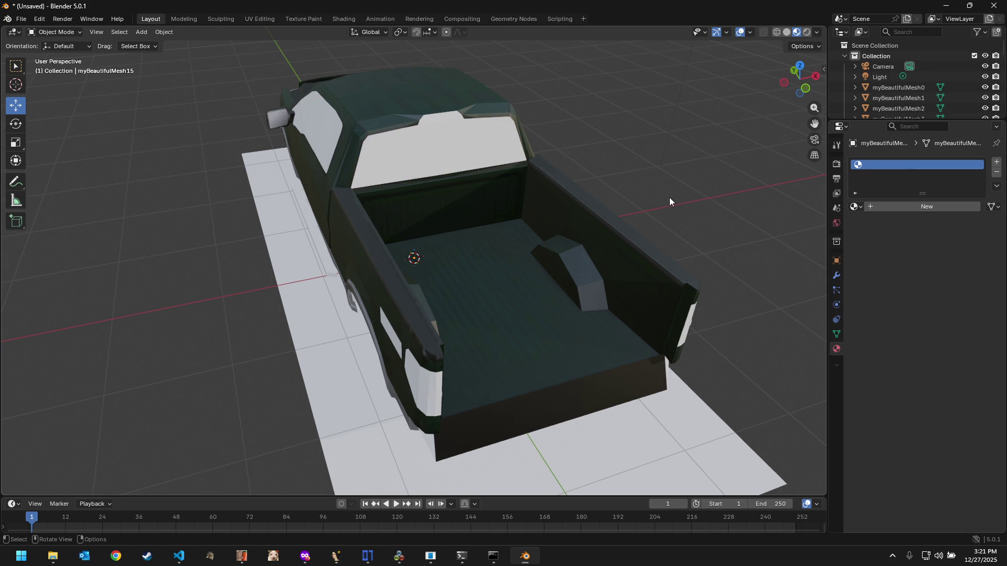
Step: Assign Material.001 to the running board and the side step bar
mouse_move(670, 201)
middle_down()
mouse_move(442, 180)
mouse_move(477, 168)
middle_up()
click(560, 206)
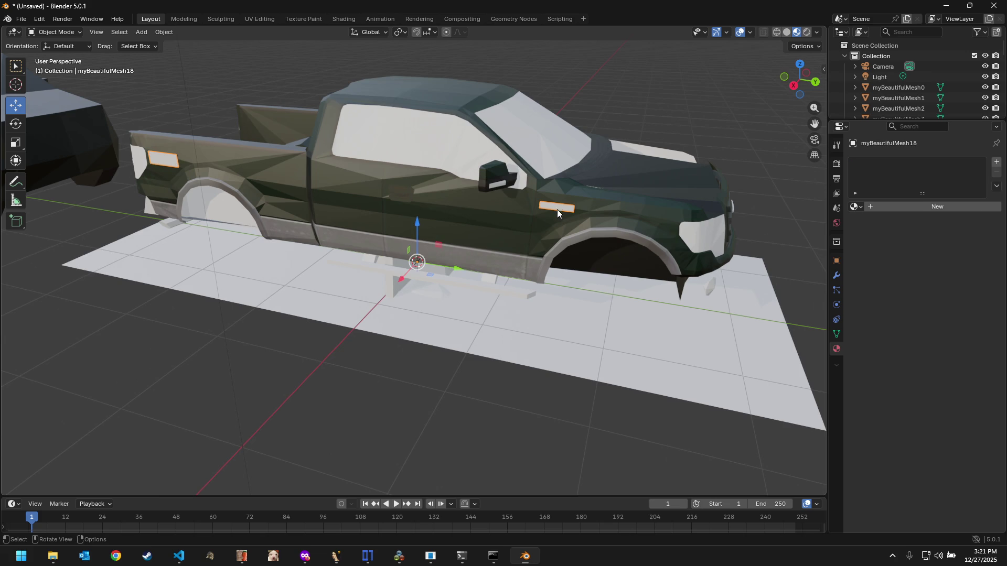
mouse_move(557, 209)
middle_down()
mouse_move(508, 180)
mouse_move(498, 196)
middle_up()
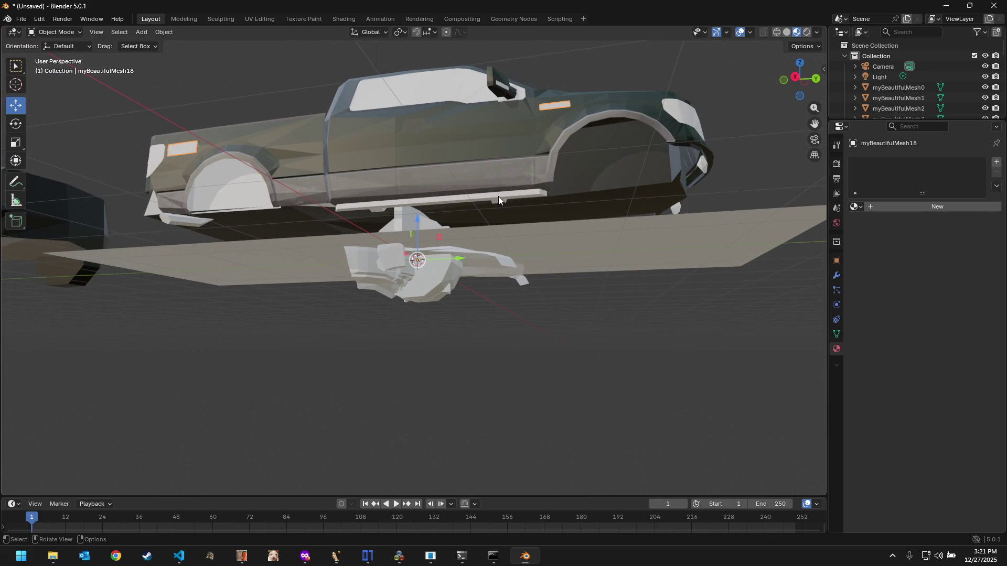
click(498, 196)
click(855, 207)
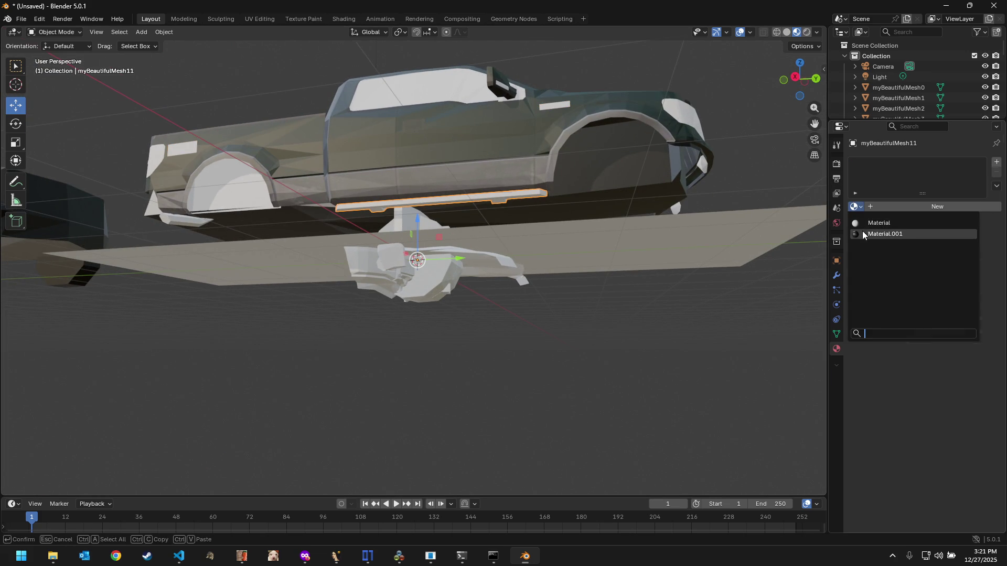
click(873, 234)
mouse_move(658, 224)
middle_down()
mouse_move(567, 277)
mouse_move(469, 272)
middle_up()
click(480, 279)
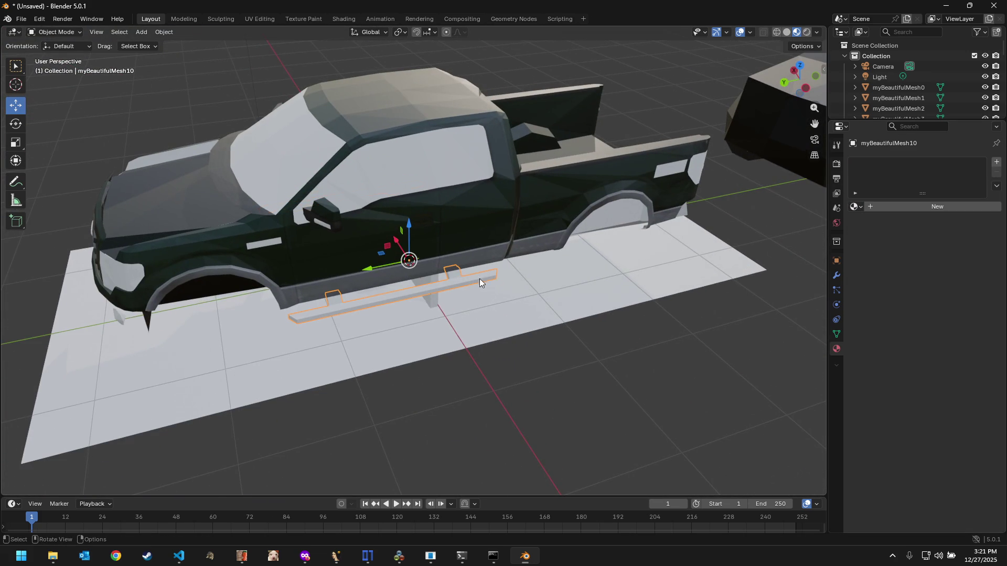
click(855, 206)
click(873, 234)
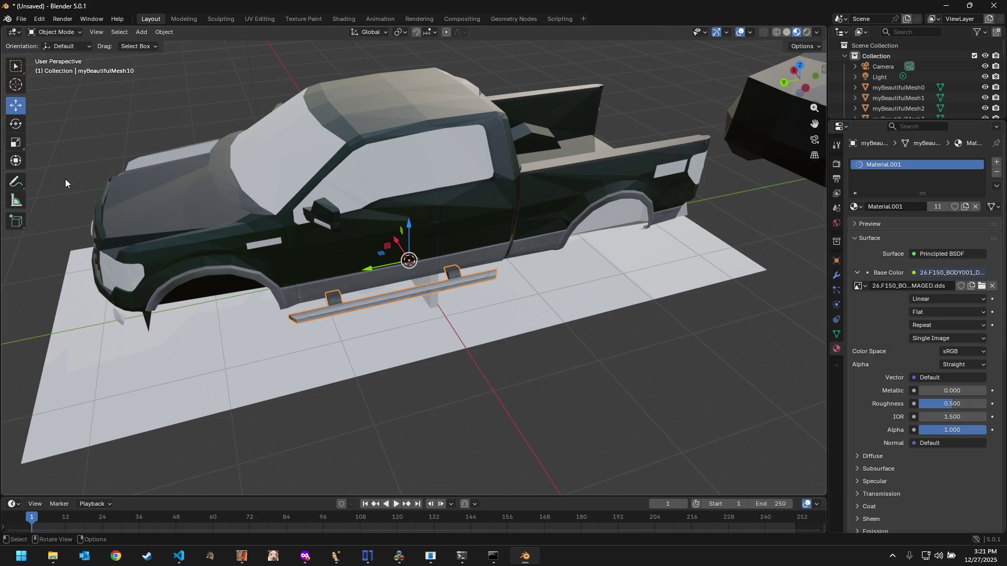
click(262, 19)
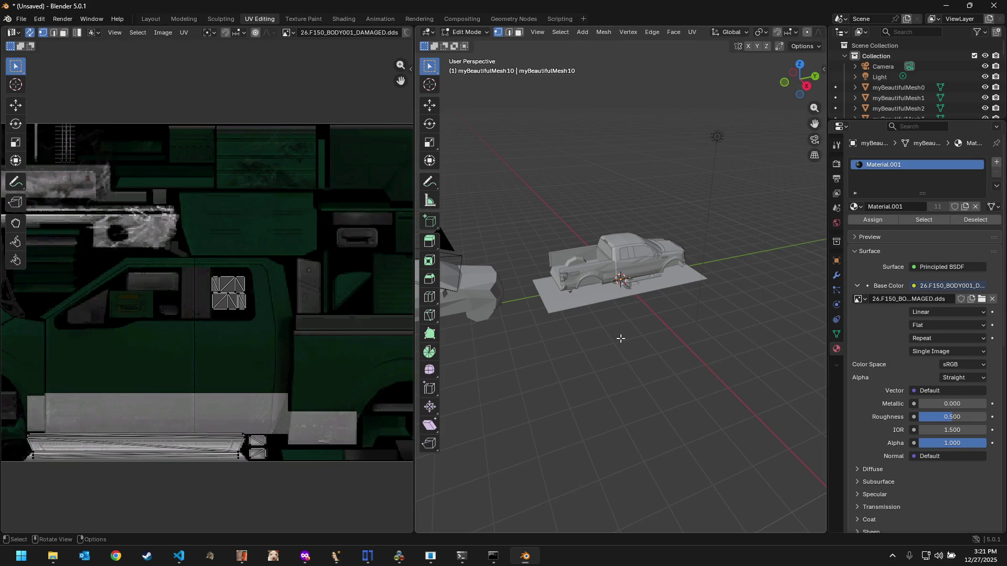
Step: Back in object mode, select the car, ground plane and truck body meshes to check their materials
key(a)
click(464, 35)
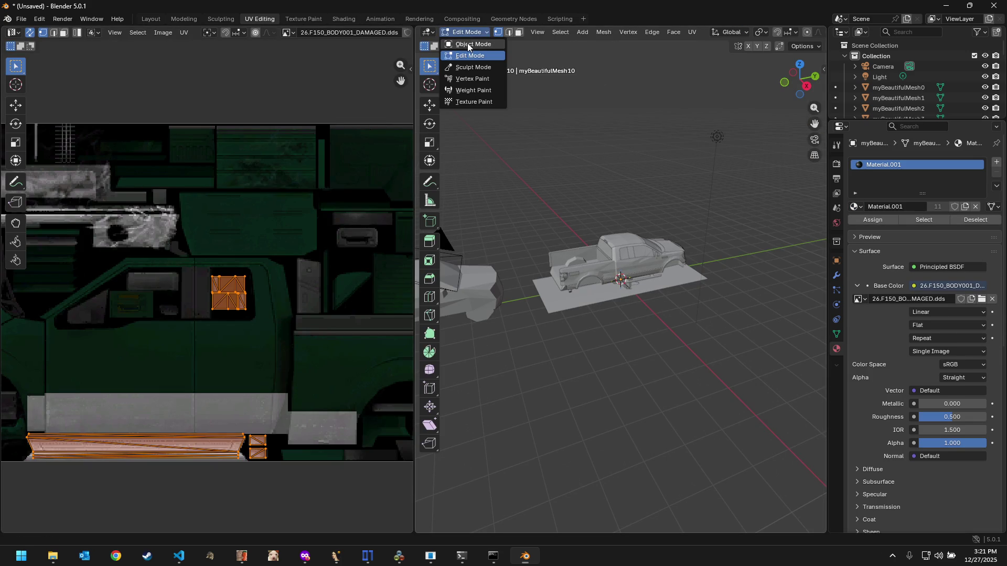
key(a)
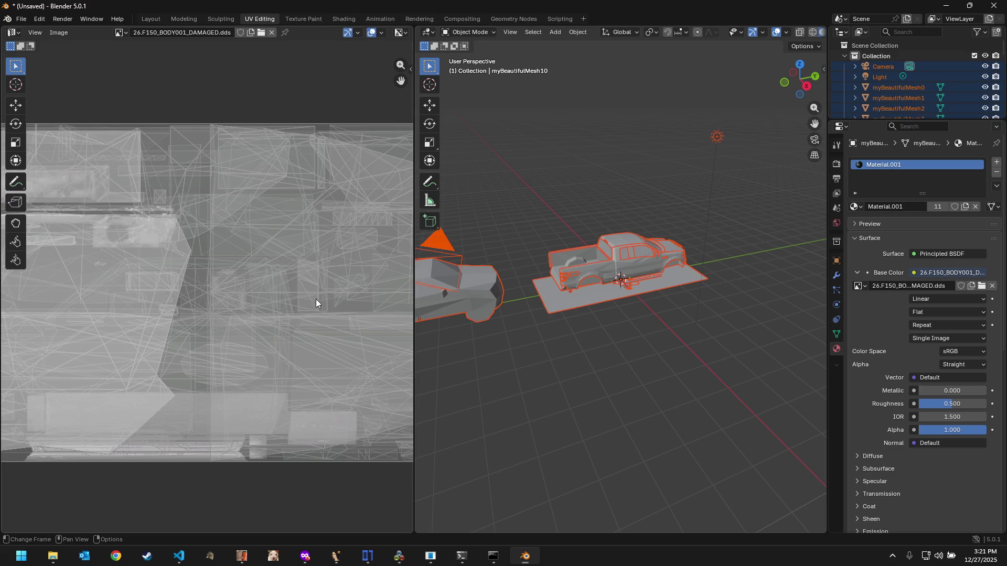
scroll(346, 300, down, 4)
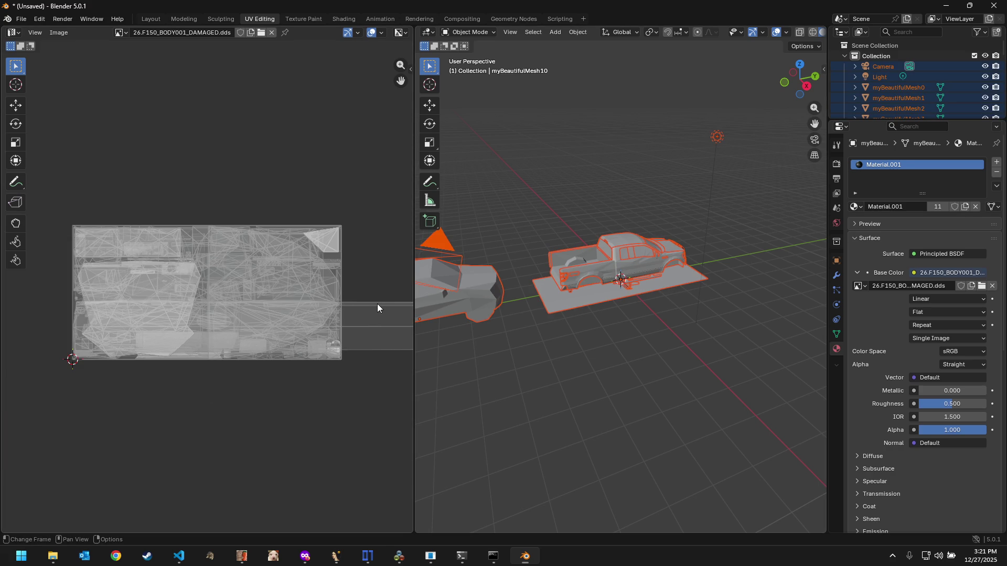
scroll(377, 307, up, 1)
scroll(351, 304, right, 2)
scroll(351, 304, right, 3)
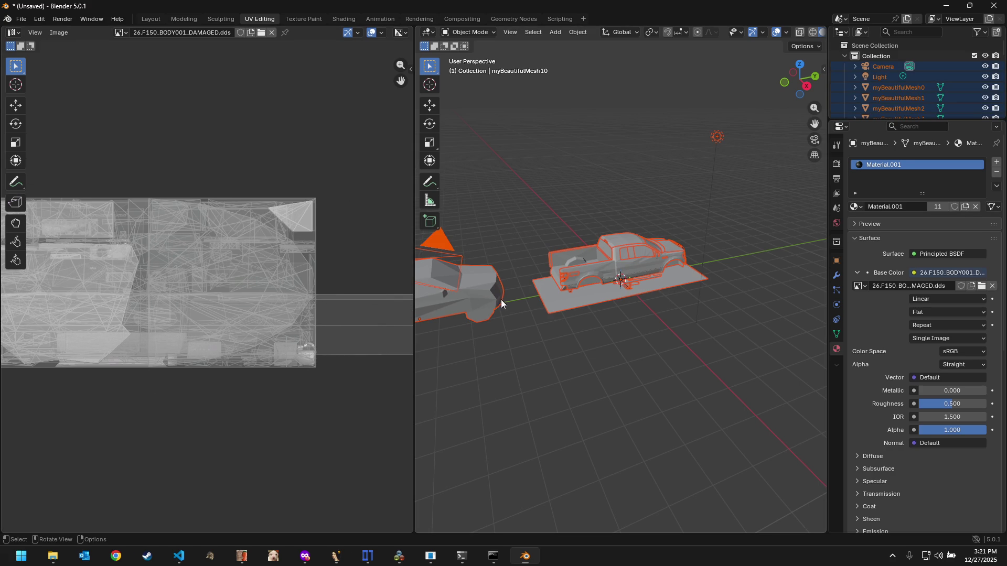
click(475, 303)
click(572, 298)
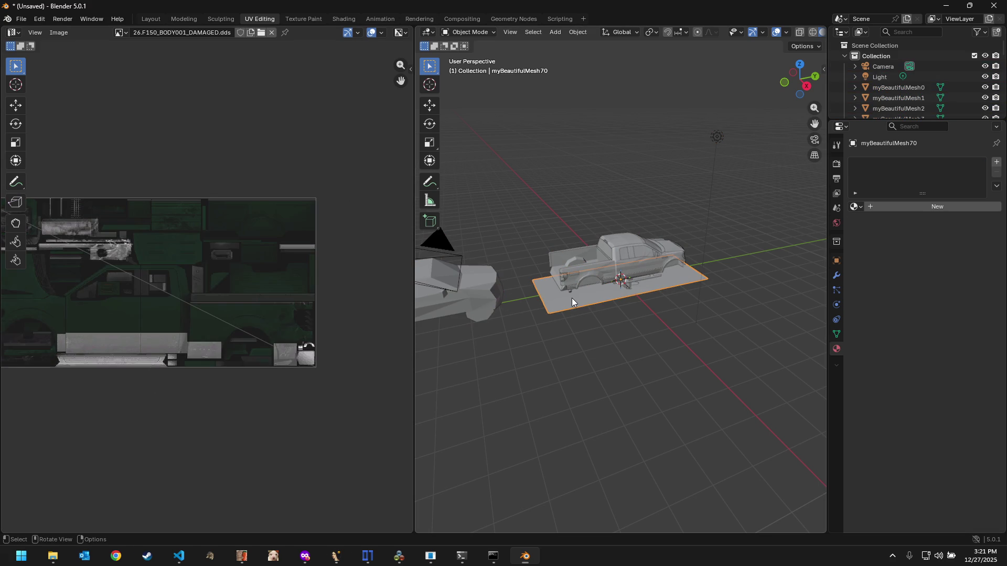
click(596, 273)
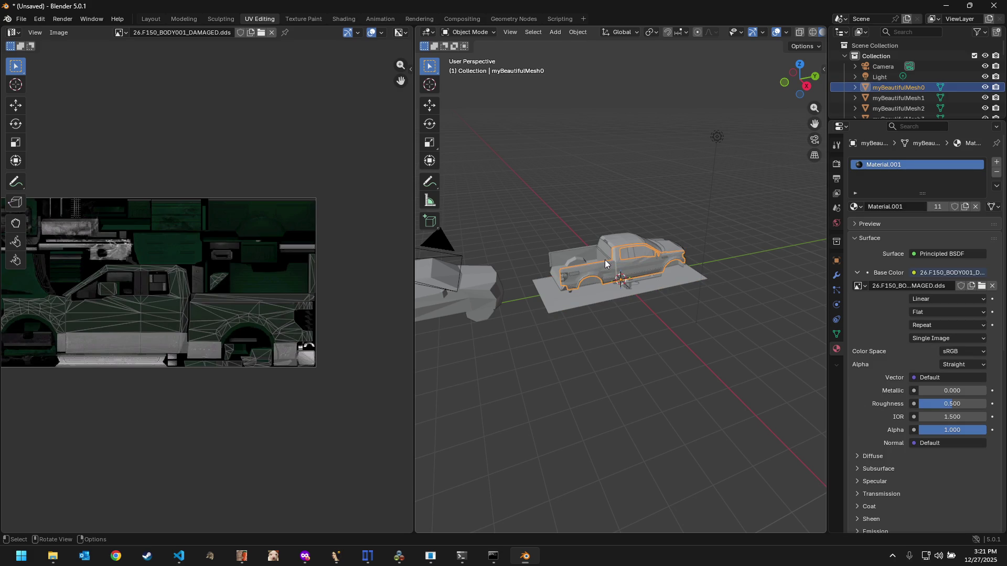
Step: Step through the Outliner to myBeautifulMesh24, the untextured headlight pieces, and orbit to the truck's front
click(911, 97)
key(Down)
key(Down)
key(Down)
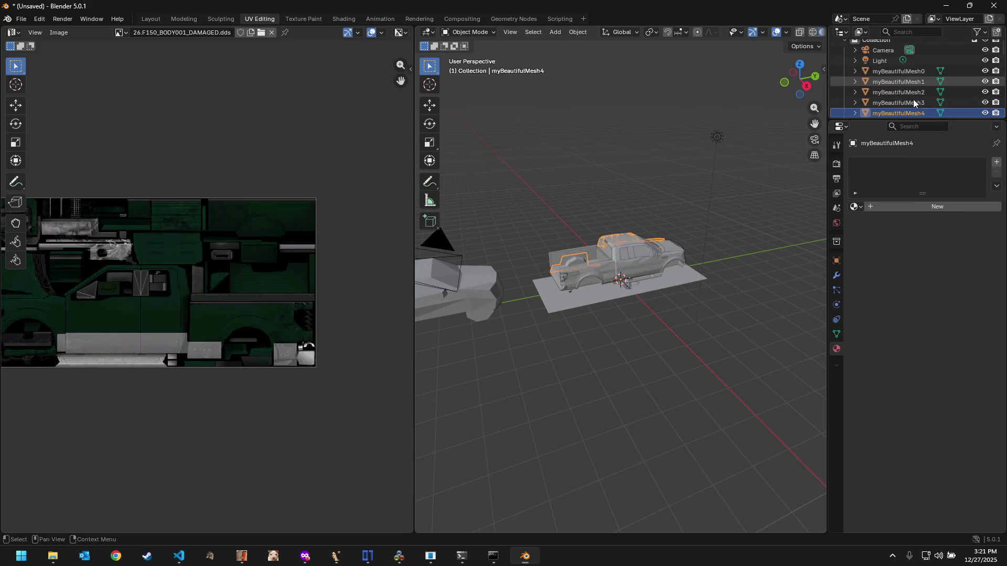
key(Down)
key(Down)
key(Down)
key(Down)
key(Down)
key(Down)
key(Down)
key(Down)
key(Down)
key(Down)
key(Down)
key(Down)
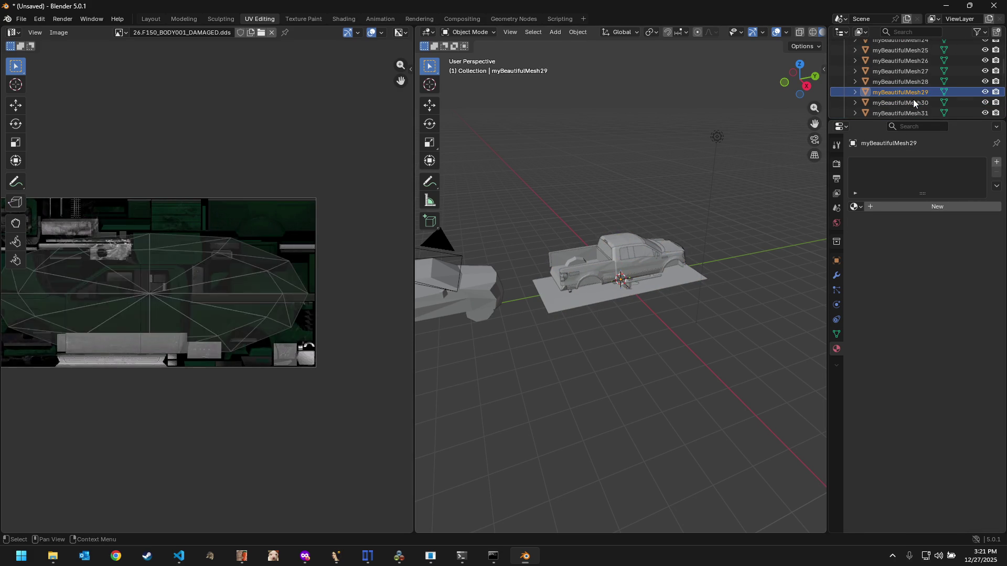
key(Down)
key(Down)
key(Down)
key(Down)
key(Down)
key(Down)
key(Up)
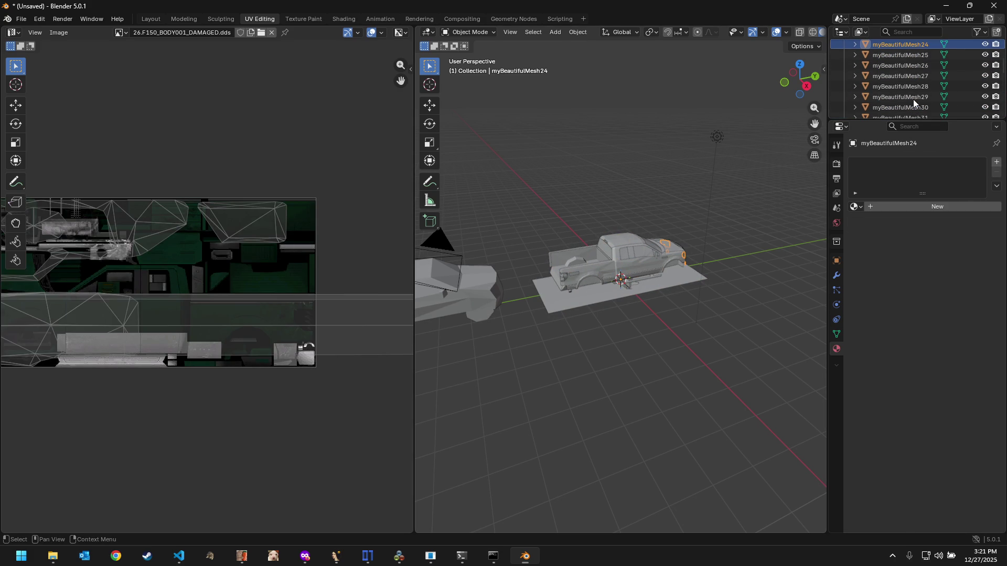
middle_drag(195, 402, 303, 417)
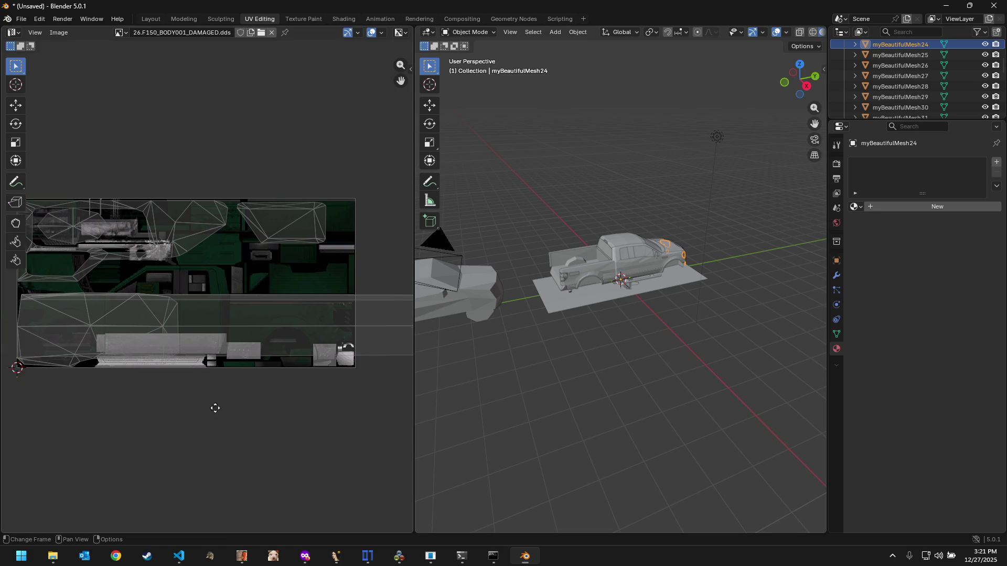
scroll(296, 418, up, 3)
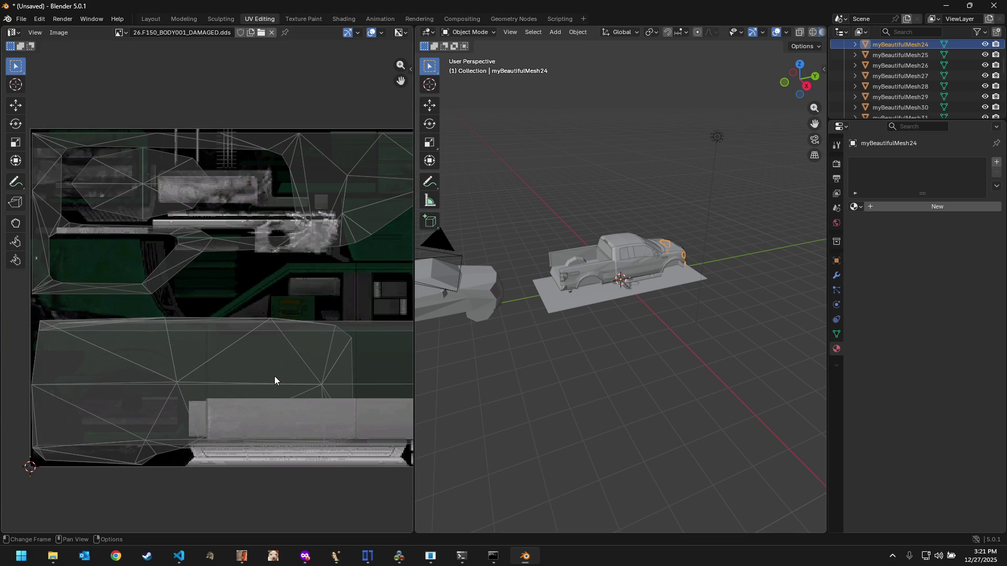
scroll(274, 377, up, 1)
scroll(275, 376, down, 1)
middle_drag(566, 319, 725, 320)
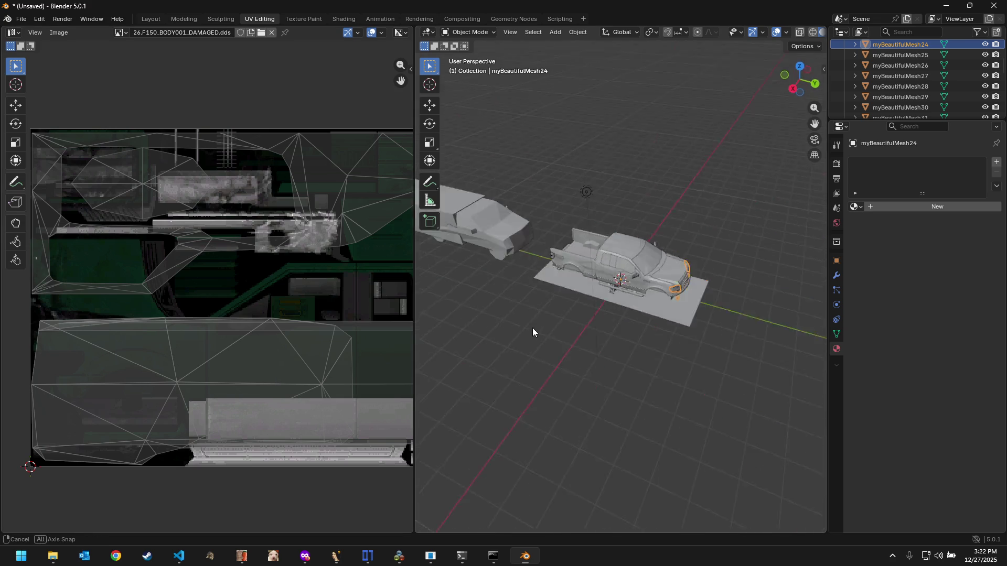
scroll(725, 321, up, 3)
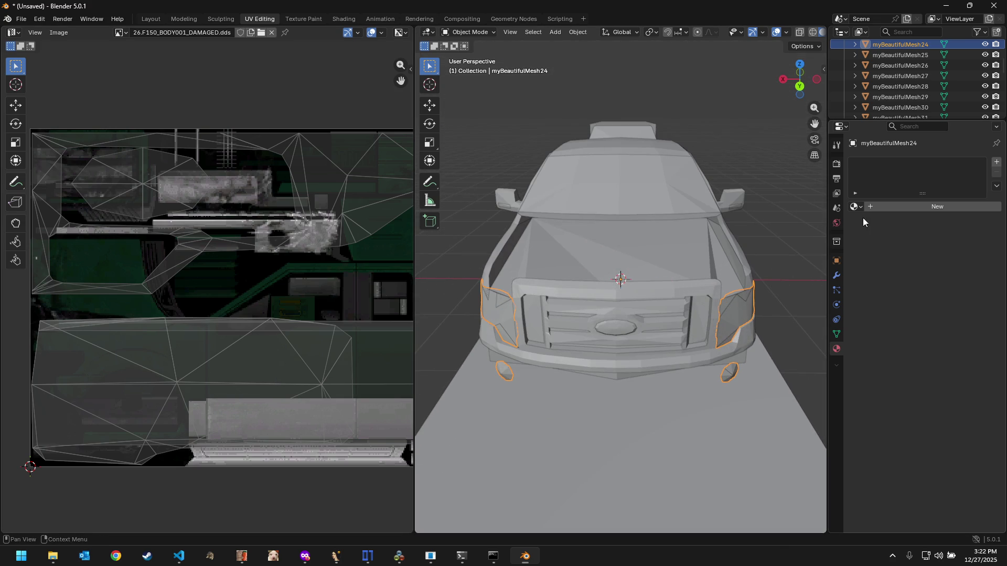
Step: Create Material.002 on myBeautifulMesh24 with its base colour driven by an Image Texture
click(887, 204)
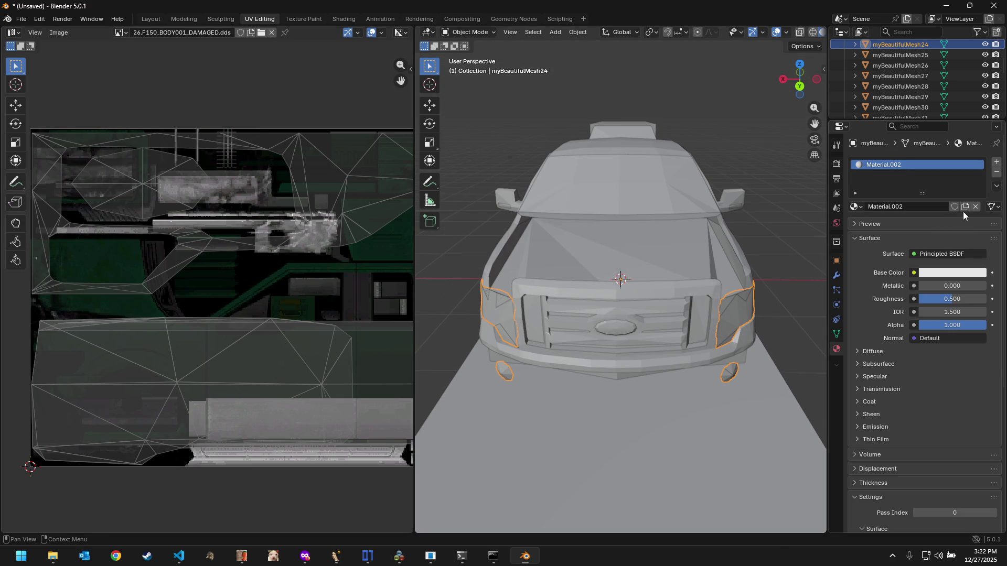
click(913, 273)
click(710, 341)
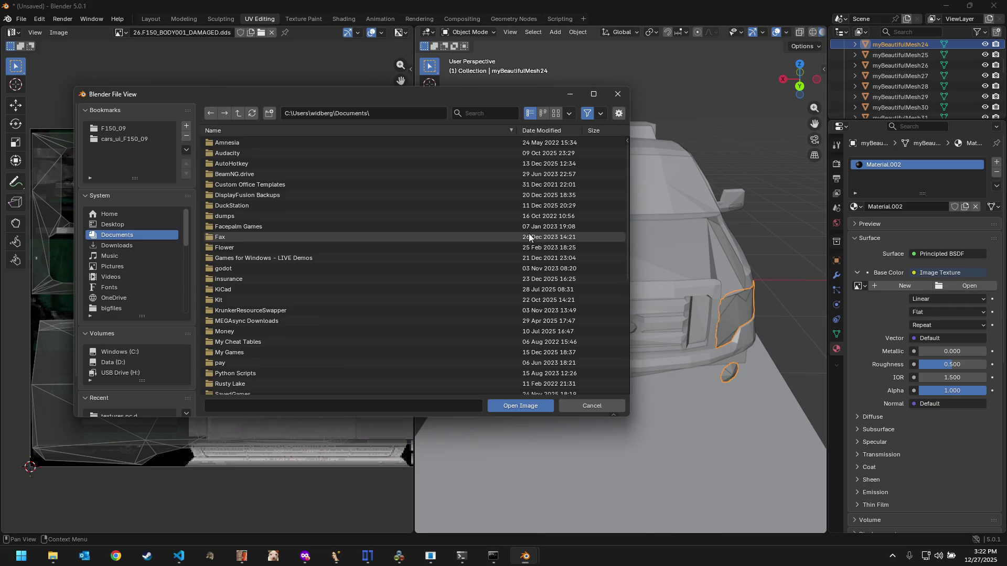
Step: Load 29.F150_FLIGHT001.dds from the F150_09 textures.pc.d folder as the base colour image
click(106, 128)
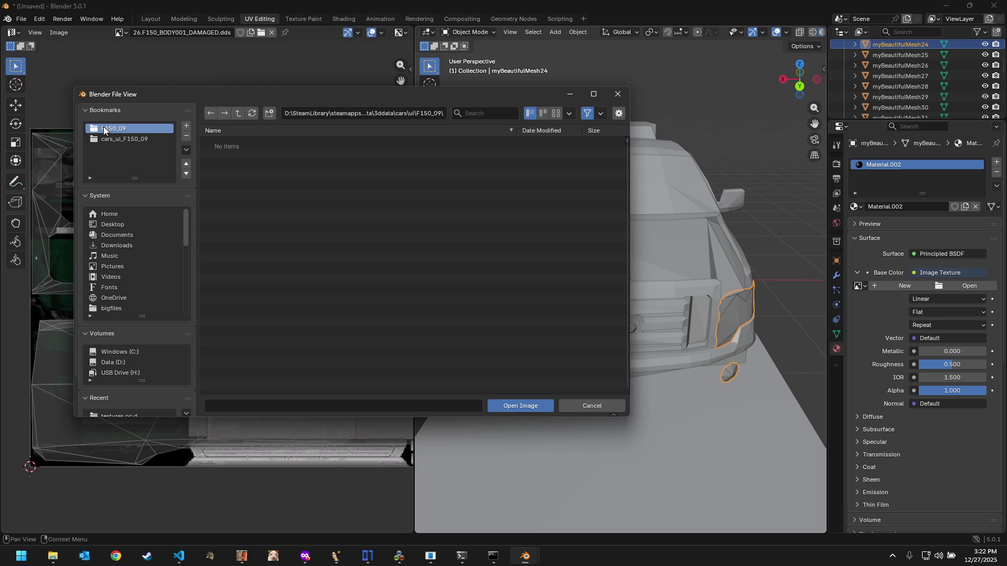
click(157, 139)
click(235, 144)
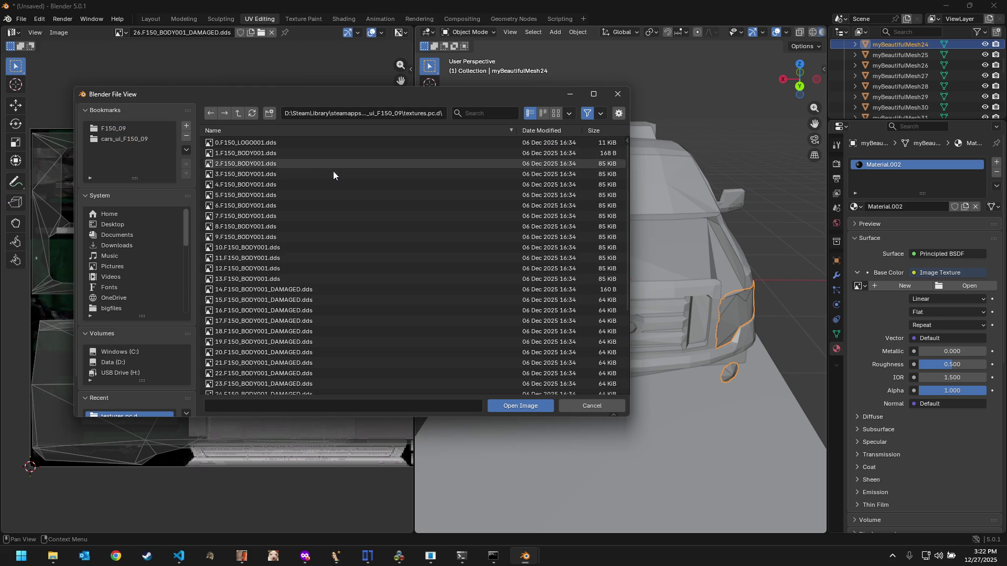
scroll(352, 212, down, 3)
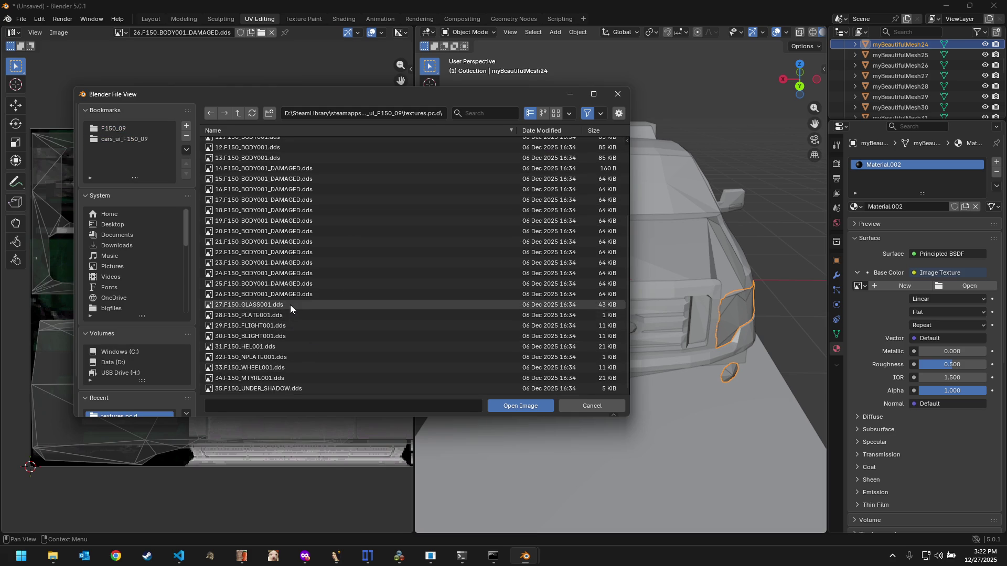
scroll(272, 253, up, 3)
scroll(270, 187, down, 5)
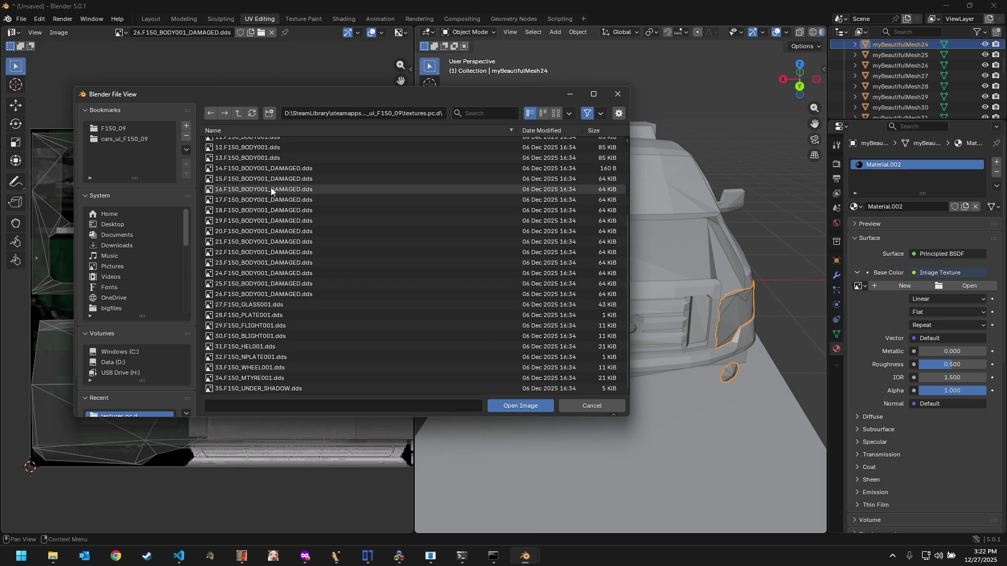
double_click(291, 328)
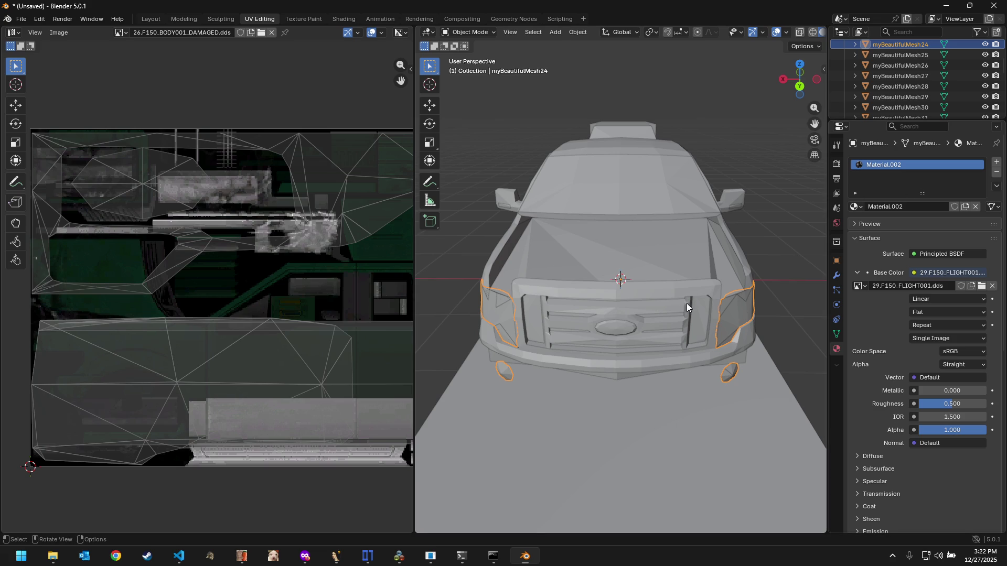
scroll(358, 268, down, 3)
scroll(364, 355, down, 1)
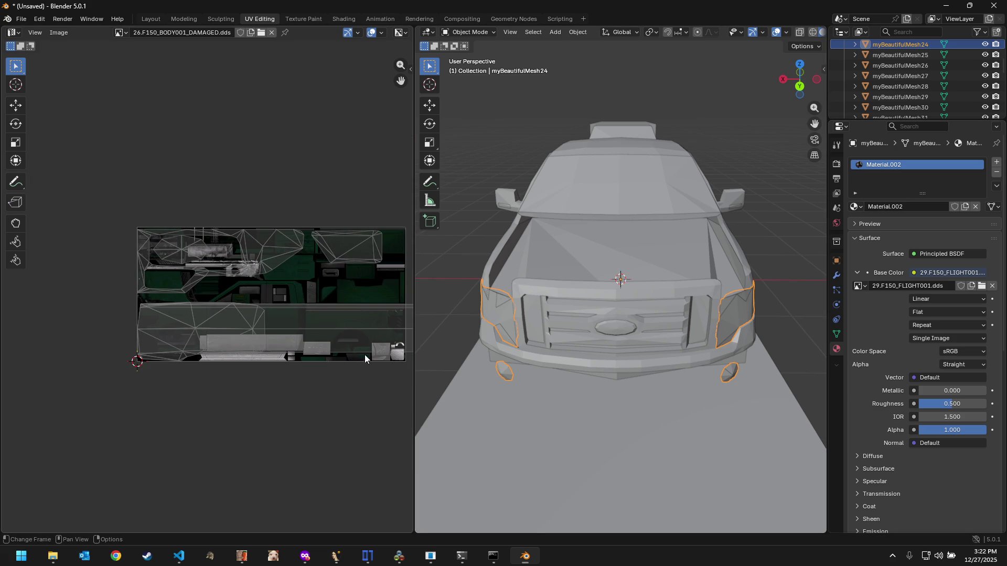
Step: View the headlight UVs in Edit Mode, then orbit to the textured truck front in the Layout workspace
click(476, 35)
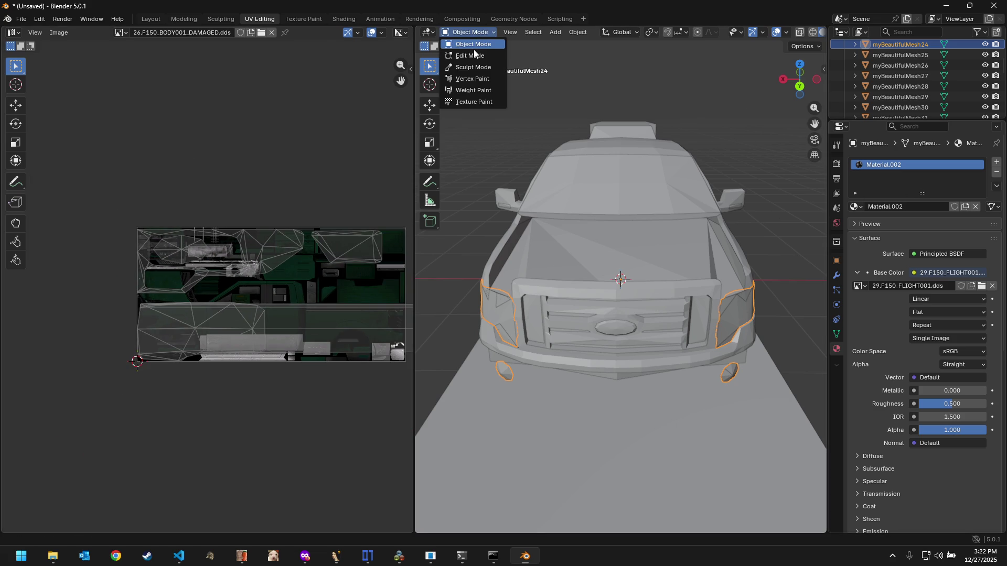
scroll(340, 253, up, 2)
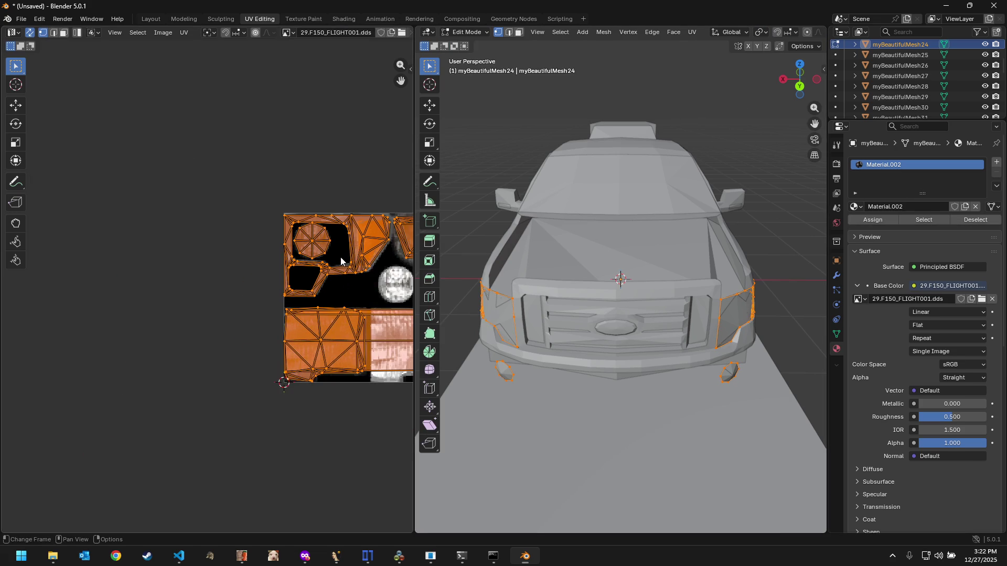
scroll(337, 259, up, 2)
scroll(236, 264, up, 1)
scroll(190, 268, up, 1)
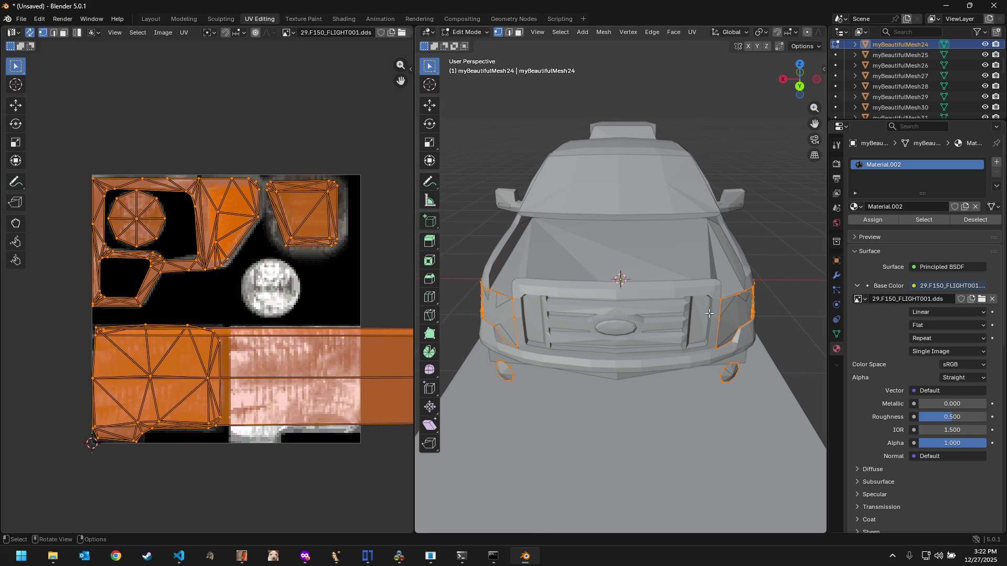
middle_drag(709, 314, 707, 302)
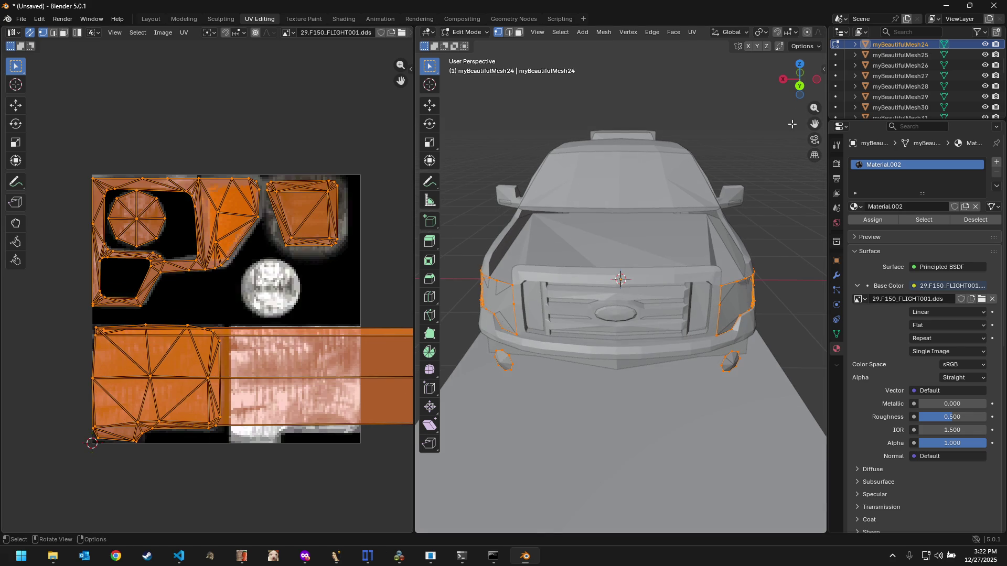
click(156, 21)
mouse_move(262, 184)
middle_down()
mouse_move(382, 179)
mouse_move(452, 163)
mouse_move(535, 179)
mouse_move(581, 207)
mouse_move(598, 296)
mouse_move(419, 266)
middle_up()
scroll(581, 207, up, 2)
Step: Move the headlight pieces away from the truck body with G, cancelling two extra Y-axis moves
key(g)
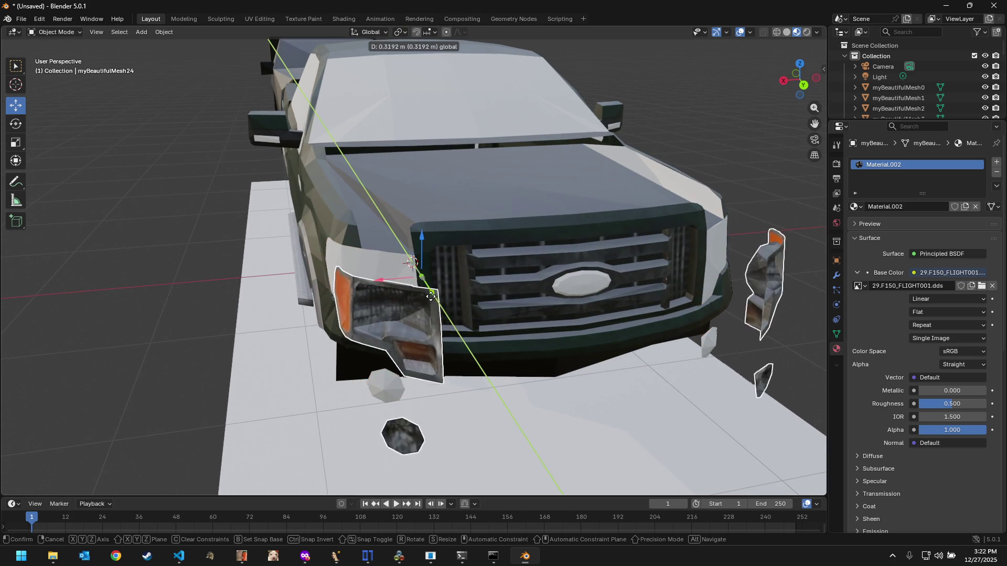
click(542, 322)
middle_drag(542, 322, 541, 312)
scroll(541, 309, down, 2)
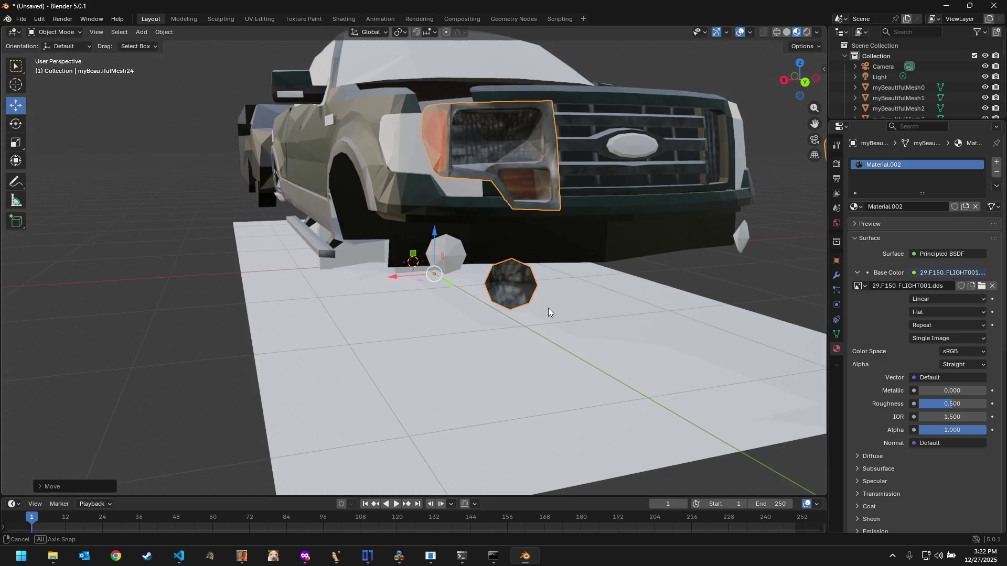
scroll(548, 308, down, 2)
scroll(548, 308, down, 2)
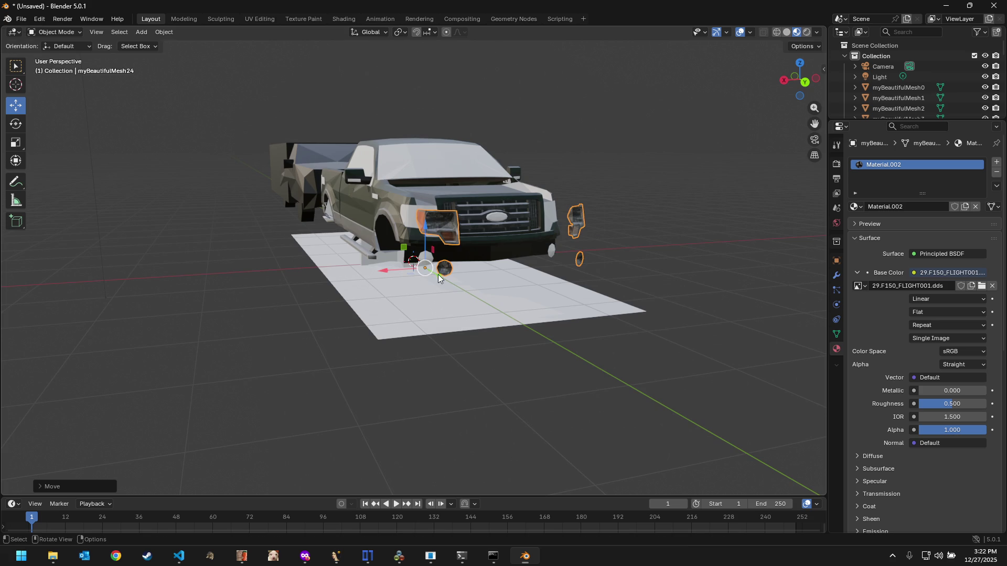
key(g)
key(y)
right_click(562, 334)
scroll(563, 334, down, 3)
scroll(535, 322, down, 1)
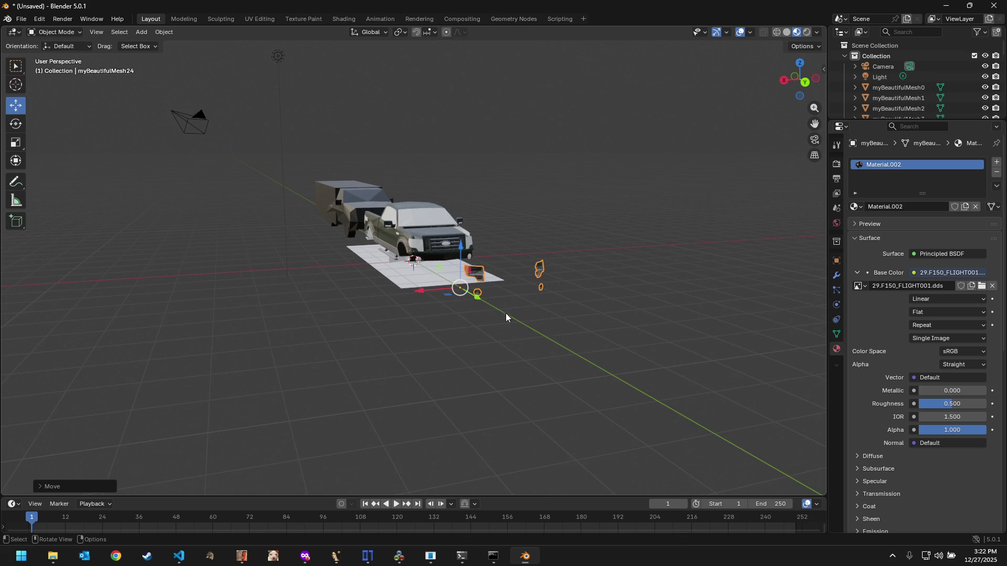
key(g)
key(y)
right_click(535, 300)
scroll(535, 301, up, 1)
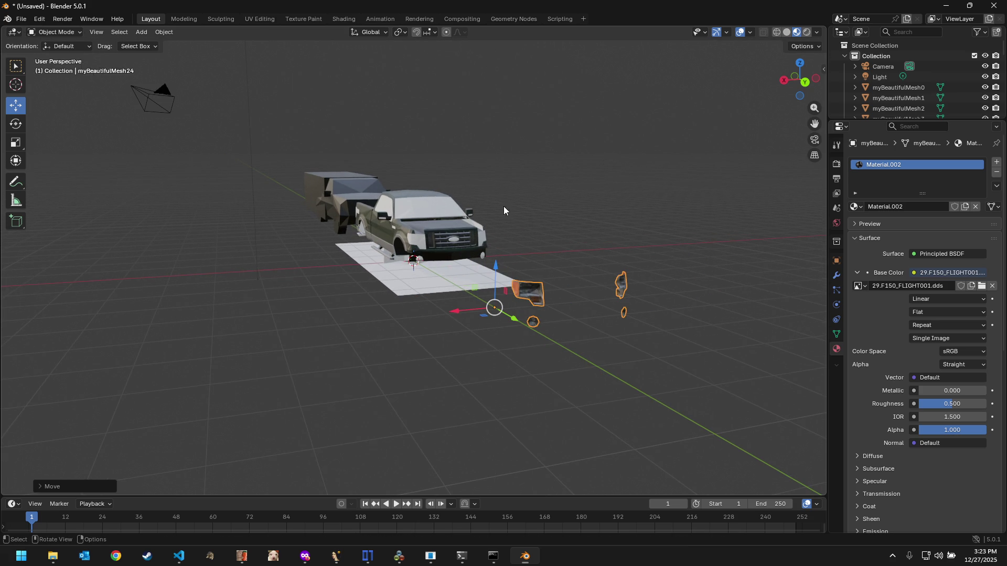
click(255, 21)
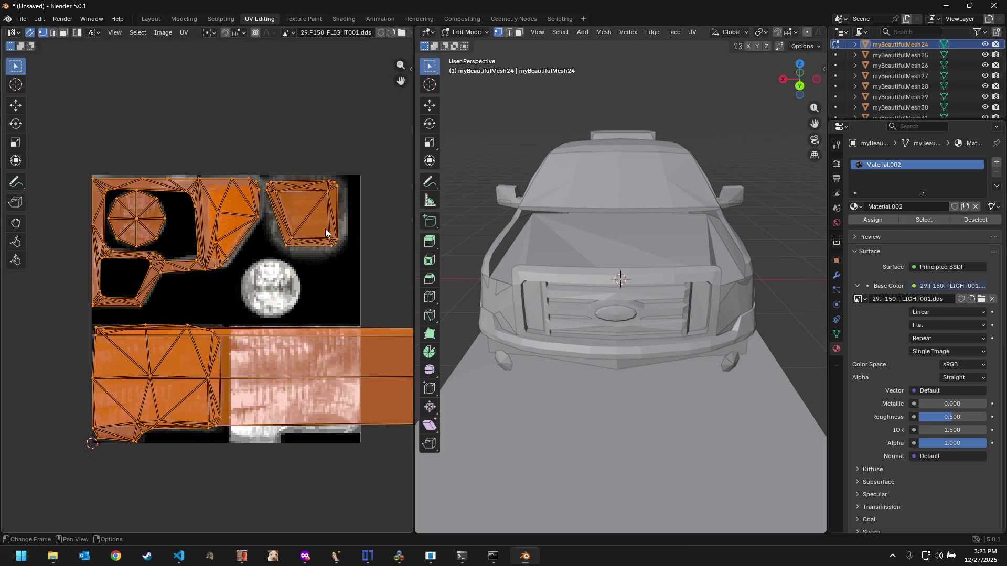
scroll(325, 233, down, 4)
scroll(333, 231, down, 1)
scroll(294, 225, down, 4)
scroll(171, 180, down, 3)
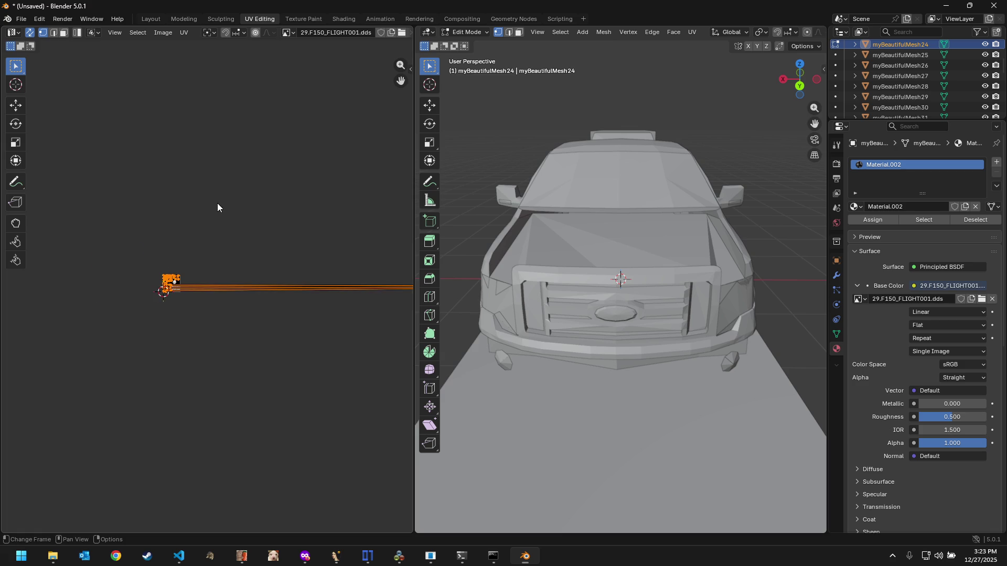
ctrl+scroll(218, 207, down, 2)
ctrl+scroll(254, 233, down, 2)
scroll(265, 239, down, 3)
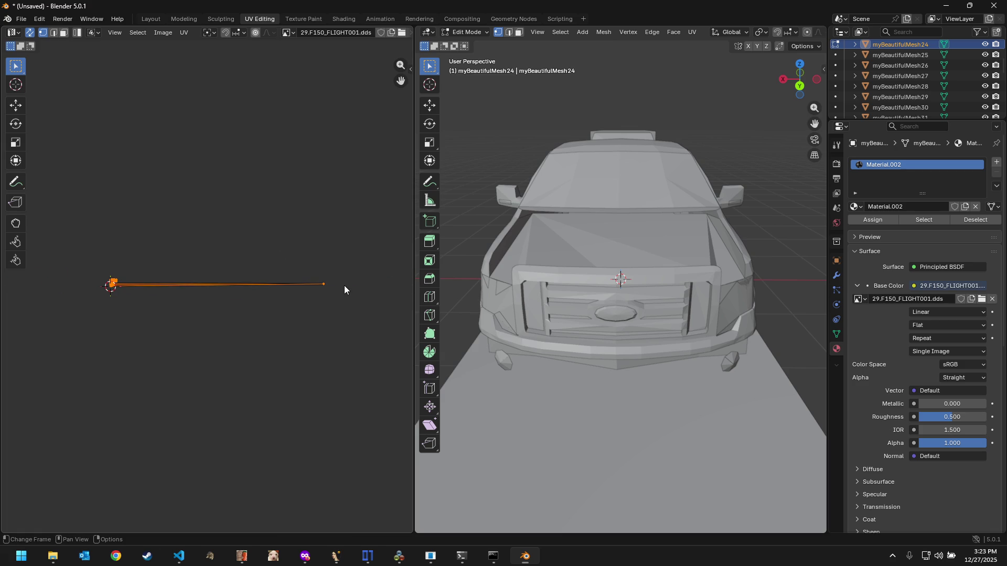
Step: Box-select the small round and thin light pieces to match their UVs to the light texture
drag(335, 277, 316, 303)
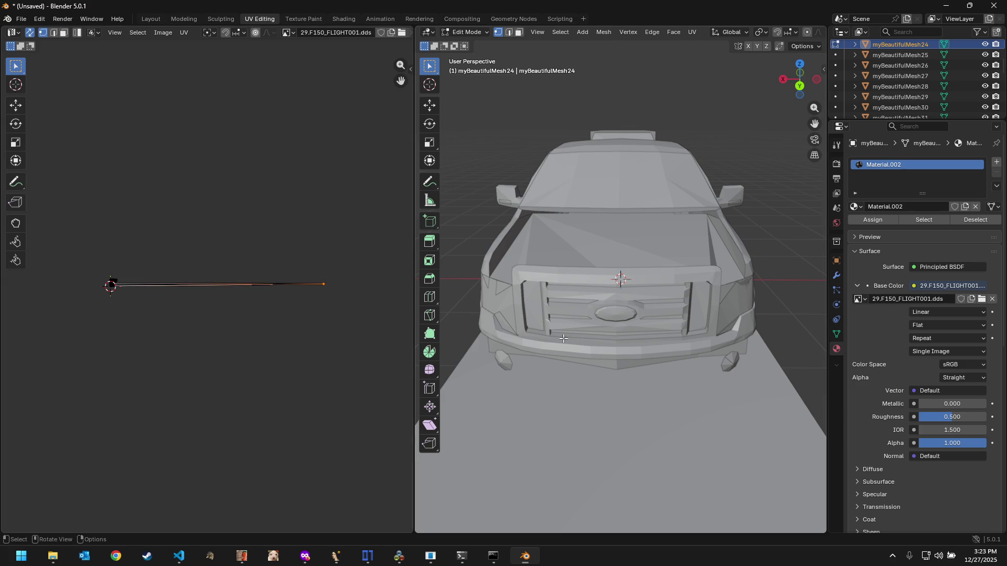
scroll(564, 339, down, 6)
mouse_move(564, 338)
middle_down()
mouse_move(602, 313)
mouse_move(657, 366)
mouse_move(675, 354)
middle_up()
scroll(601, 313, up, 2)
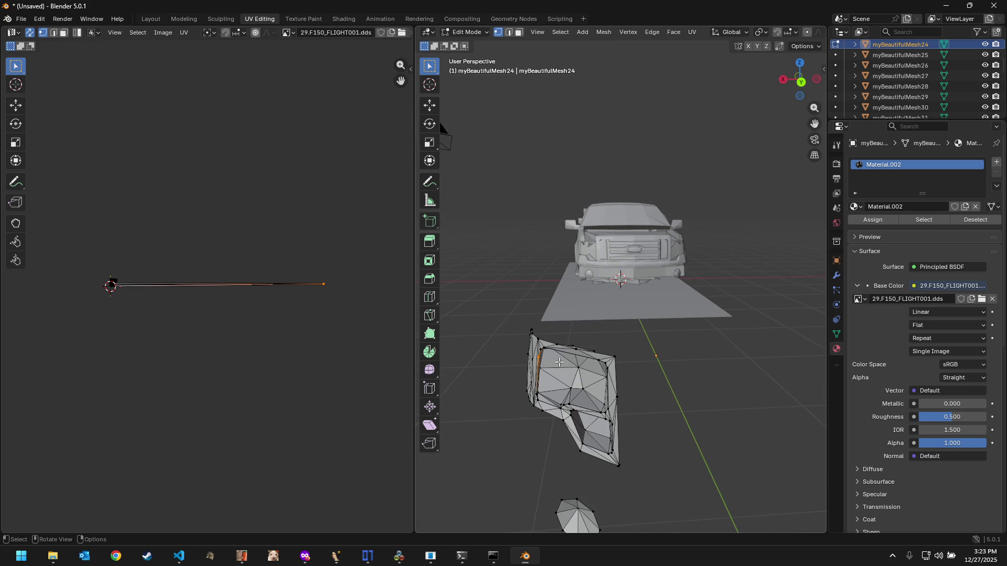
mouse_move(559, 363)
middle_down()
mouse_move(530, 367)
mouse_move(574, 359)
mouse_move(538, 318)
mouse_move(799, 317)
mouse_move(759, 314)
mouse_move(769, 327)
mouse_move(498, 331)
mouse_move(559, 324)
mouse_move(538, 324)
middle_up()
scroll(538, 318, up, 3)
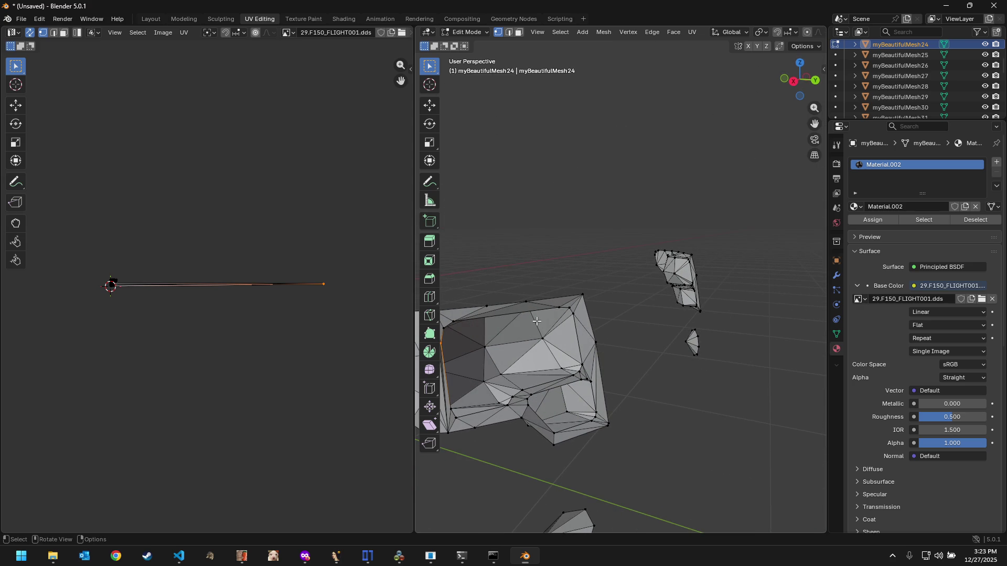
scroll(136, 308, up, 3)
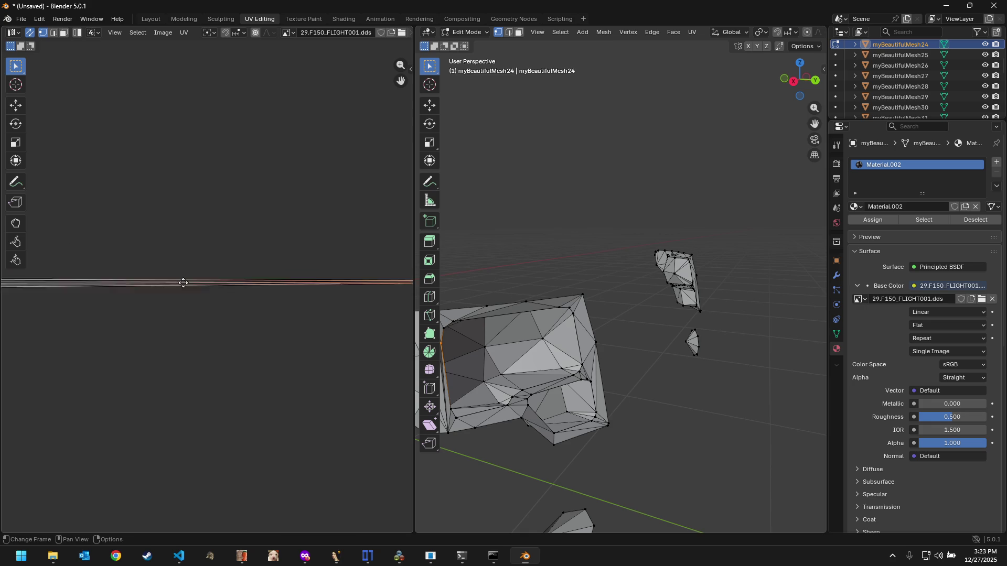
scroll(282, 285, up, 2)
scroll(210, 311, up, 2)
scroll(229, 313, up, 3)
scroll(225, 303, up, 2)
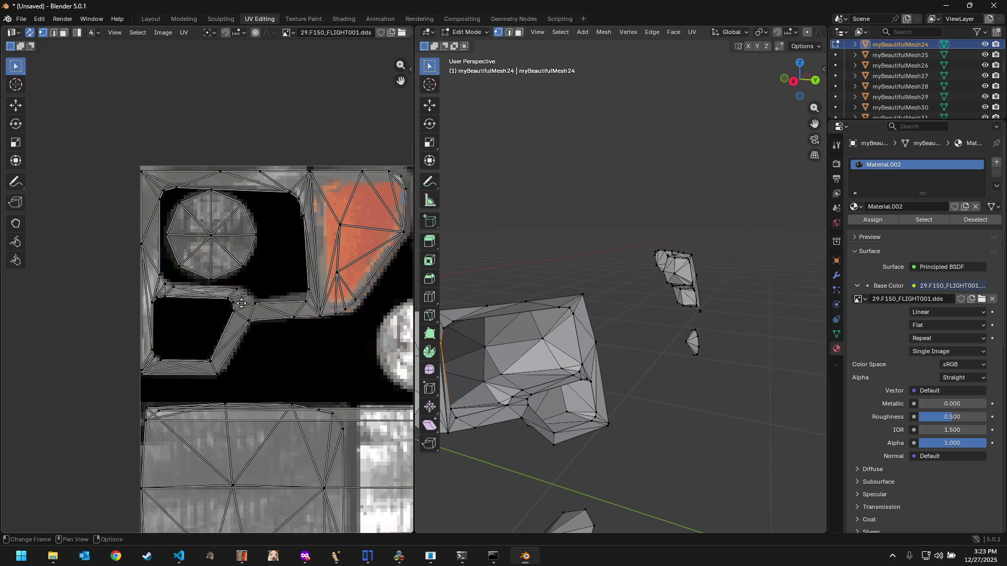
scroll(216, 291, up, 1)
scroll(216, 292, down, 1)
scroll(275, 299, down, 1)
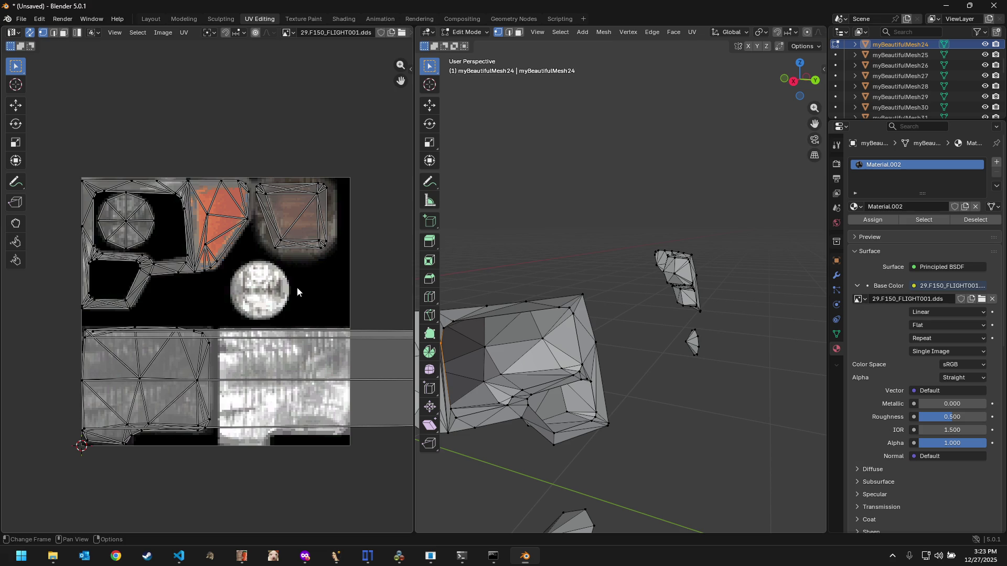
scroll(567, 351, down, 3)
scroll(567, 351, down, 3)
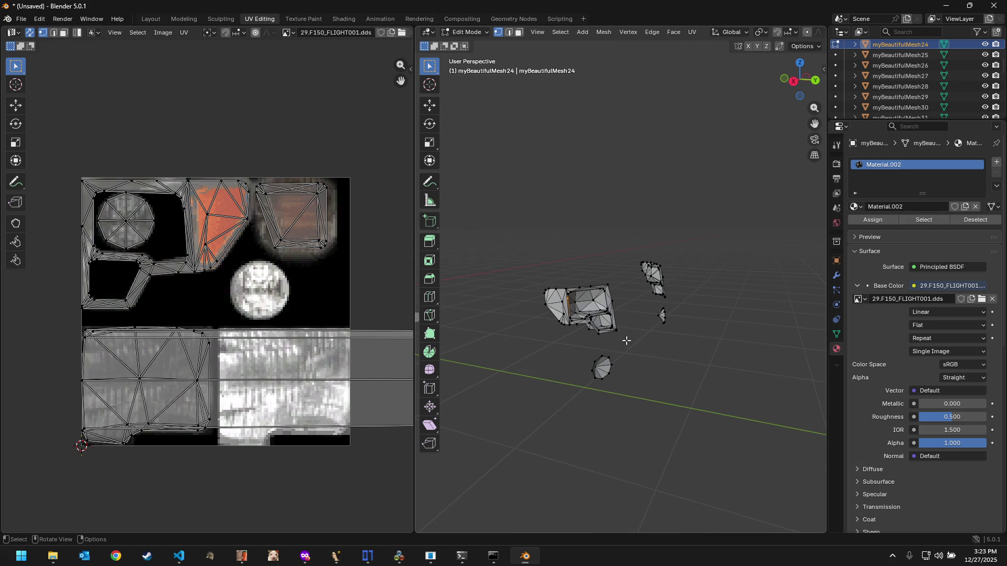
middle_drag(640, 348, 604, 348)
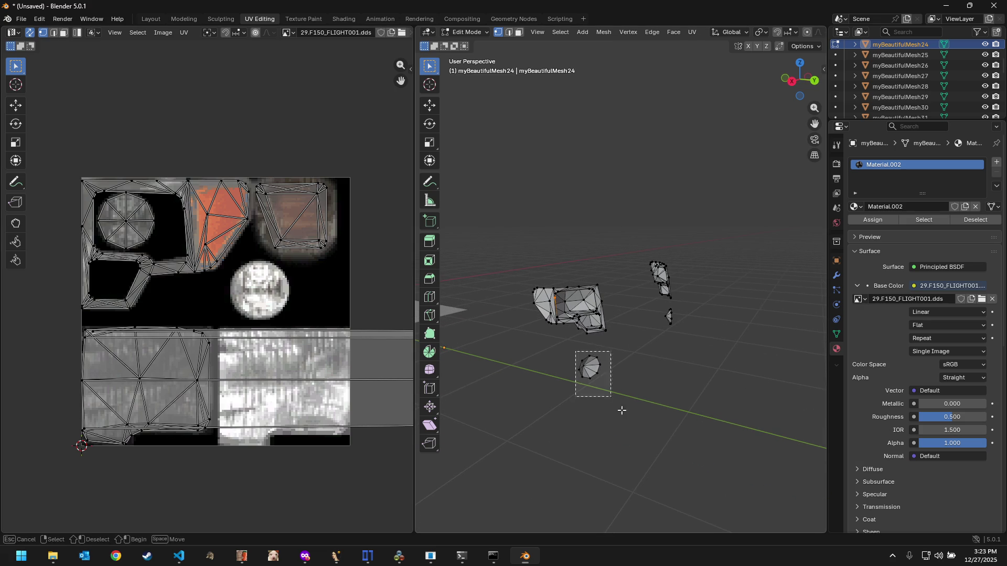
drag(576, 351, 610, 398)
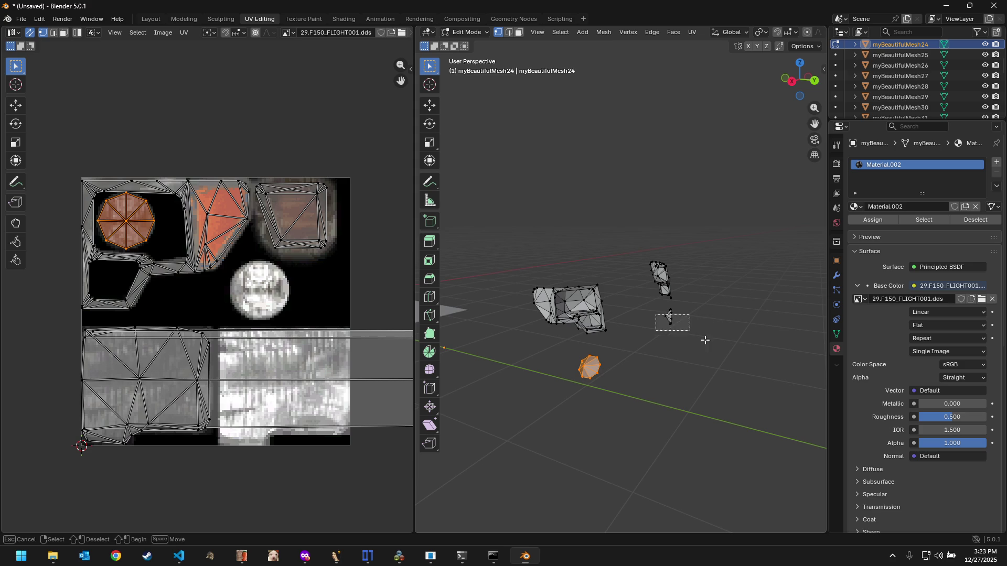
mouse_move(651, 311)
mouse_down()
mouse_move(680, 328)
mouse_move(659, 306)
mouse_up()
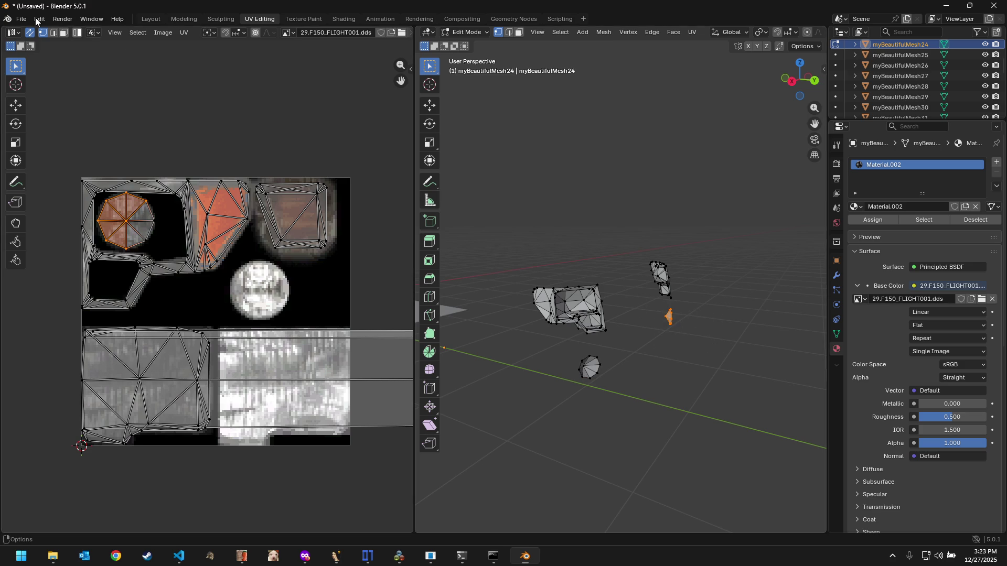
click(152, 19)
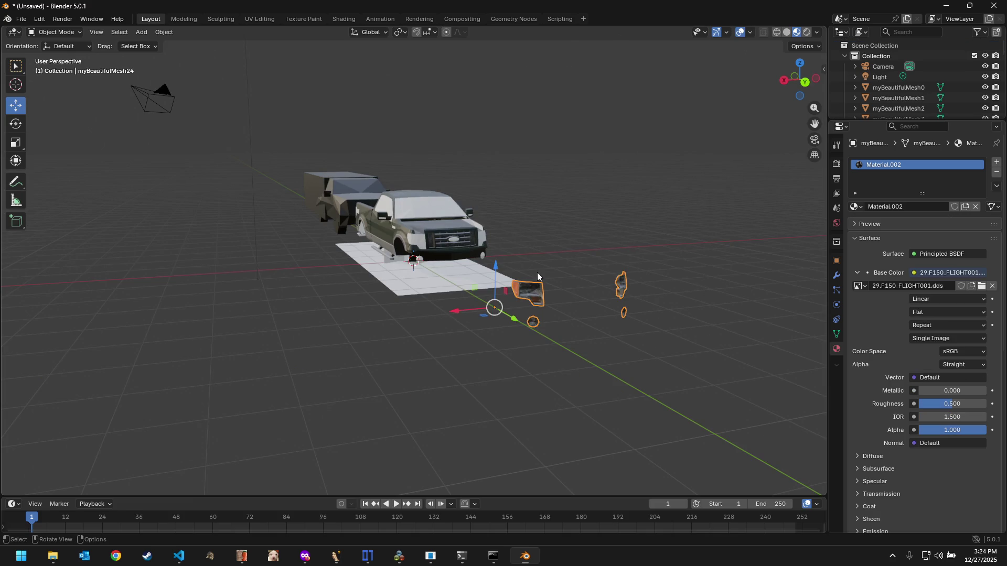
Step: Assign Material.002 with the light texture to myBeautifulMesh25's front light pieces
middle_drag(589, 262, 588, 278)
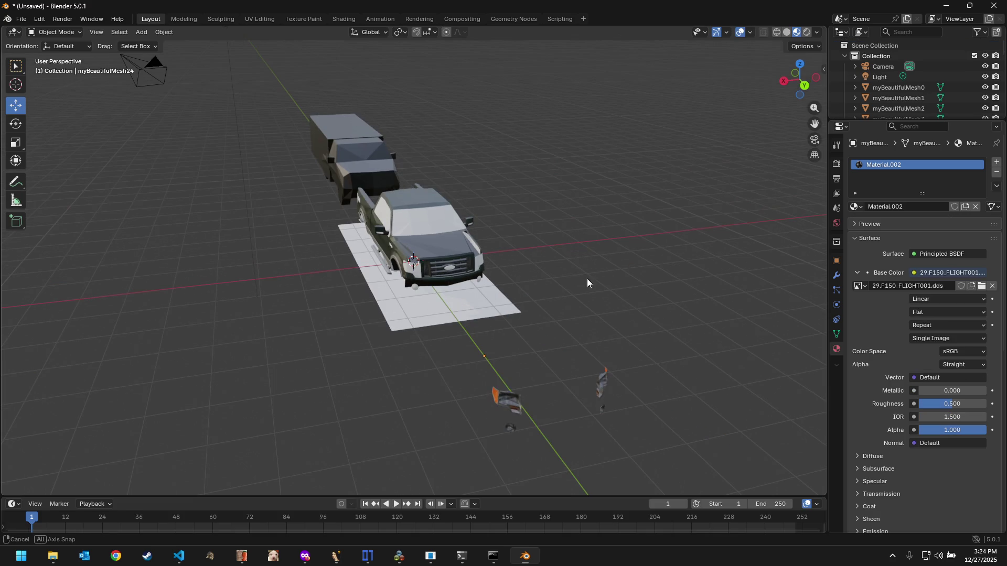
click(413, 270)
scroll(504, 267, up, 5)
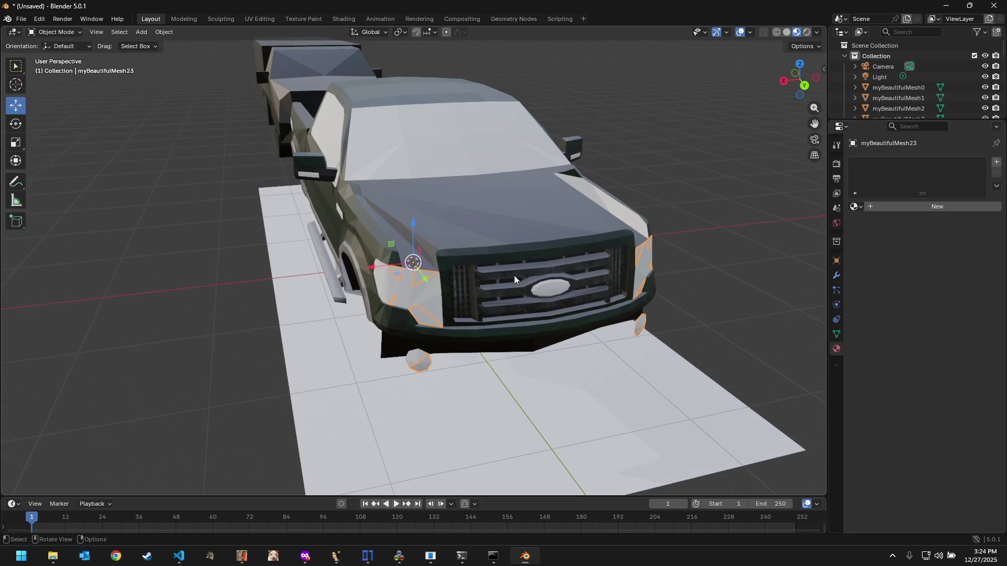
click(426, 299)
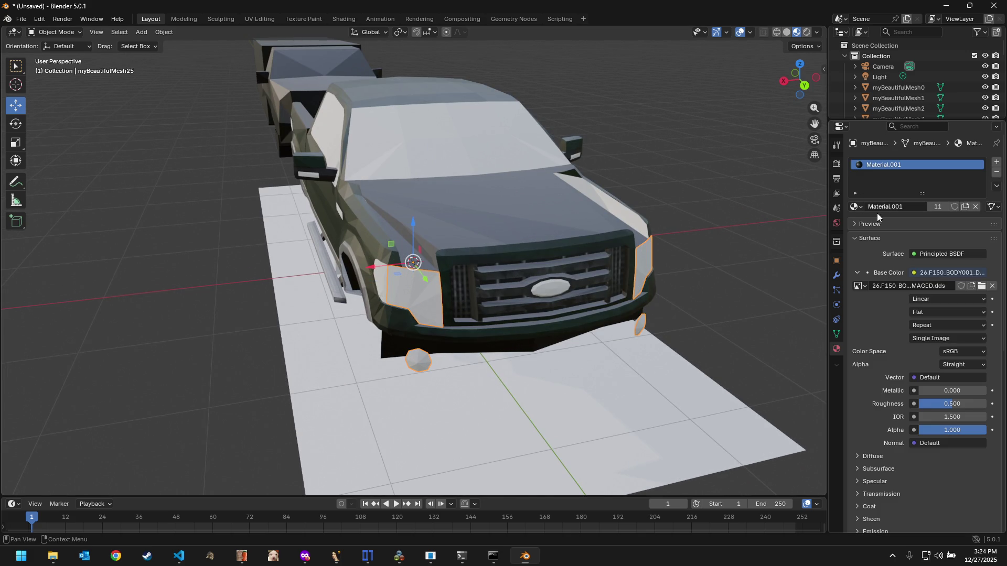
middle_drag(717, 291, 801, 272)
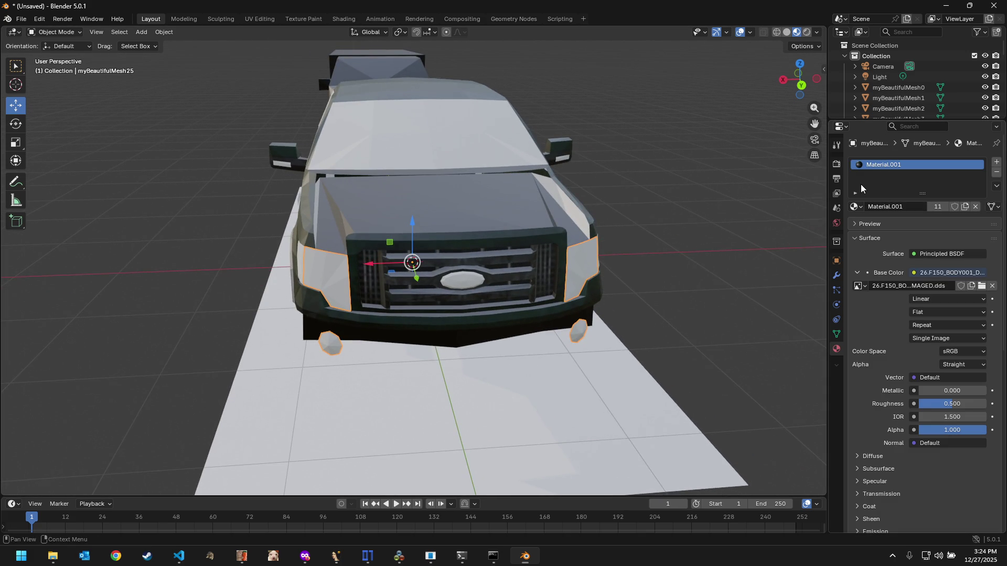
click(855, 207)
click(877, 245)
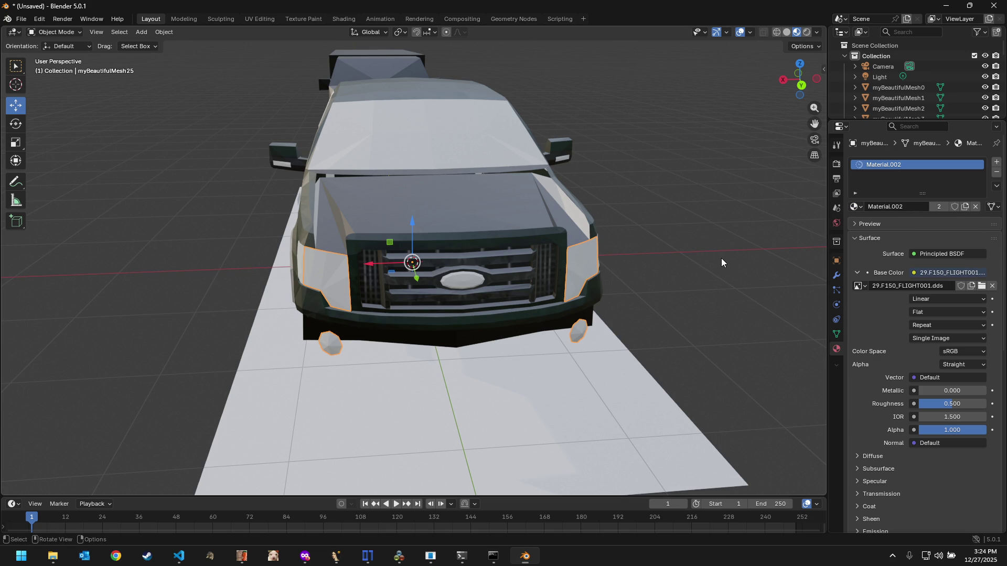
Step: Pull the light pieces forward off the truck and bring them into UV editing
middle_drag(722, 259, 657, 241)
scroll(657, 242, up, 2)
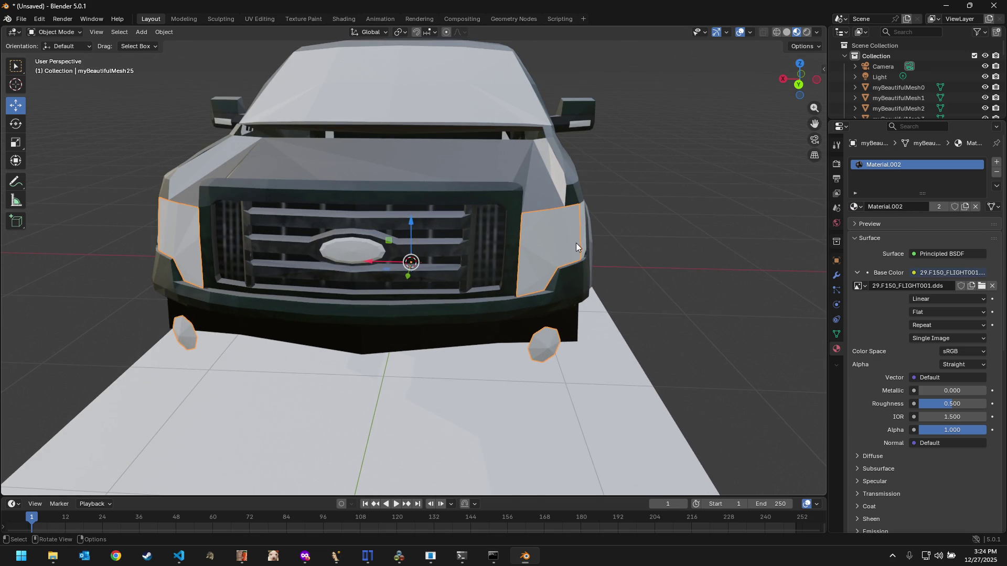
drag(410, 273, 414, 313)
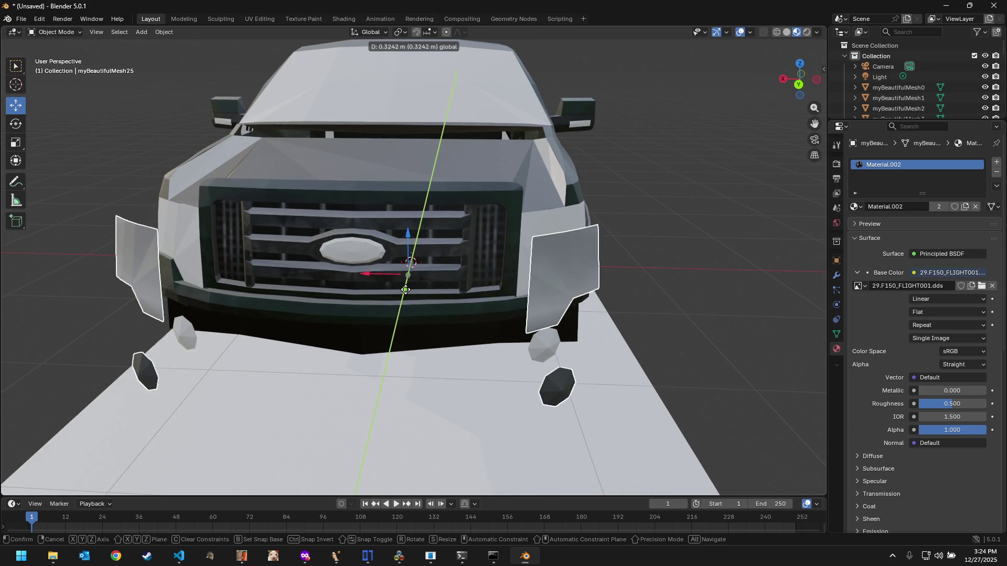
scroll(458, 330, down, 1)
scroll(458, 330, down, 1)
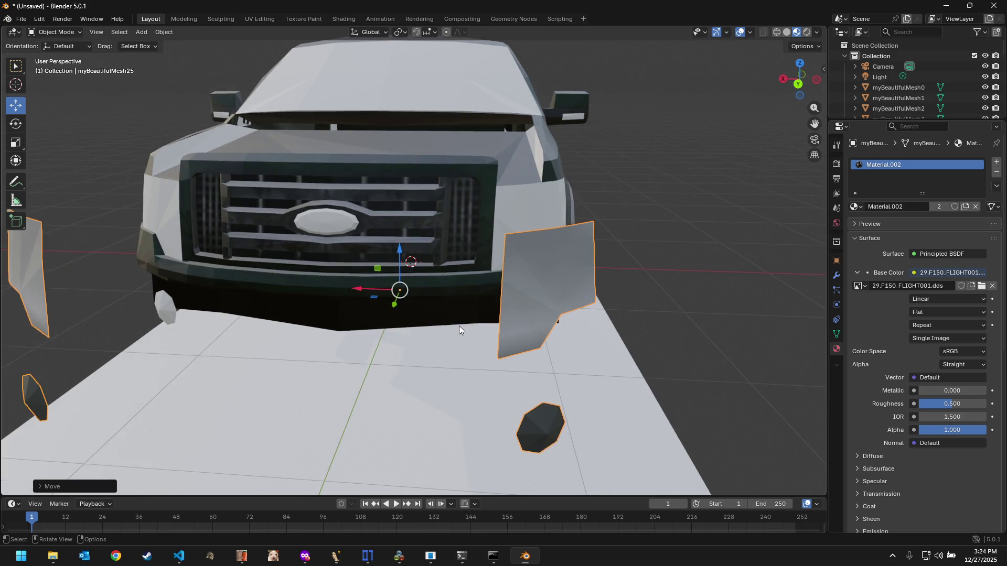
scroll(458, 326, down, 1)
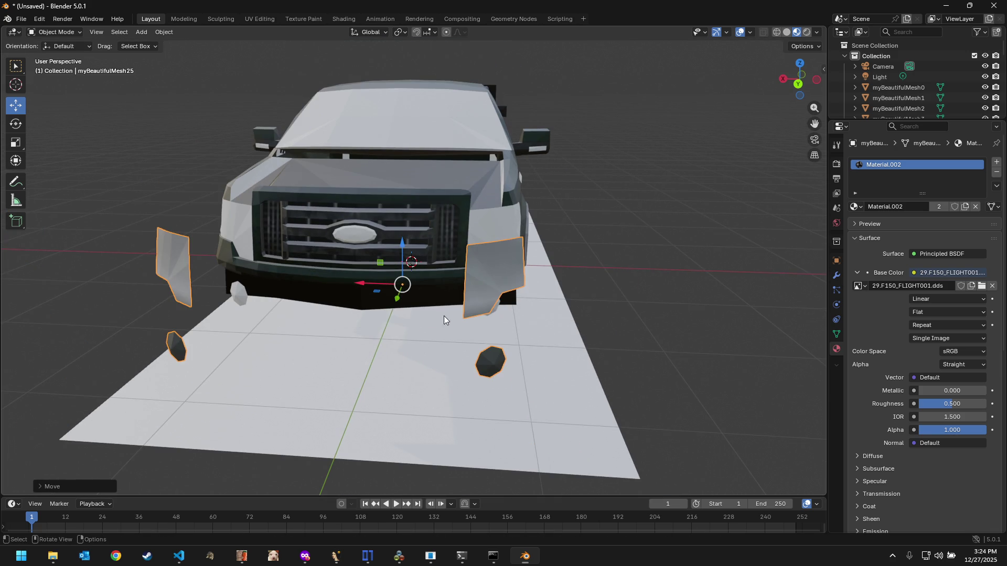
click(259, 18)
scroll(191, 288, down, 1)
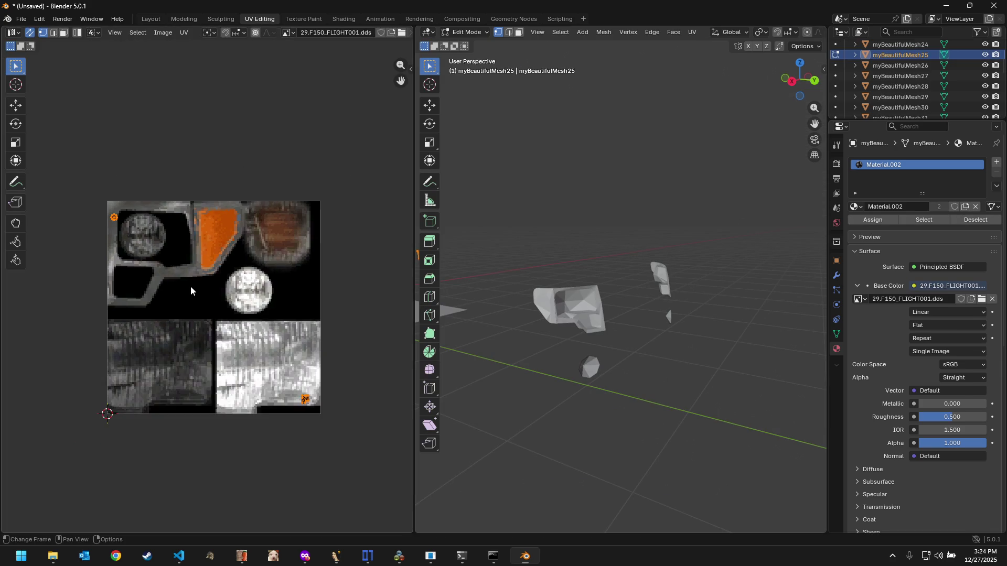
scroll(191, 285, up, 4)
scroll(192, 283, down, 3)
scroll(191, 284, down, 1)
scroll(211, 286, up, 1)
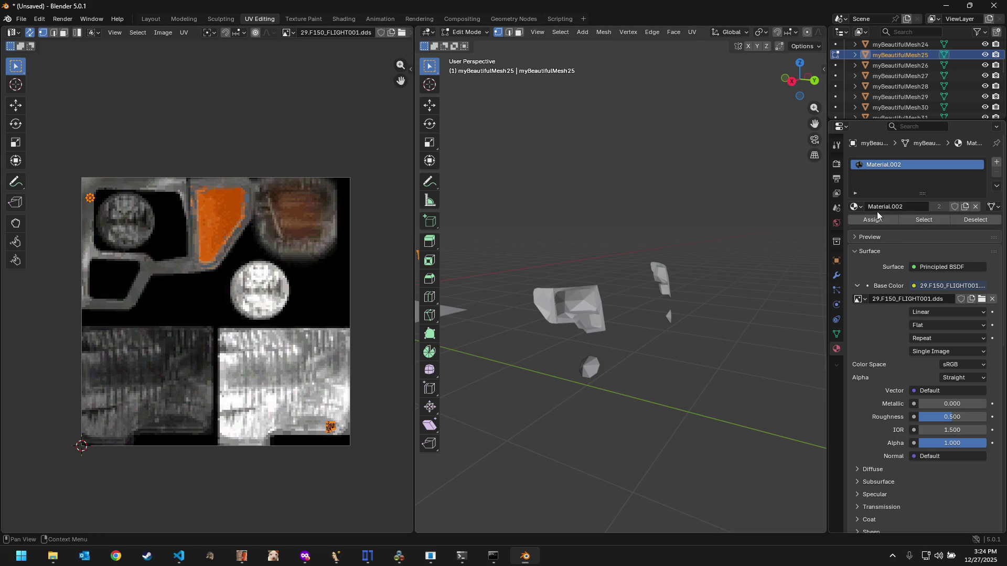
Step: Make a single-user copy Material.003, then switch myBeautifulMesh25's slot to the plain white Material
click(862, 207)
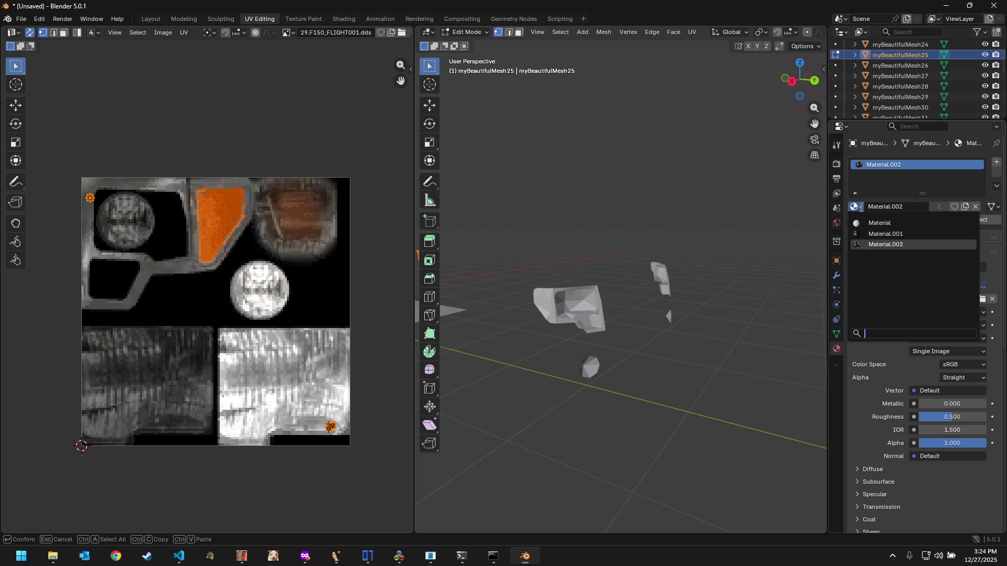
click(964, 207)
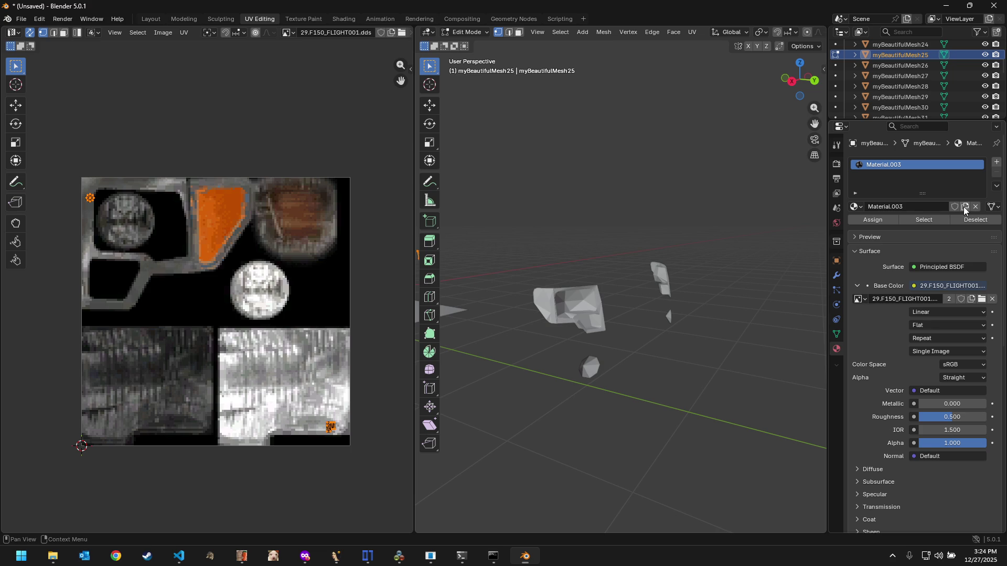
click(857, 205)
click(871, 219)
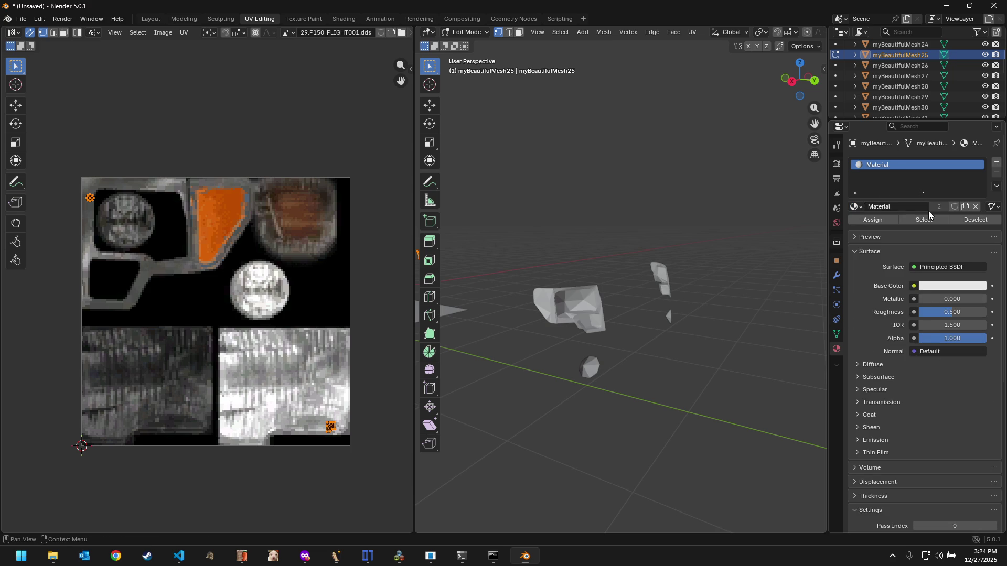
Step: Link an Image Texture to the base colour and load 31.F150_HEL001.dds from textures.pc.d
click(914, 285)
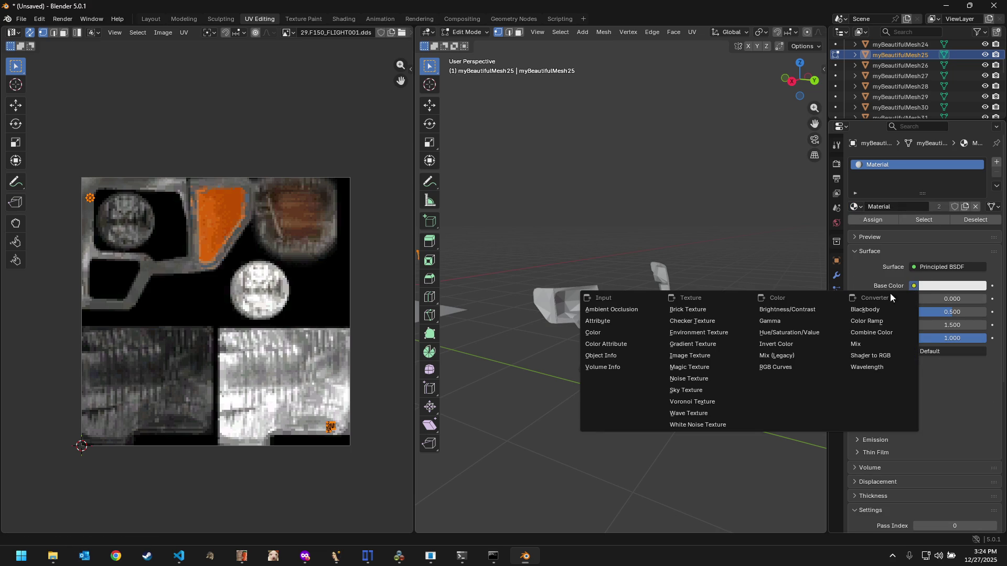
click(692, 356)
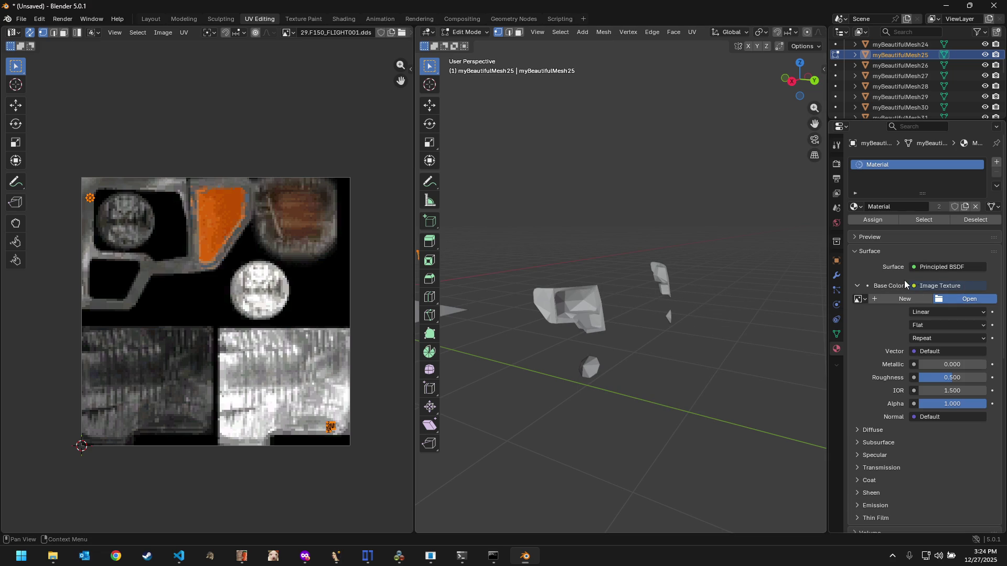
click(963, 298)
click(146, 132)
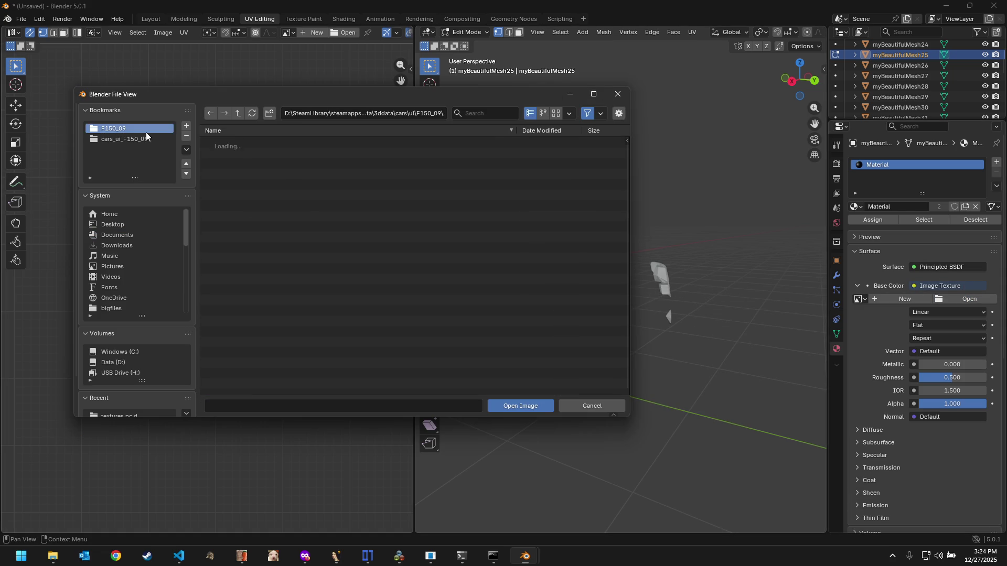
double_click(330, 145)
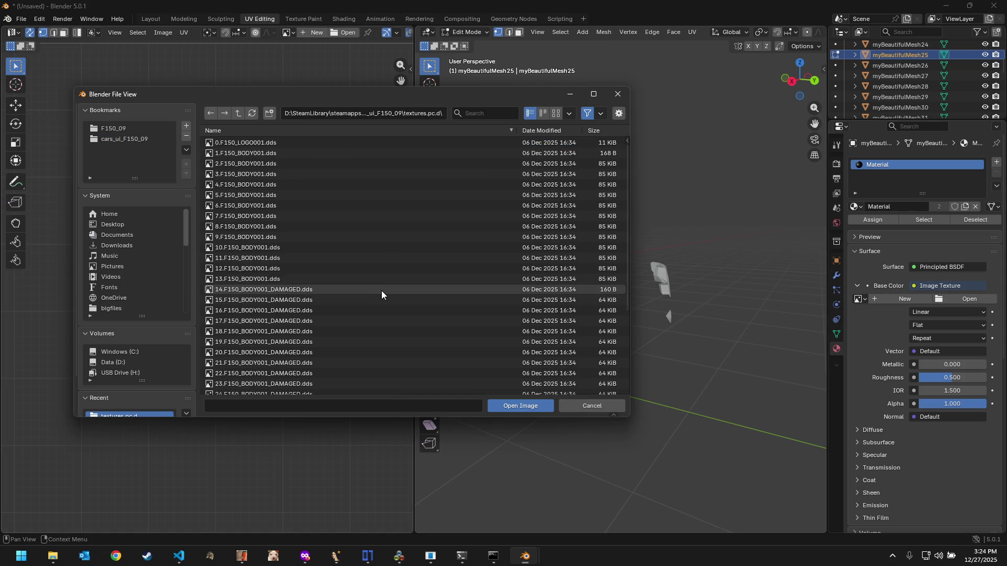
scroll(382, 290, down, 5)
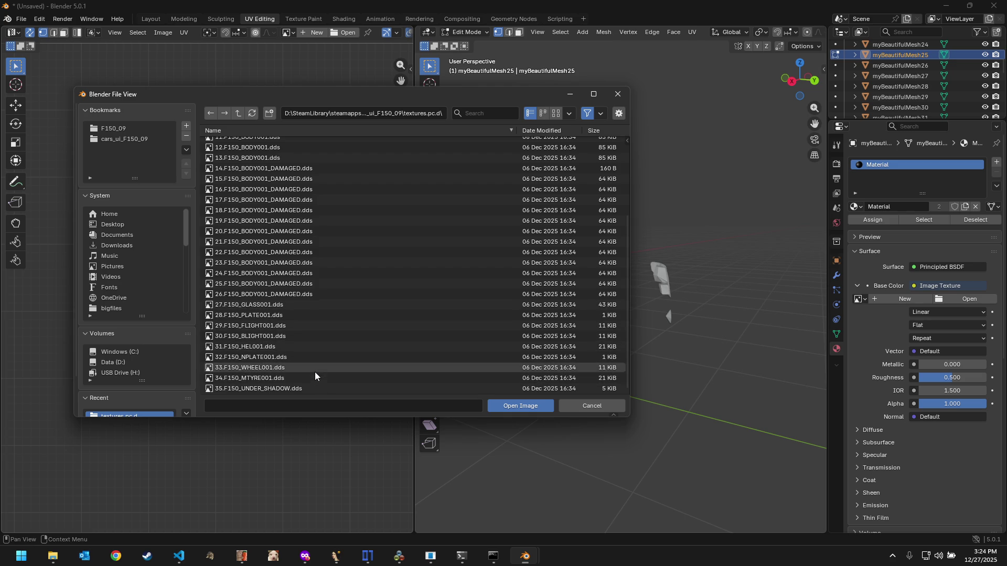
double_click(302, 346)
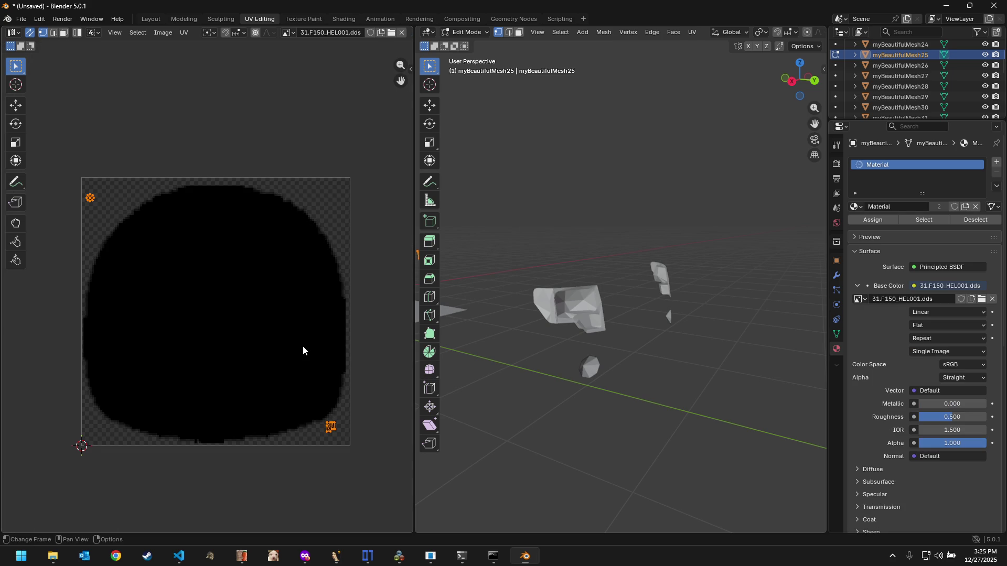
Step: Try 27.F150_GLASS001, 30.F150_BLIGHT001 and 0.F150_LOGO001, ending with 34.F150_MTYRE001.dds as the texture
click(979, 299)
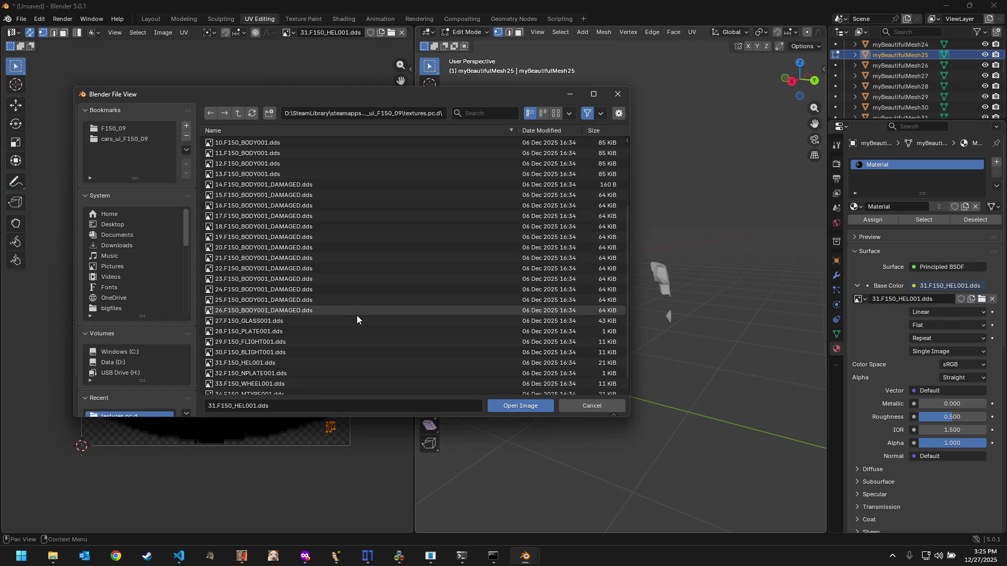
scroll(356, 315, down, 3)
double_click(350, 308)
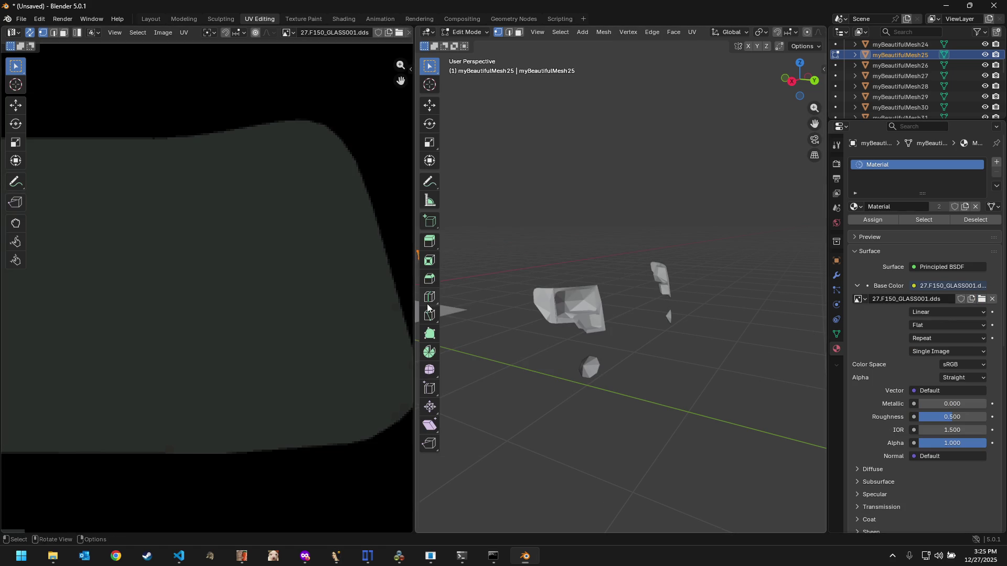
scroll(234, 330, down, 6)
scroll(301, 329, up, 2)
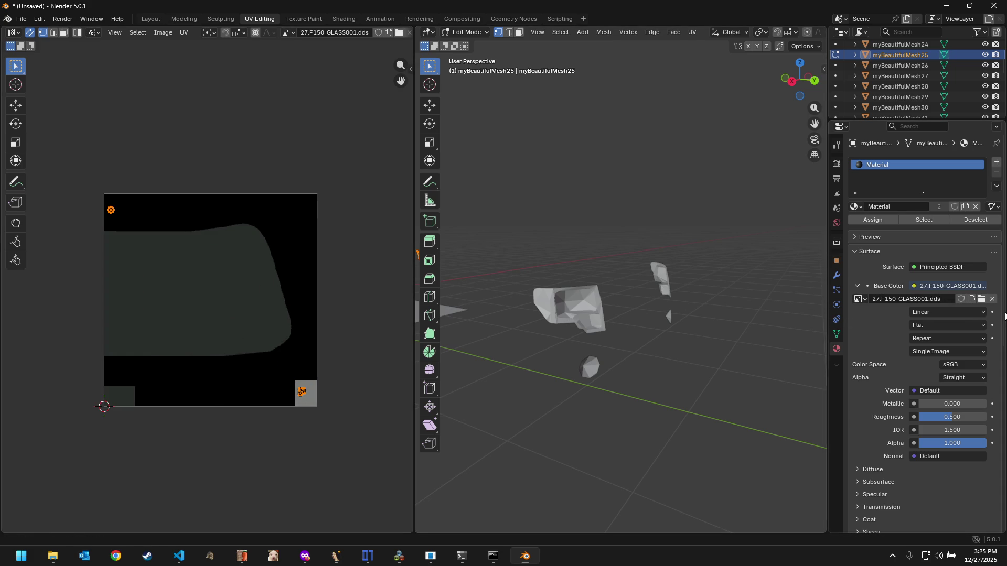
click(982, 299)
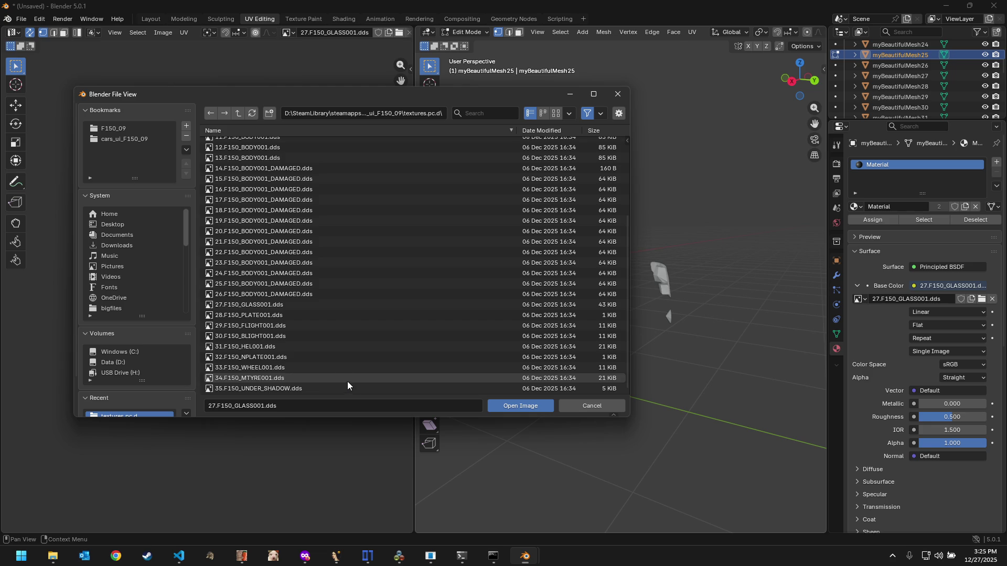
double_click(315, 336)
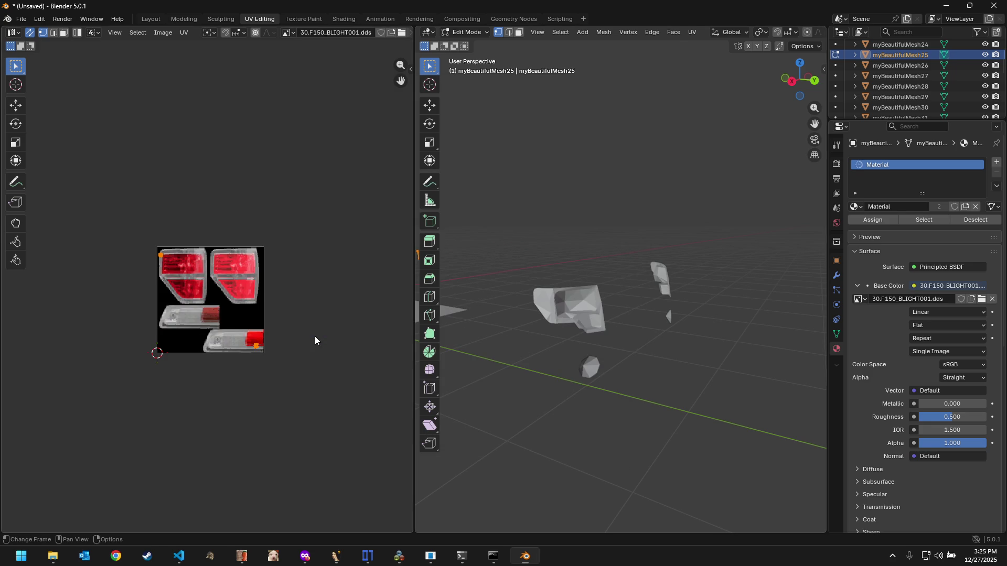
scroll(236, 319, up, 2)
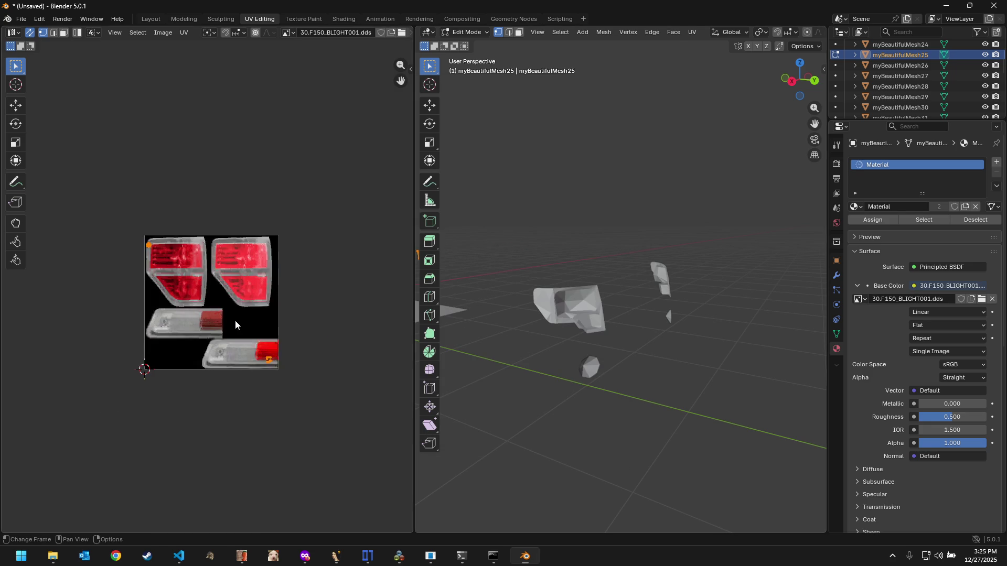
click(981, 299)
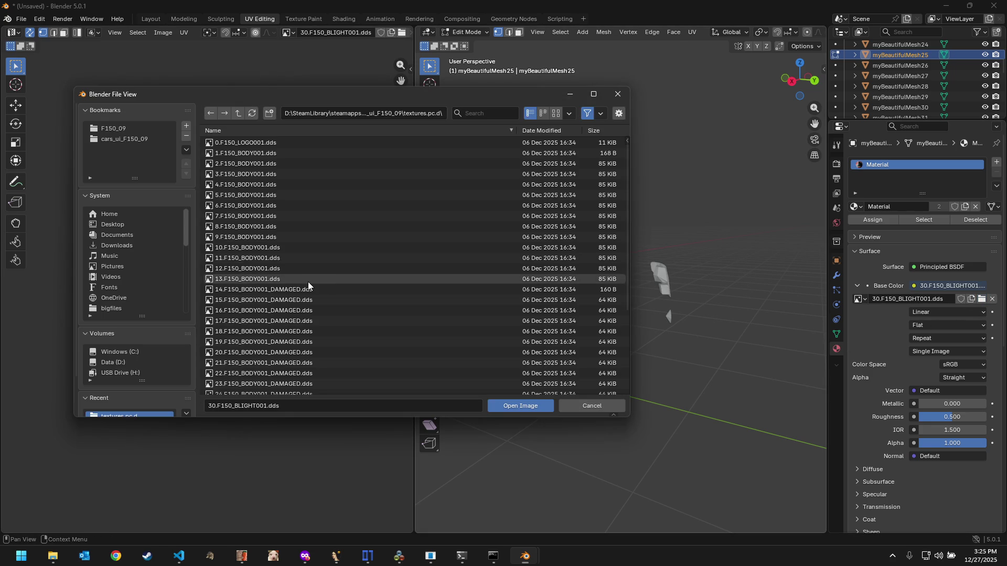
scroll(307, 282, down, 5)
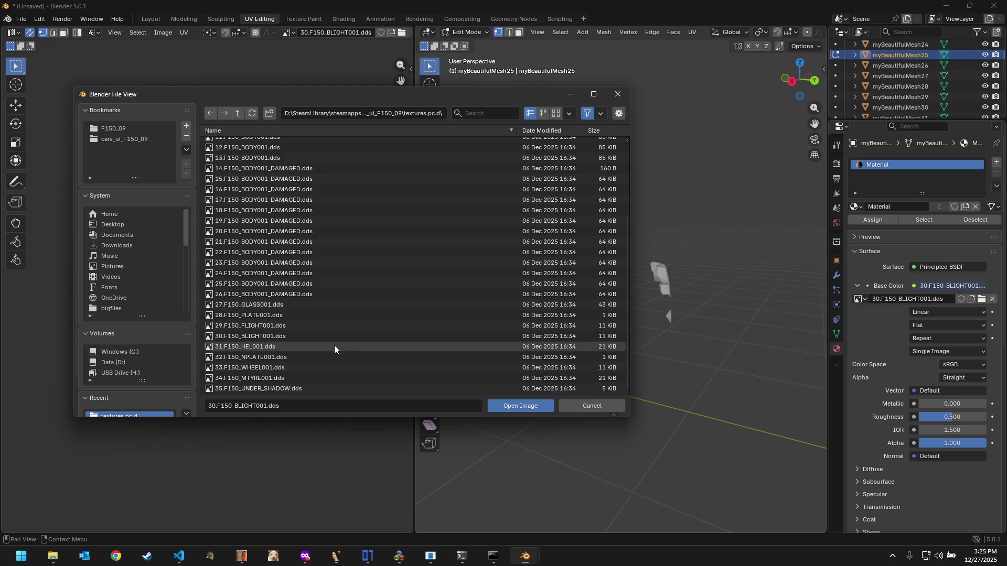
scroll(334, 345, up, 5)
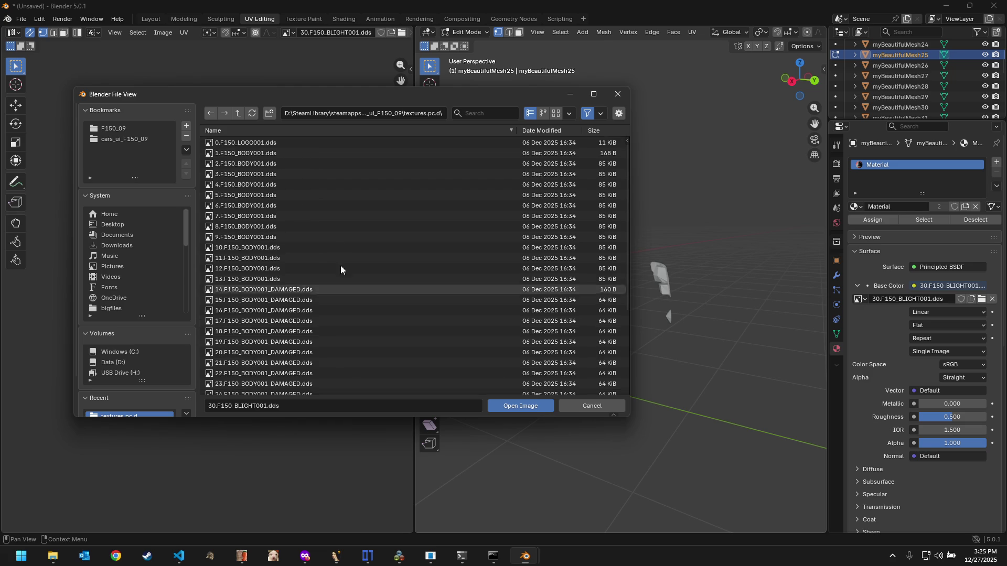
double_click(333, 143)
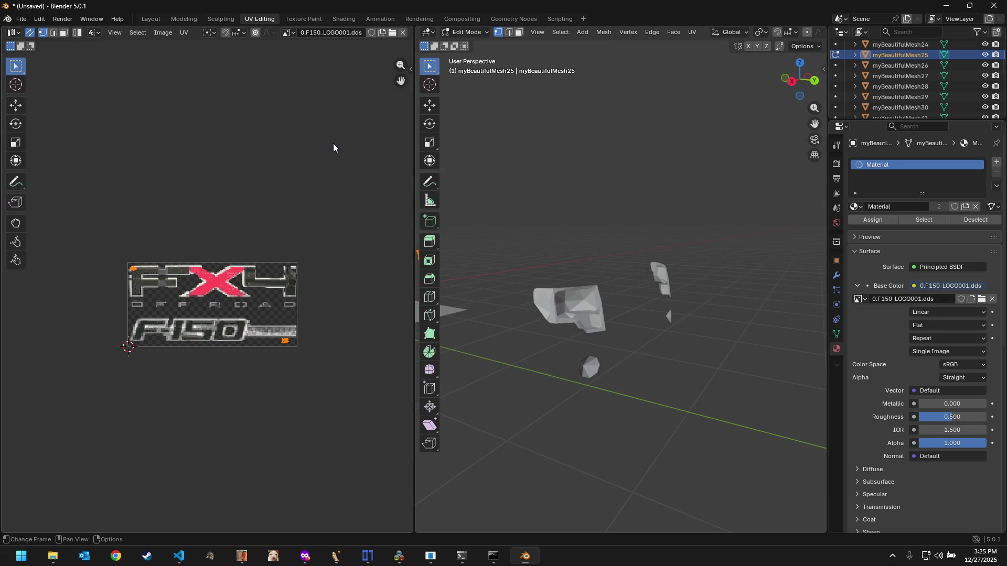
scroll(253, 287, up, 1)
scroll(245, 297, up, 2)
scroll(252, 297, down, 1)
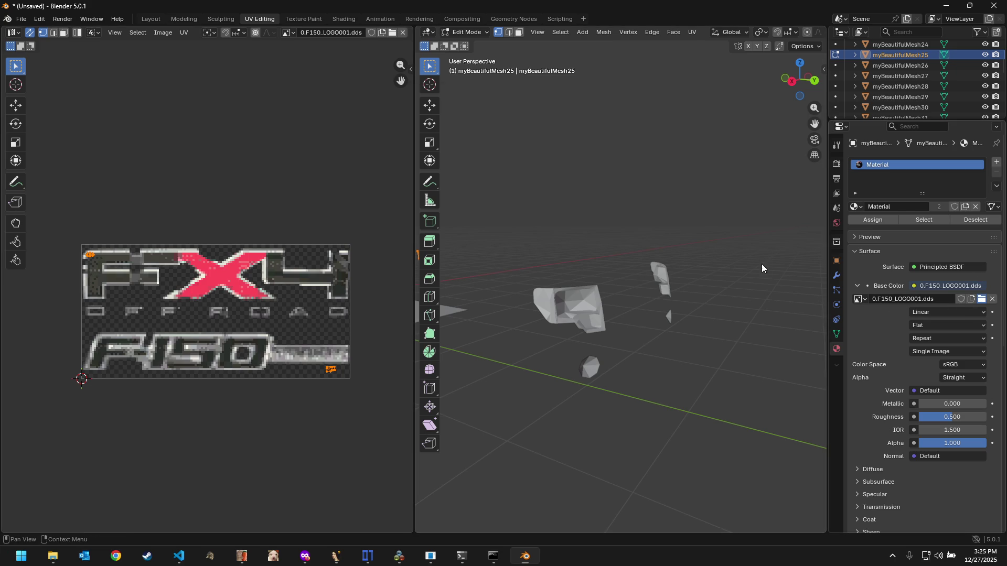
scroll(378, 295, down, 3)
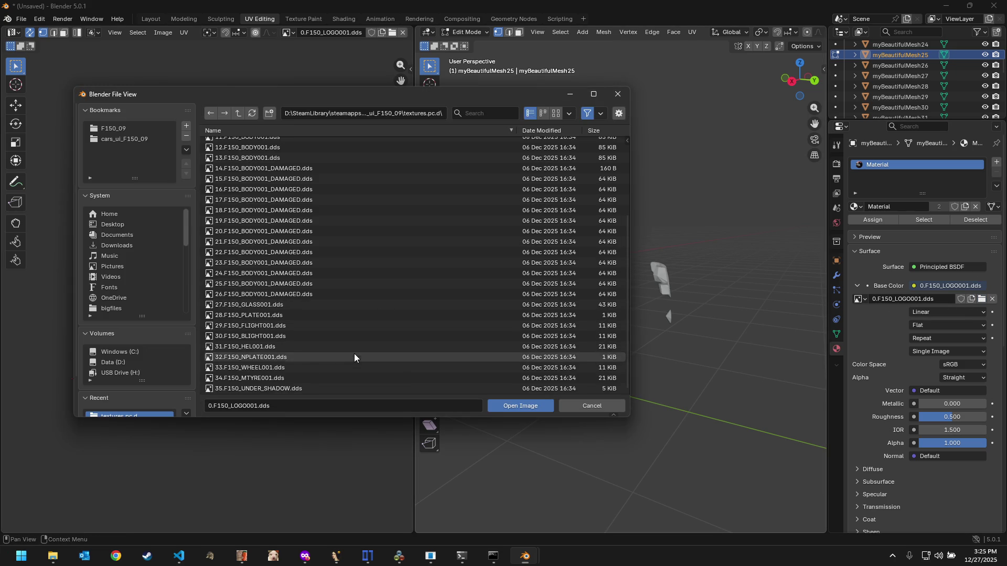
double_click(347, 377)
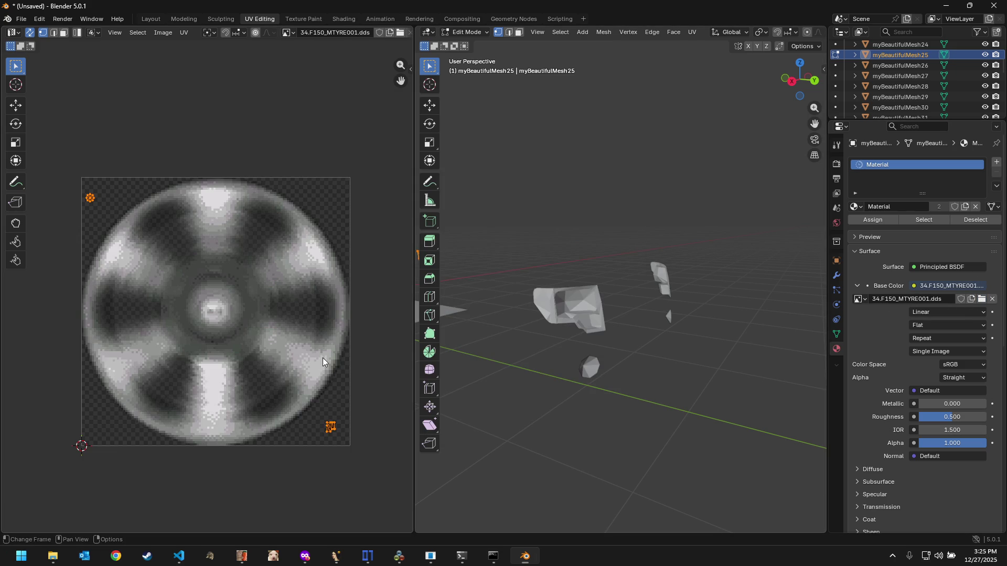
scroll(562, 299, down, 2)
scroll(562, 300, down, 2)
scroll(562, 300, down, 2)
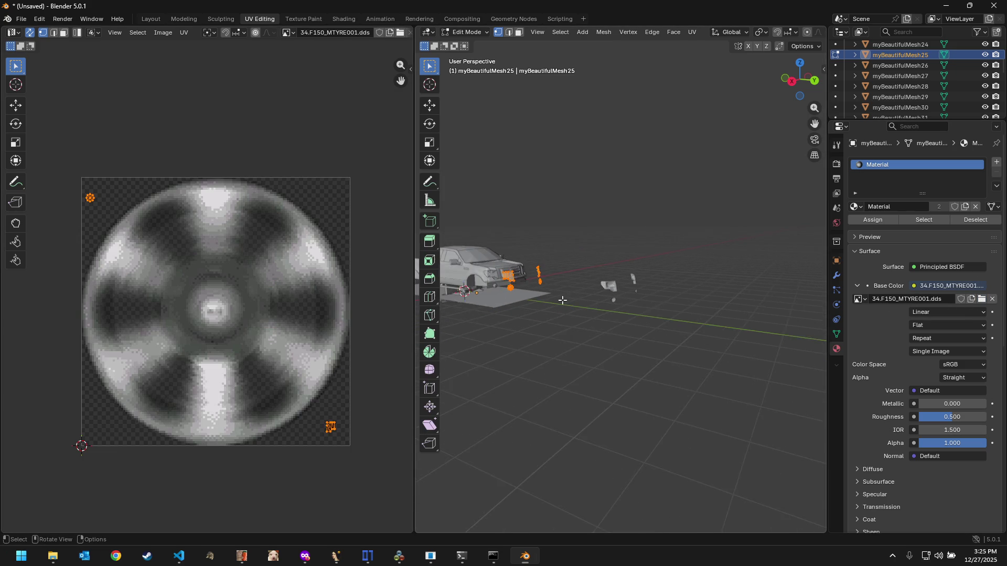
Step: Select the upper body myBeautifulMesh4 and assign Material.001 (after briefly trying Material.002)
click(151, 18)
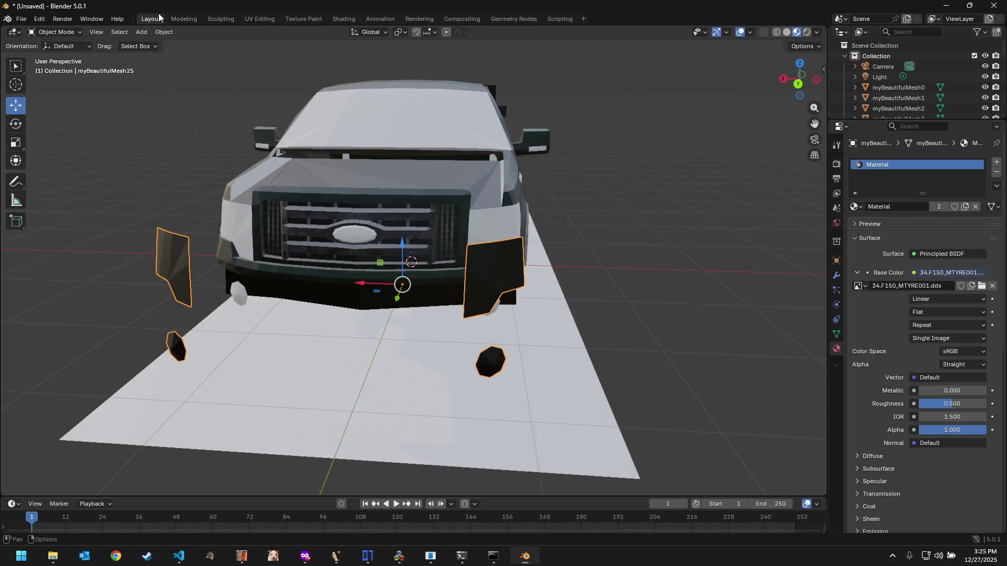
mouse_move(459, 201)
middle_down()
mouse_move(623, 204)
mouse_move(606, 190)
mouse_move(551, 251)
mouse_move(479, 196)
mouse_move(496, 172)
mouse_move(508, 212)
mouse_move(559, 225)
mouse_move(613, 205)
middle_up()
scroll(612, 205, down, 3)
scroll(611, 205, down, 2)
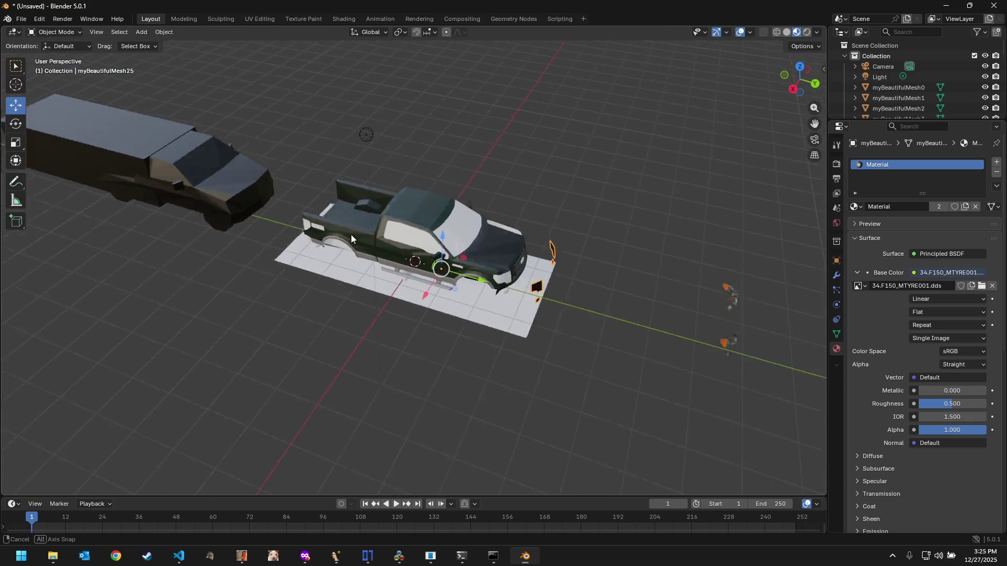
middle_drag(351, 235, 431, 196)
scroll(350, 238, up, 5)
click(349, 237)
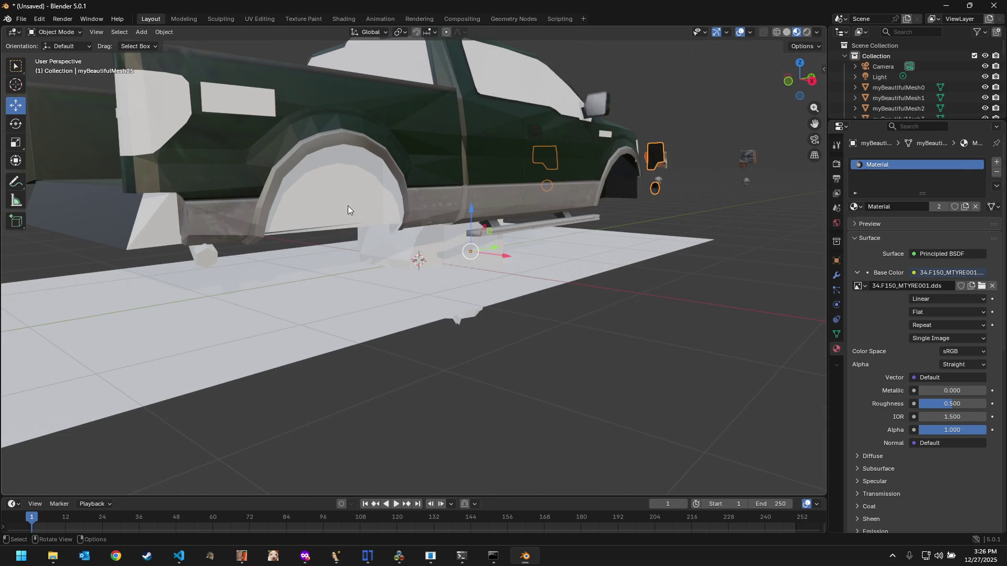
mouse_move(347, 206)
middle_down()
mouse_move(486, 170)
mouse_move(495, 193)
middle_up()
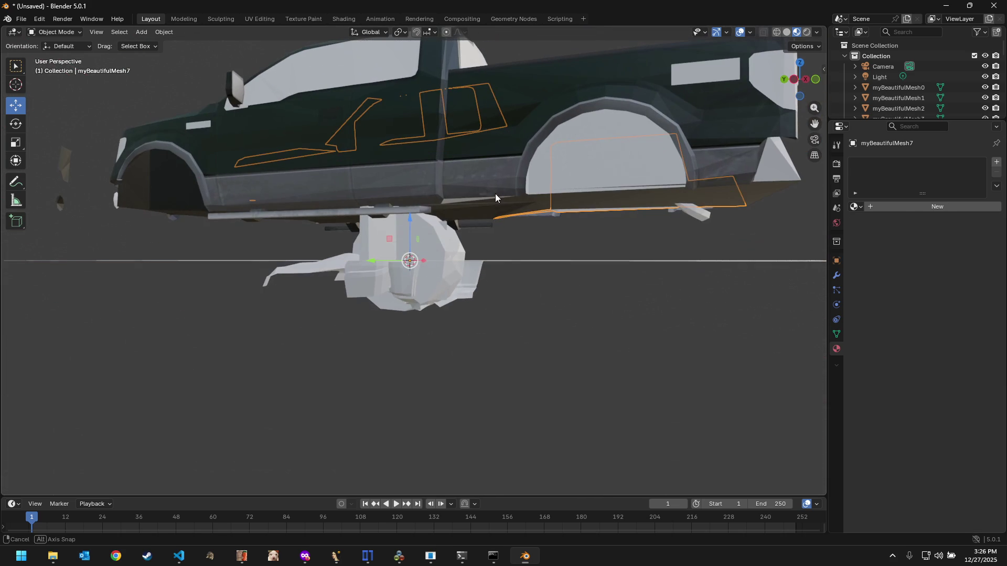
click(570, 163)
middle_drag(572, 159, 573, 176)
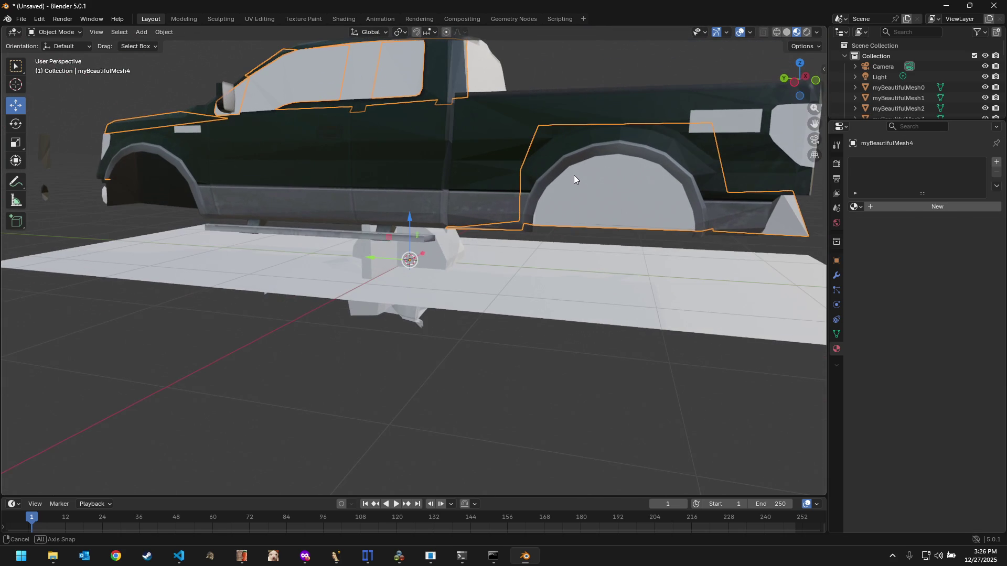
click(856, 207)
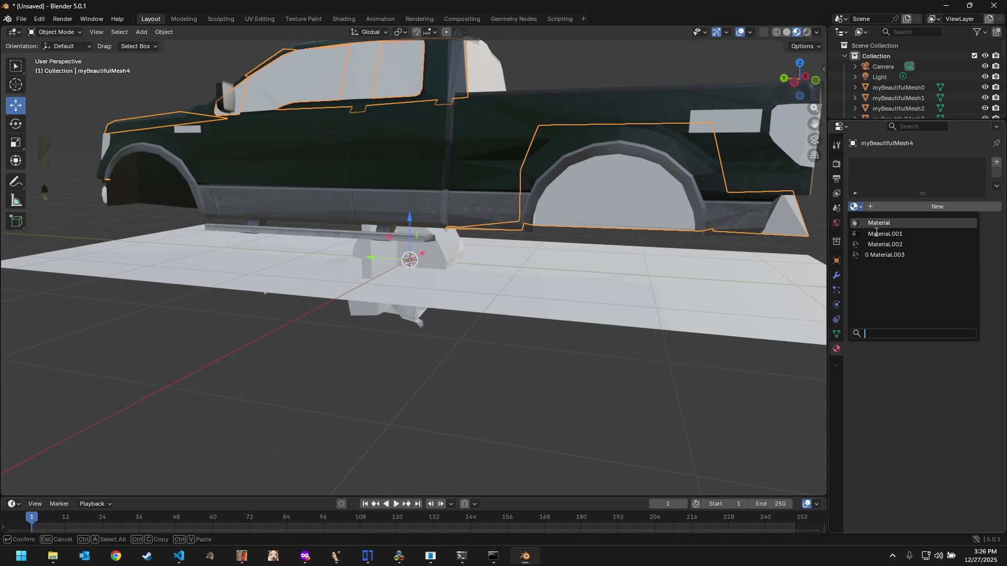
click(902, 243)
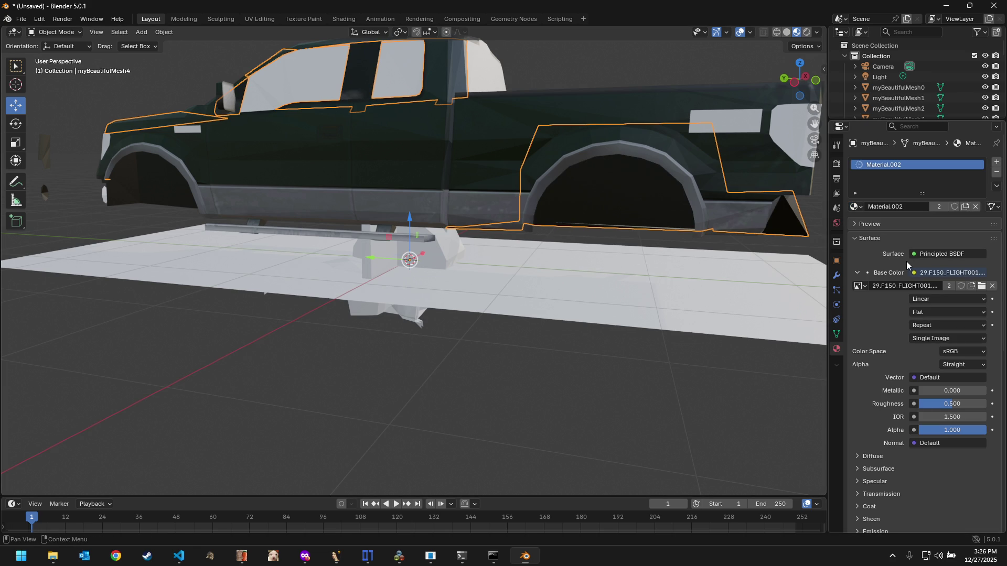
click(857, 207)
click(881, 234)
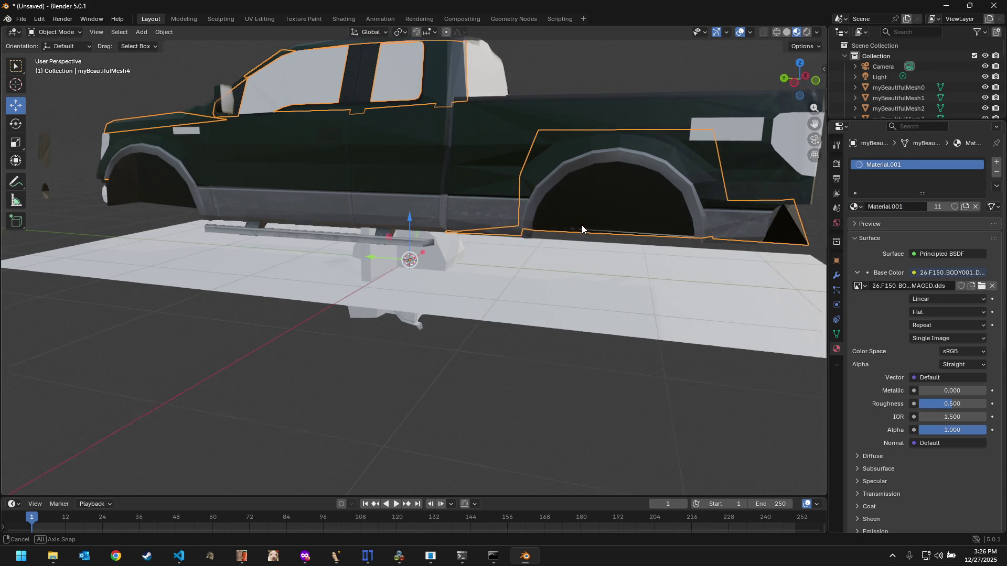
Step: Select the side body panel myBeautifulMesh7 and assign it Material.001
mouse_move(582, 225)
middle_down()
mouse_move(503, 252)
mouse_move(343, 218)
middle_up()
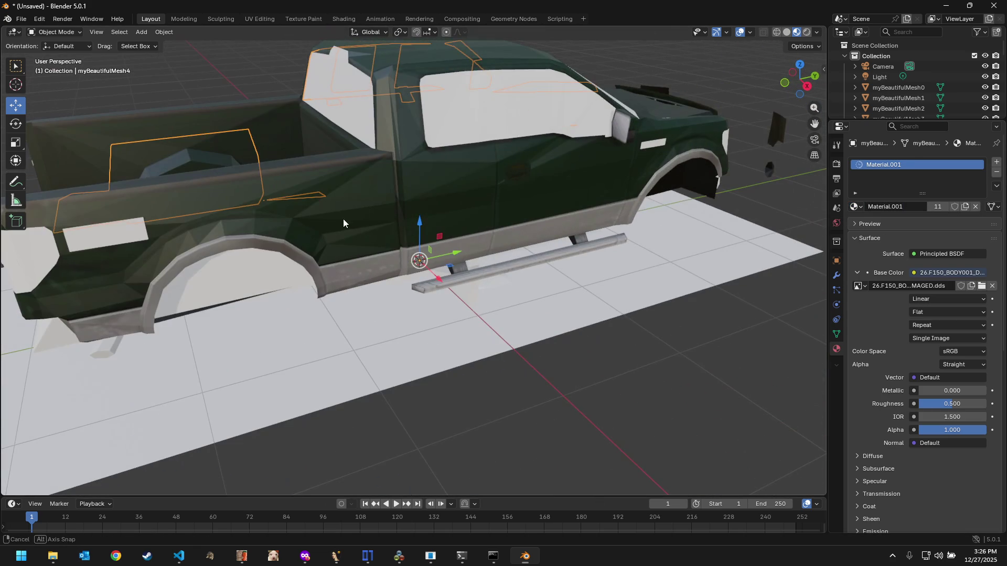
click(222, 269)
click(858, 207)
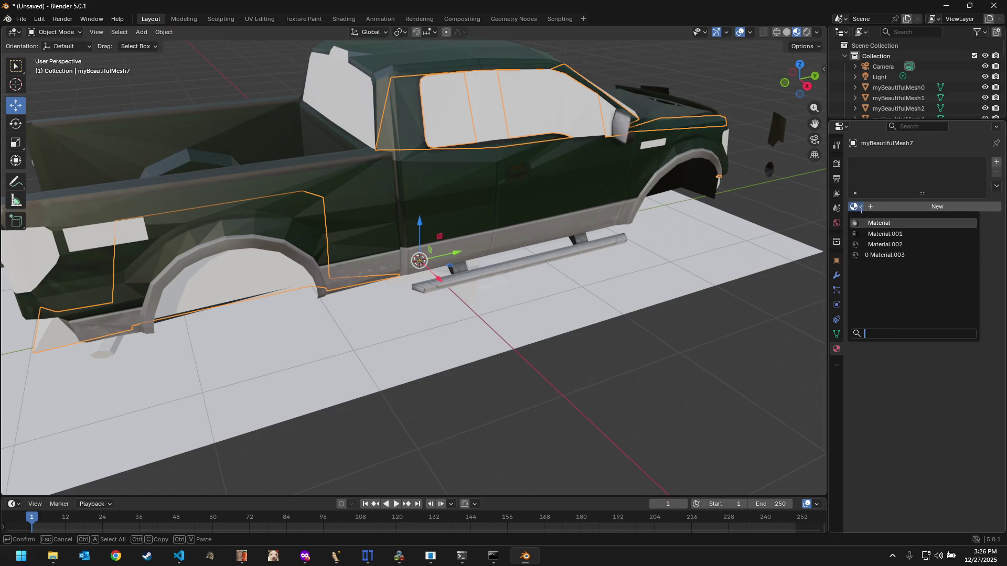
click(881, 233)
scroll(600, 265, down, 3)
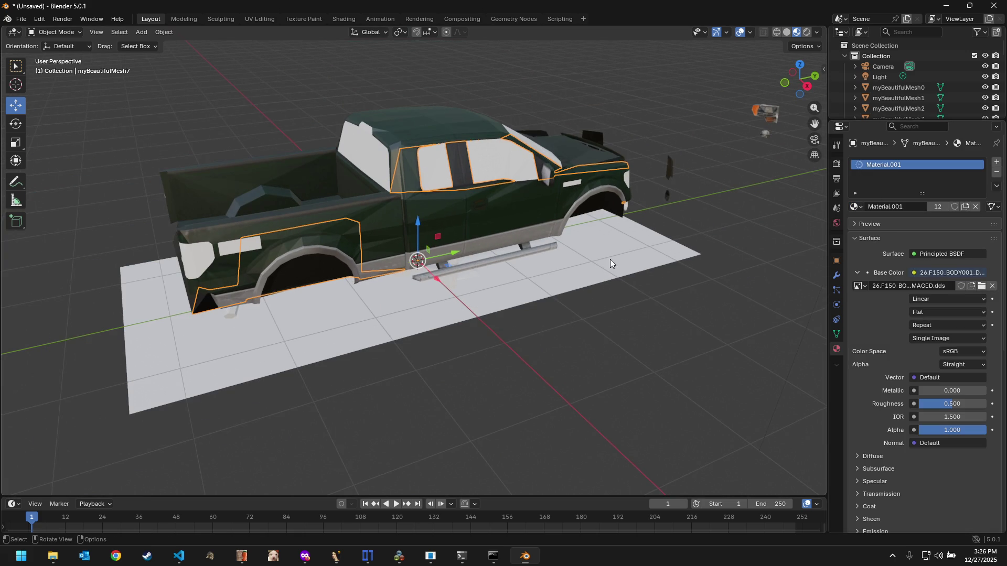
Step: Orbit around the truck and select the taillight object myBeautifulMesh20
mouse_move(610, 258)
middle_down()
mouse_move(662, 213)
mouse_move(618, 220)
middle_up()
middle_drag(430, 198, 429, 220)
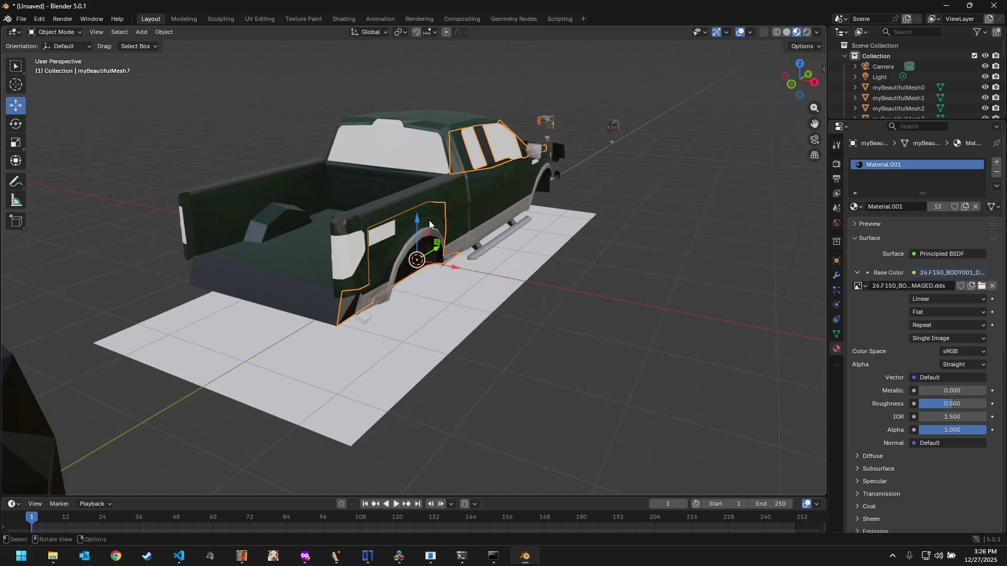
click(346, 251)
mouse_move(360, 246)
middle_down()
mouse_move(472, 249)
mouse_move(519, 198)
mouse_move(329, 175)
mouse_move(429, 210)
mouse_move(517, 164)
mouse_move(519, 178)
mouse_move(564, 176)
mouse_move(568, 221)
middle_up()
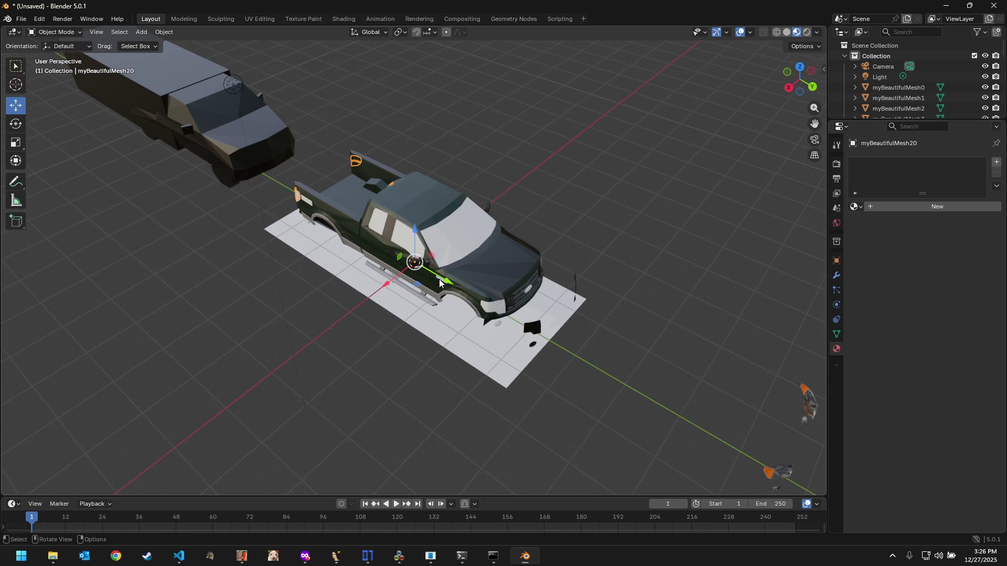
Step: Orbit the truck to its opposite and low side views, then switch to Visual Studio Code
mouse_move(590, 231)
middle_down()
mouse_move(484, 228)
mouse_move(402, 202)
mouse_move(406, 79)
middle_up()
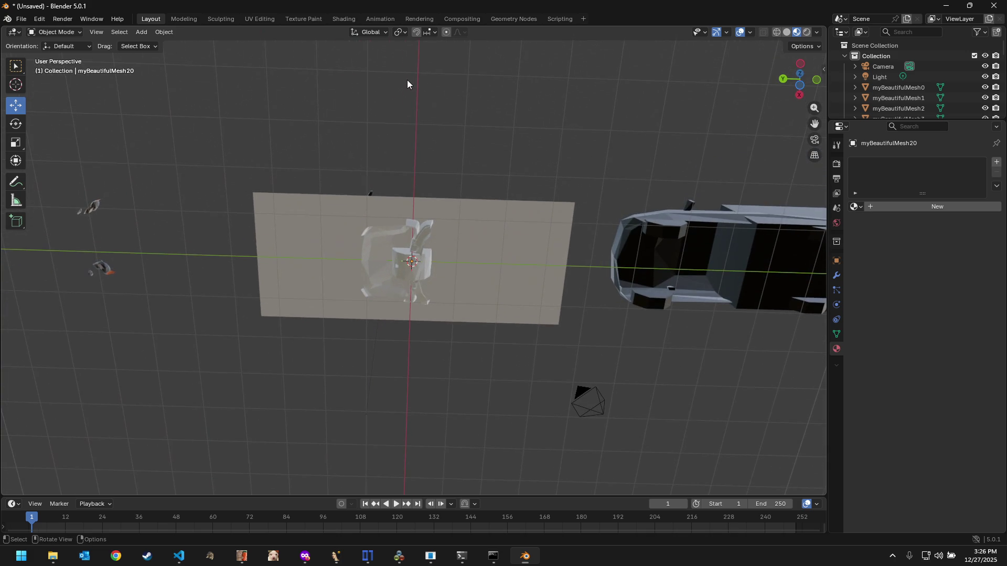
scroll(442, 158, up, 2)
scroll(441, 161, up, 2)
mouse_move(442, 161)
middle_down()
mouse_move(439, 302)
mouse_move(468, 243)
mouse_move(490, 223)
mouse_move(486, 250)
middle_up()
scroll(493, 219, down, 2)
scroll(485, 250, down, 2)
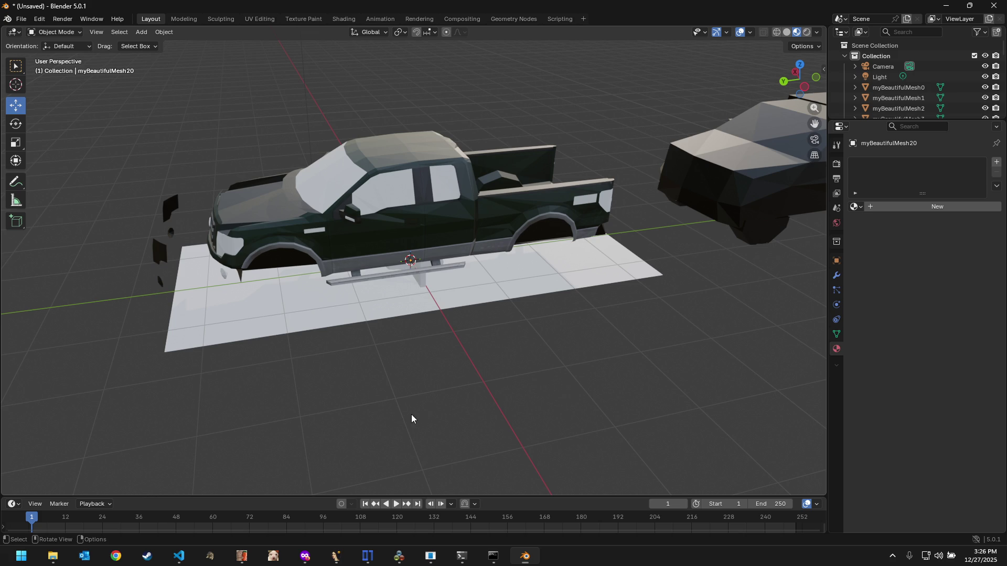
click(179, 557)
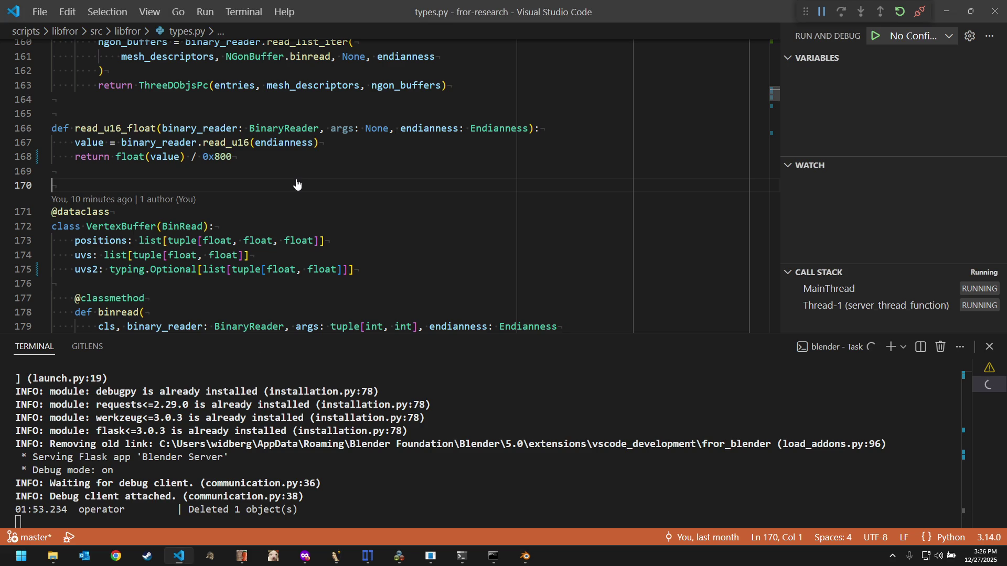
Step: In importer.py comment out the uvs2 check, unindent its block to use uvs, then show the desktop
key(ctrl+Tab)
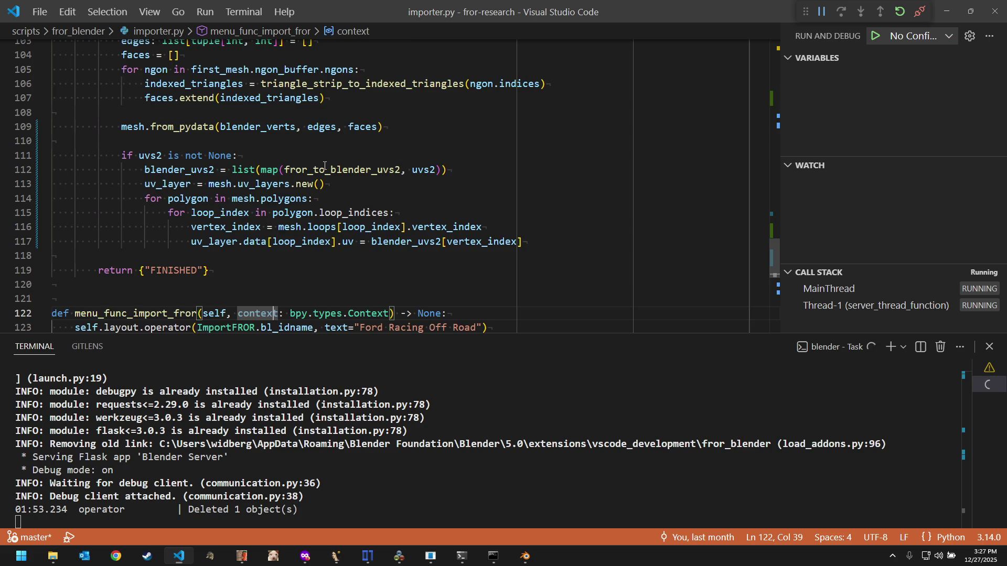
scroll(324, 166, up, 1)
double_click(163, 207)
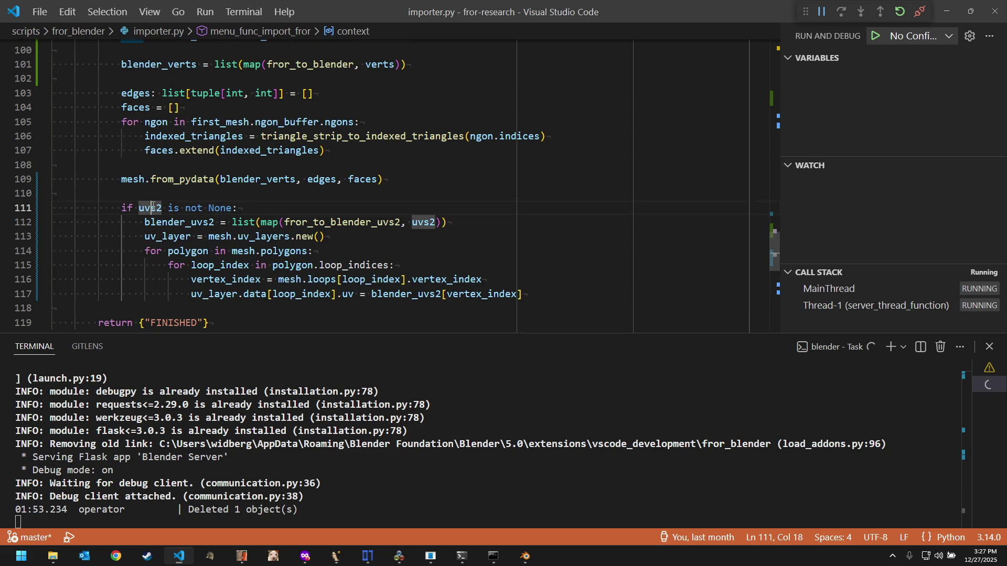
scroll(245, 205, up, 1)
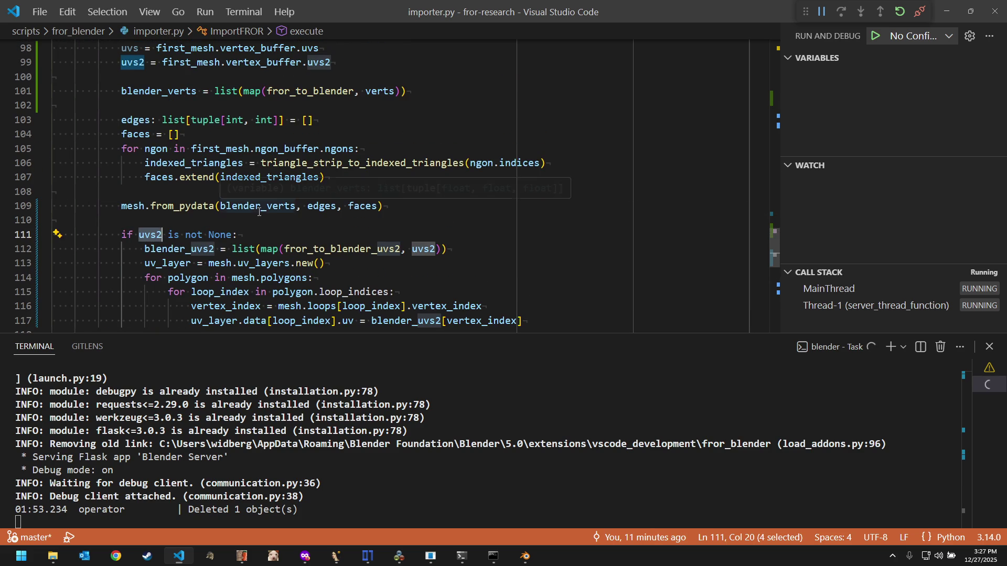
scroll(276, 237, up, 1)
click(302, 260)
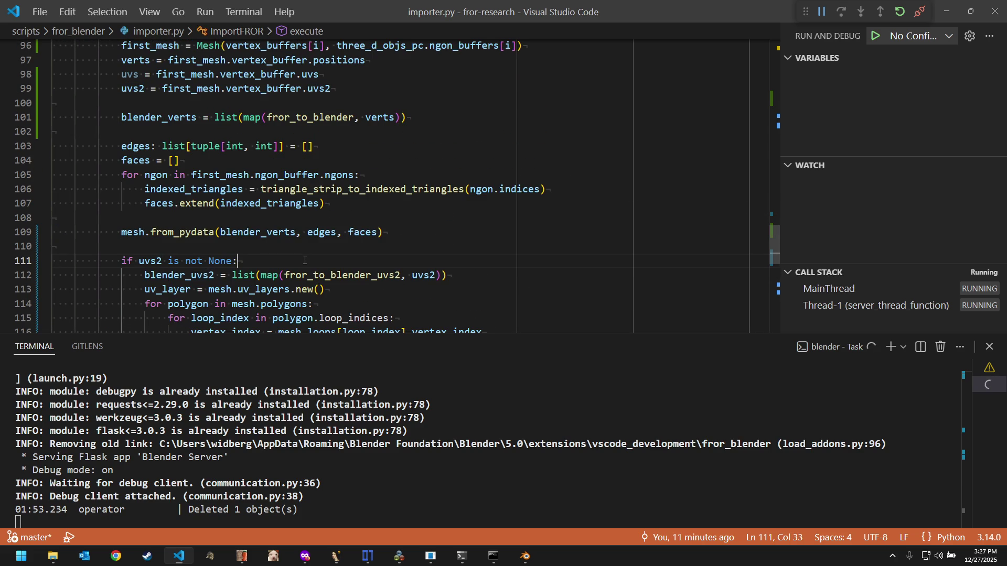
key(ctrl+slash)
key(shift+Down)
key(shift+Down)
key(shift+Down)
key(shift+Down)
key(shift+Down)
key(shift+Down)
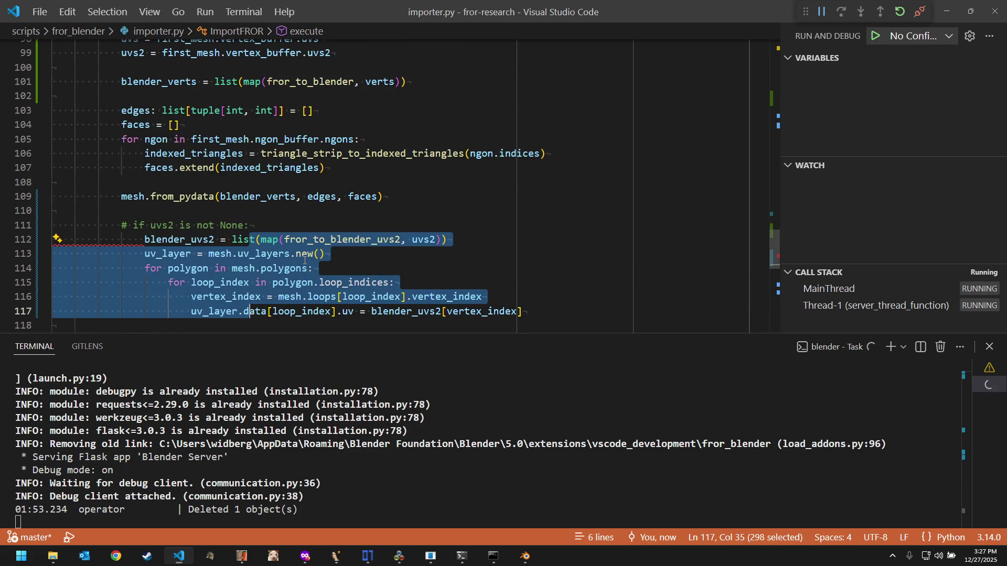
key(shift+Tab)
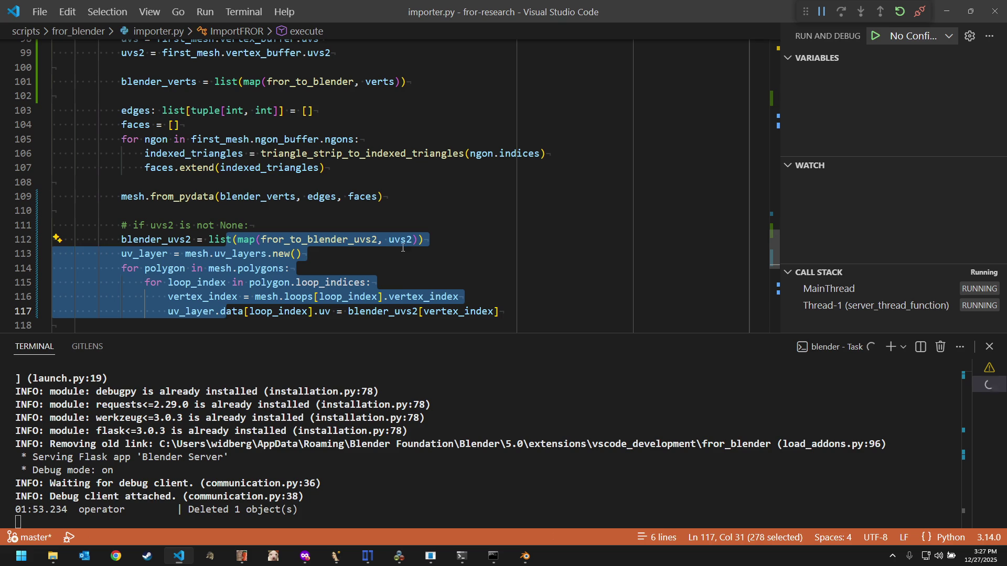
click(408, 239)
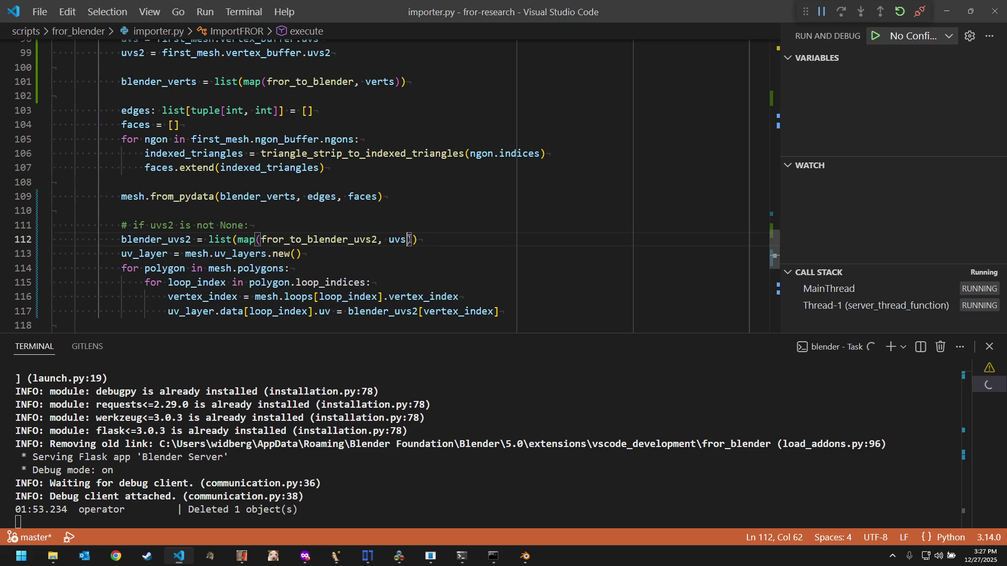
key(super+d)
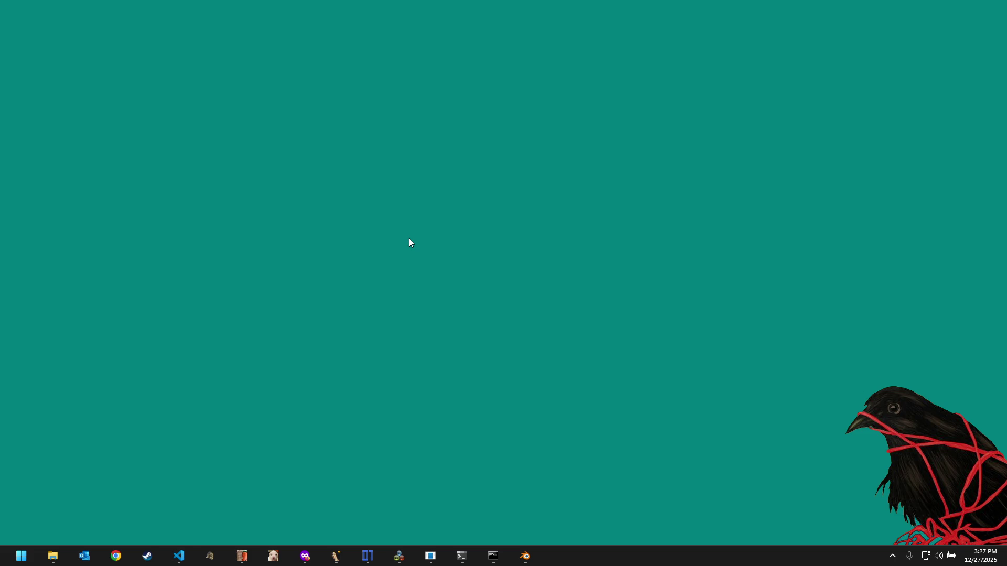
Step: Toggle the Start menu, glance at Blender's truck, then return to the VS Code editor
key(super)
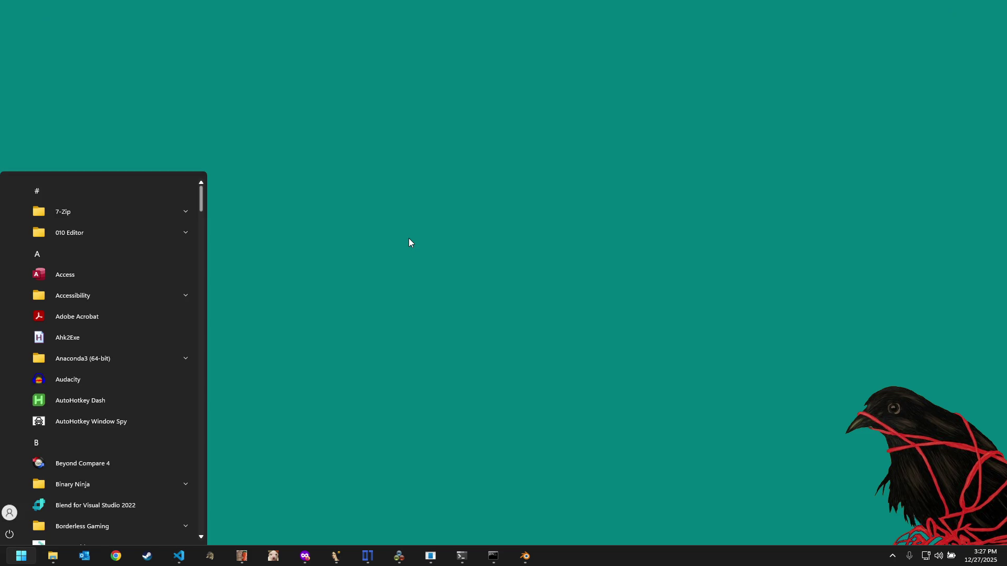
key(super)
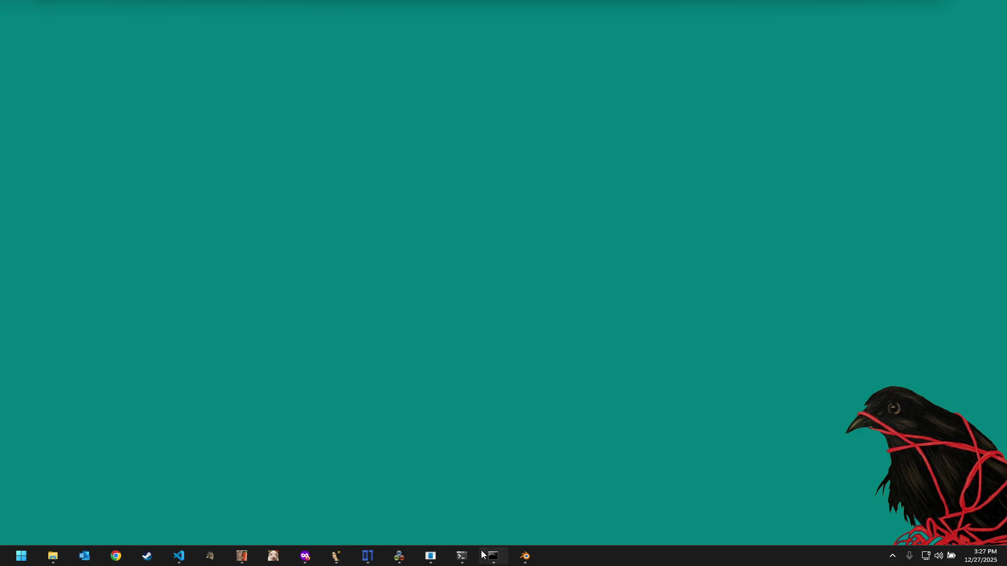
click(524, 557)
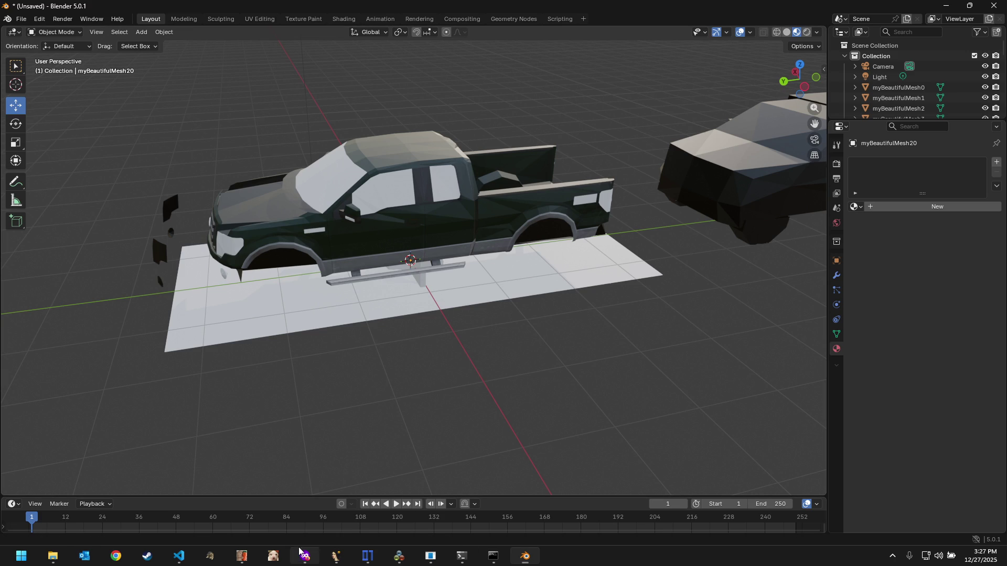
click(178, 556)
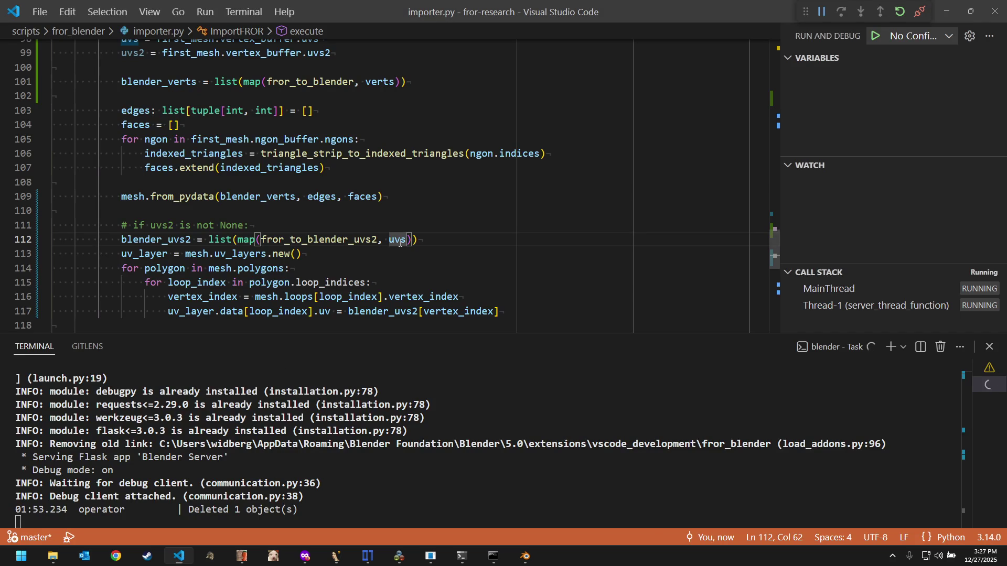
Step: Review the uvs and blender_uvs2 usages around lines 112–113 of importer.py
key(ctrl+d)
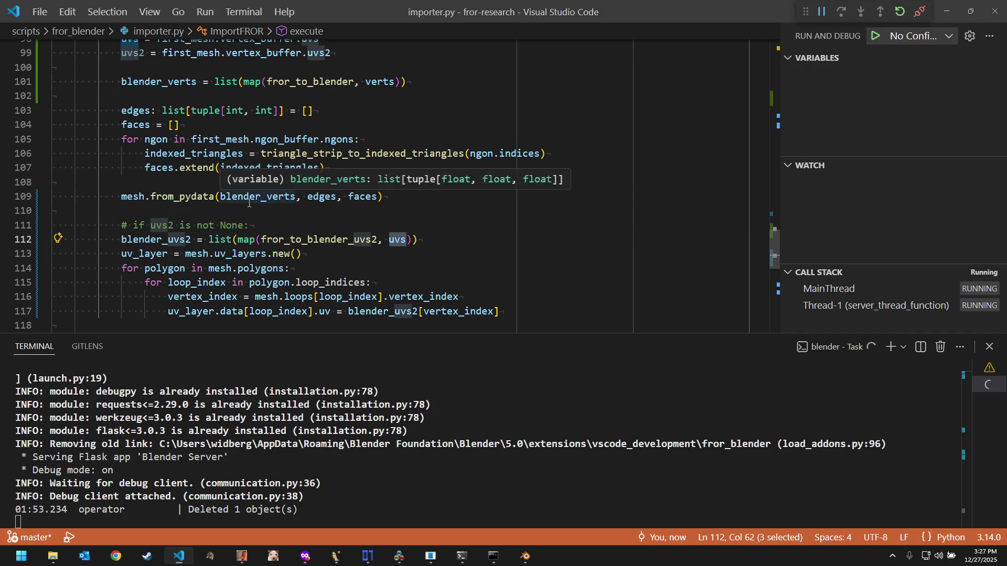
scroll(248, 203, up, 1)
double_click(163, 249)
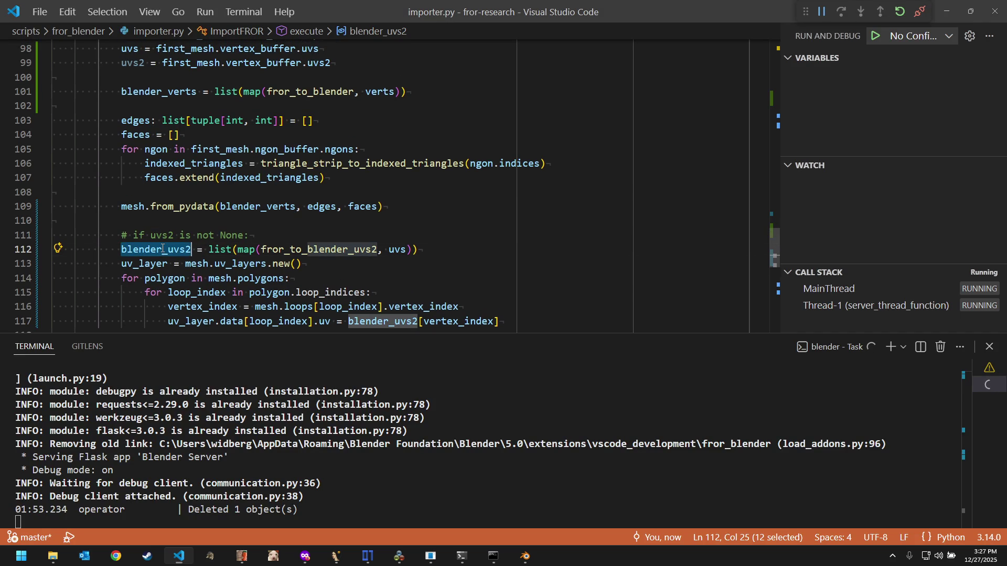
scroll(418, 247, down, 1)
click(418, 247)
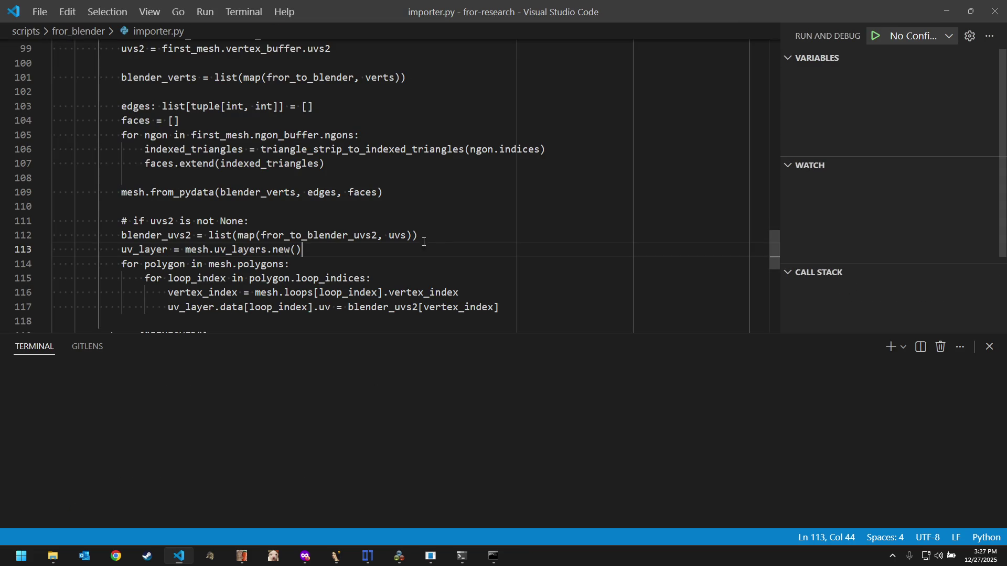
click(441, 234)
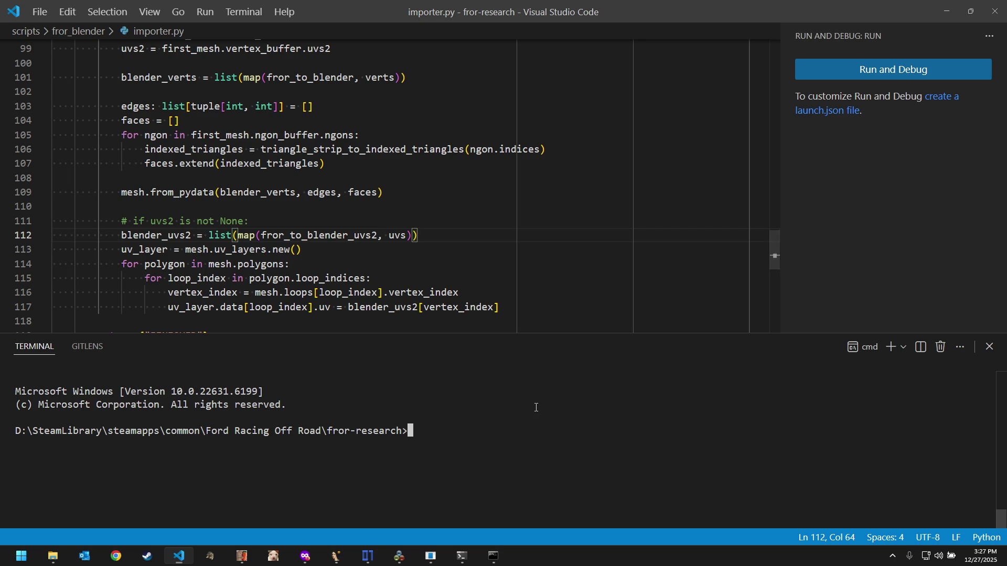
click(484, 211)
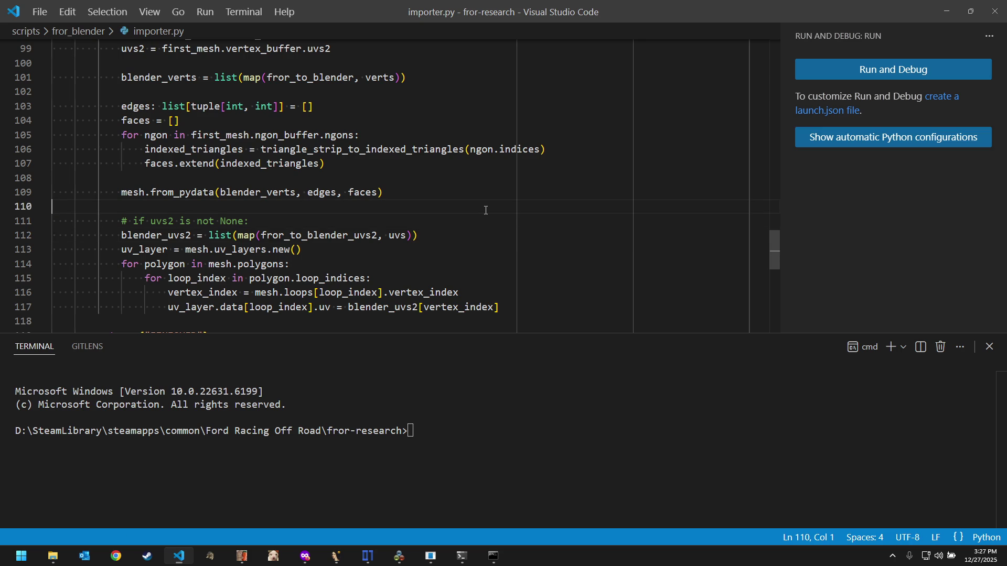
Step: Run 'Blender: Build and Start' from the Command Palette to relaunch the add-on
key(ctrl+shift+p)
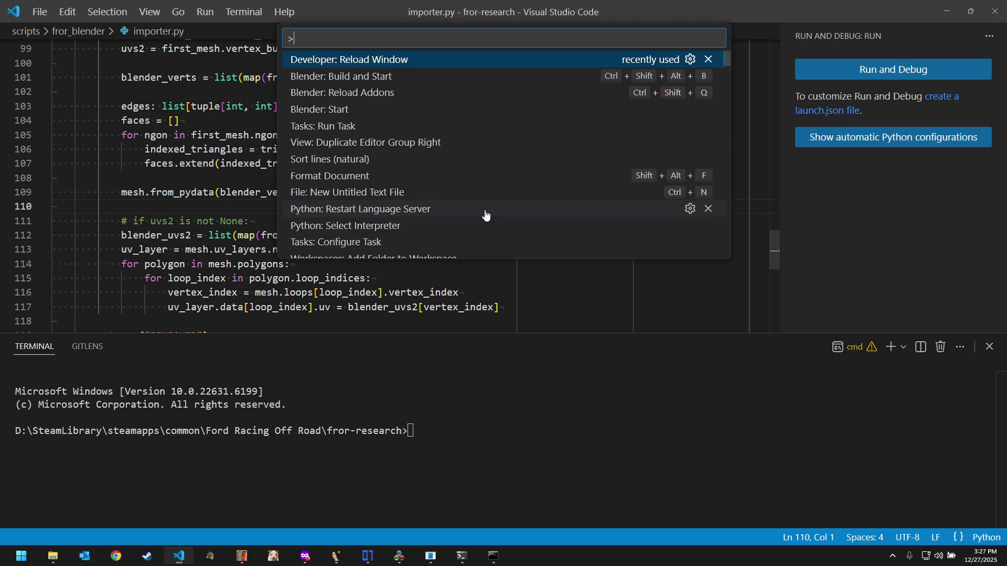
key(Down)
key(Return)
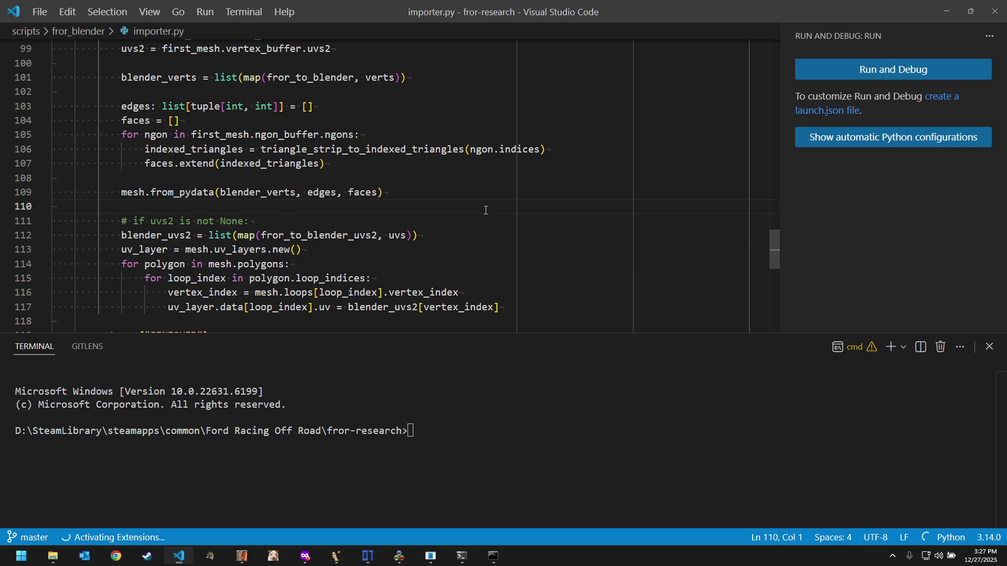
click(454, 197)
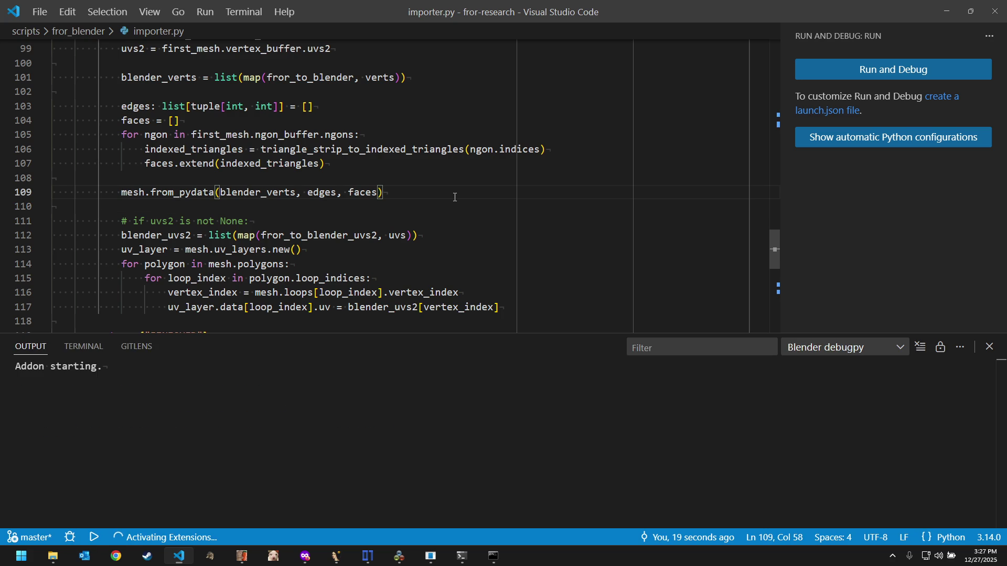
click(419, 207)
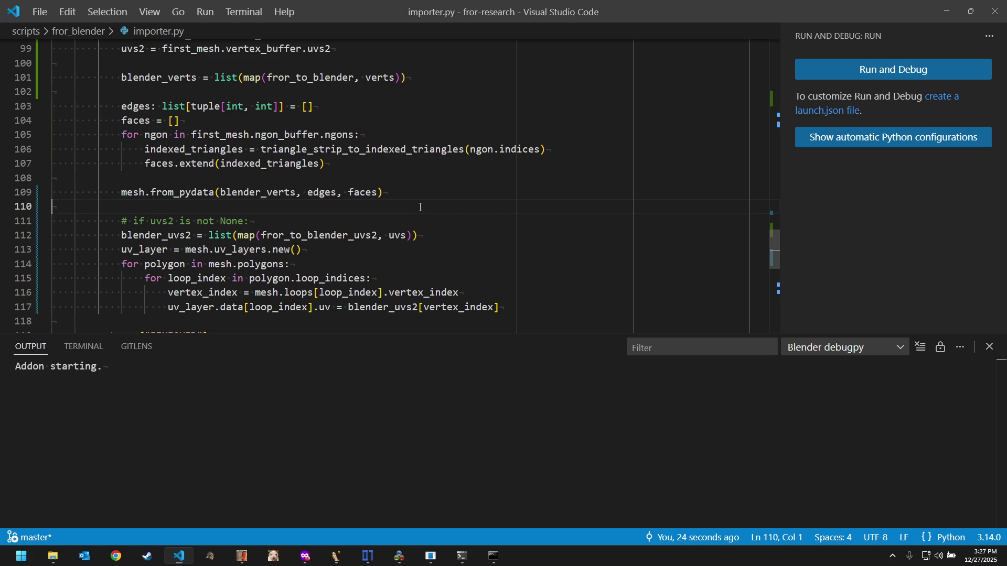
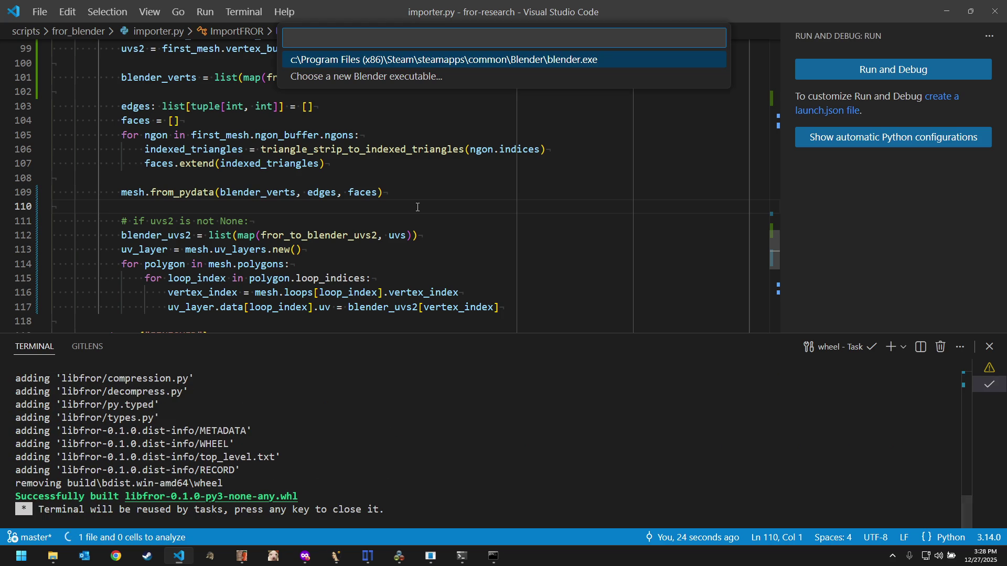
Step: Confirm the Steam blender.exe path so the debug task builds libfror and launches Blender
key(Return)
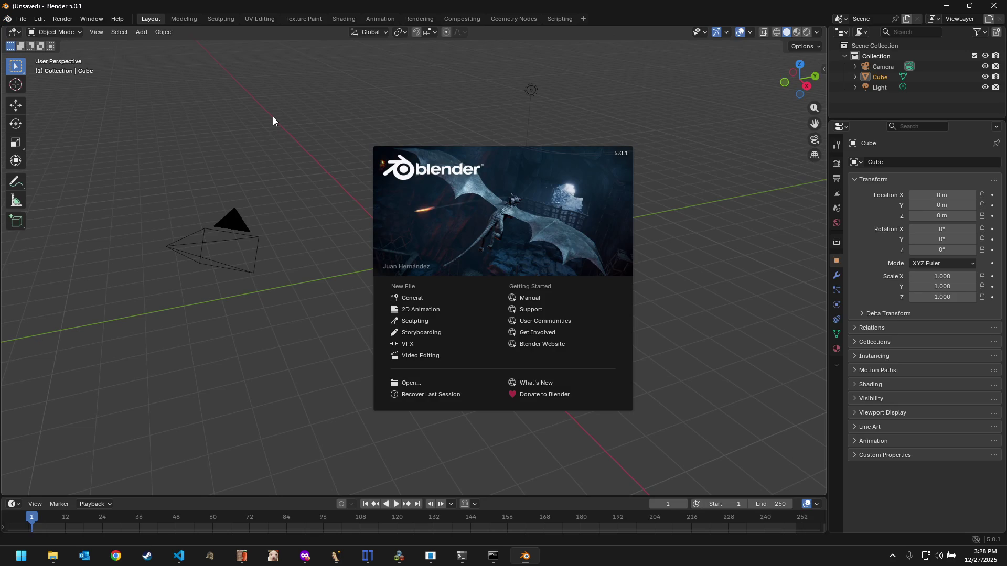
Step: Import the F150_09 car via File > Import > Ford Racing Off Road using its bookmark
click(273, 118)
click(23, 20)
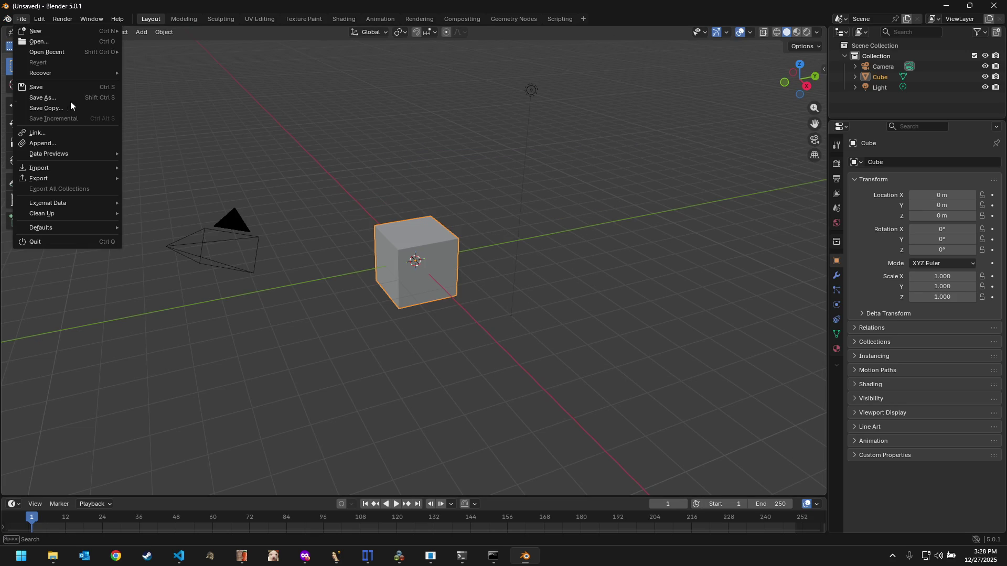
mouse_move(39, 167)
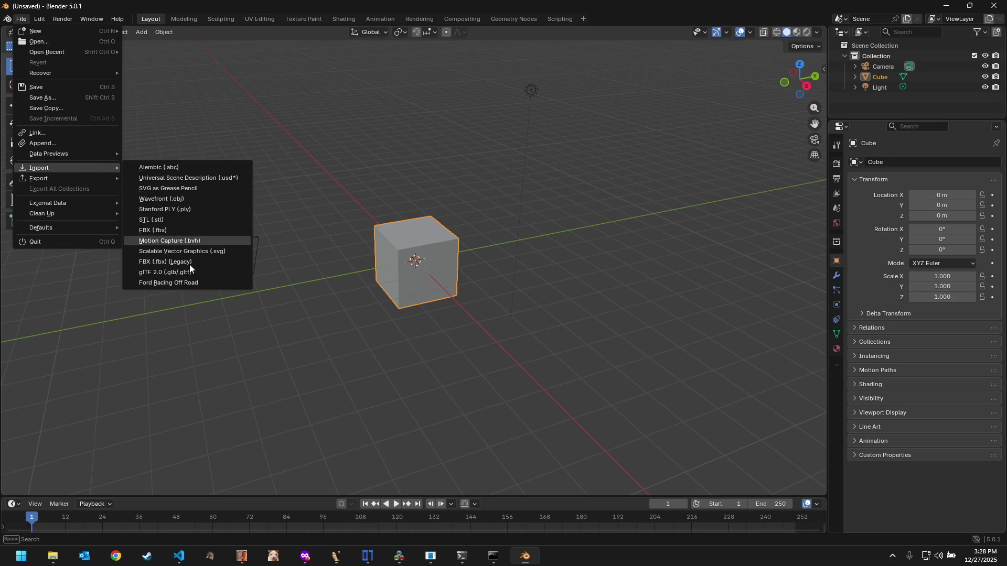
click(191, 285)
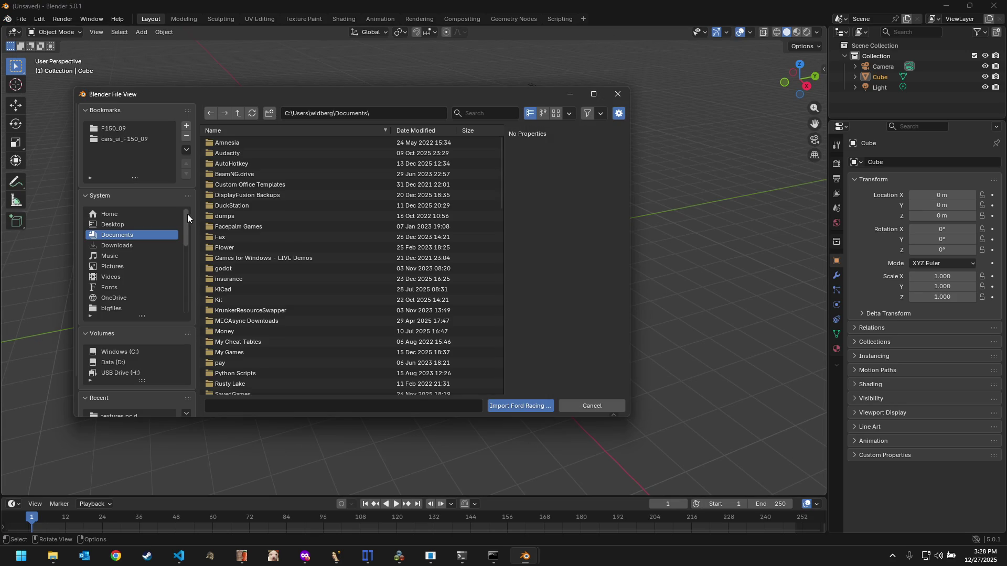
click(131, 139)
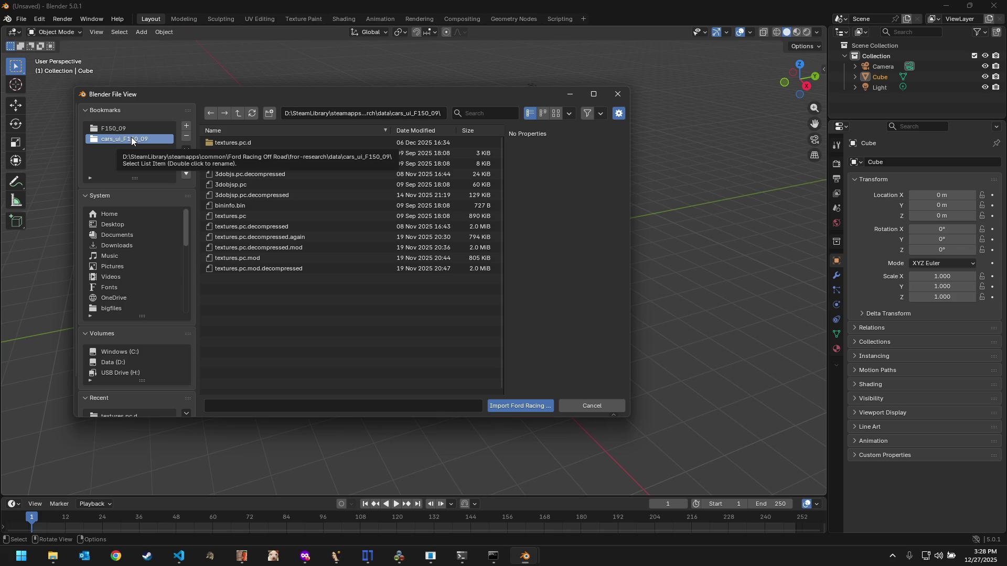
double_click(136, 129)
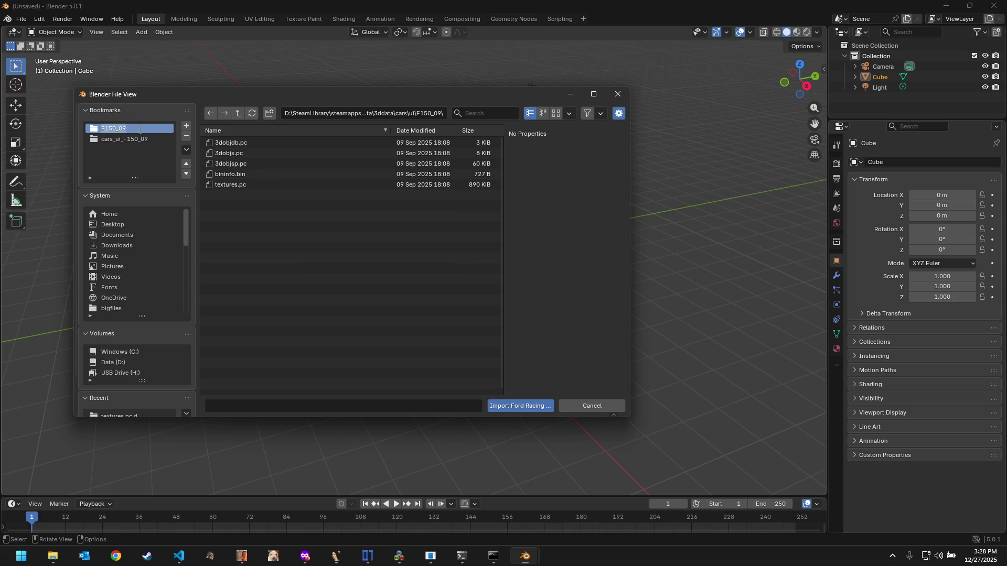
click(286, 234)
click(528, 406)
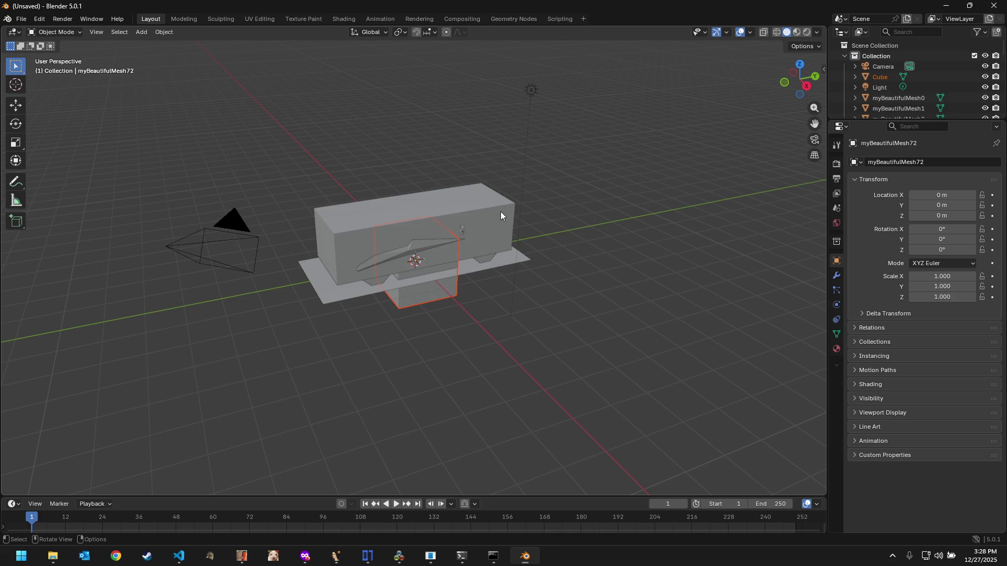
Step: Move the large box mesh aside along Y with the Move tool and select the truck body
click(500, 212)
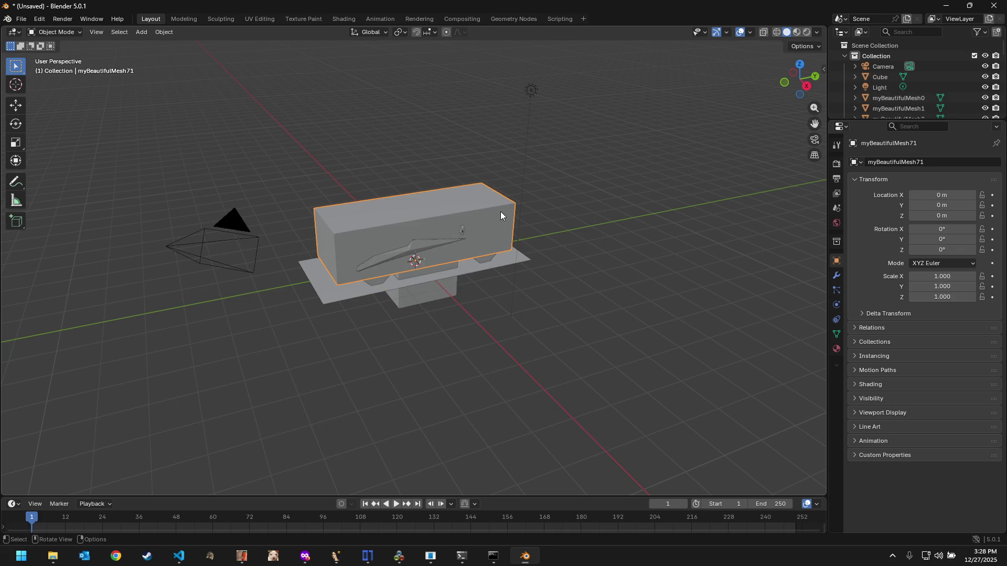
click(15, 105)
mouse_move(445, 252)
mouse_down()
mouse_move(137, 274)
mouse_move(202, 260)
mouse_up()
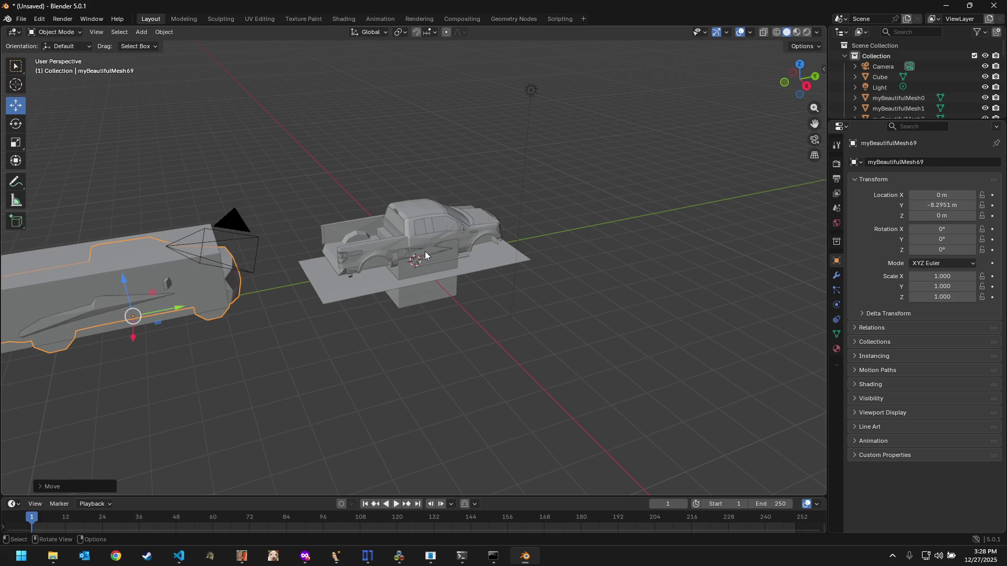
click(428, 250)
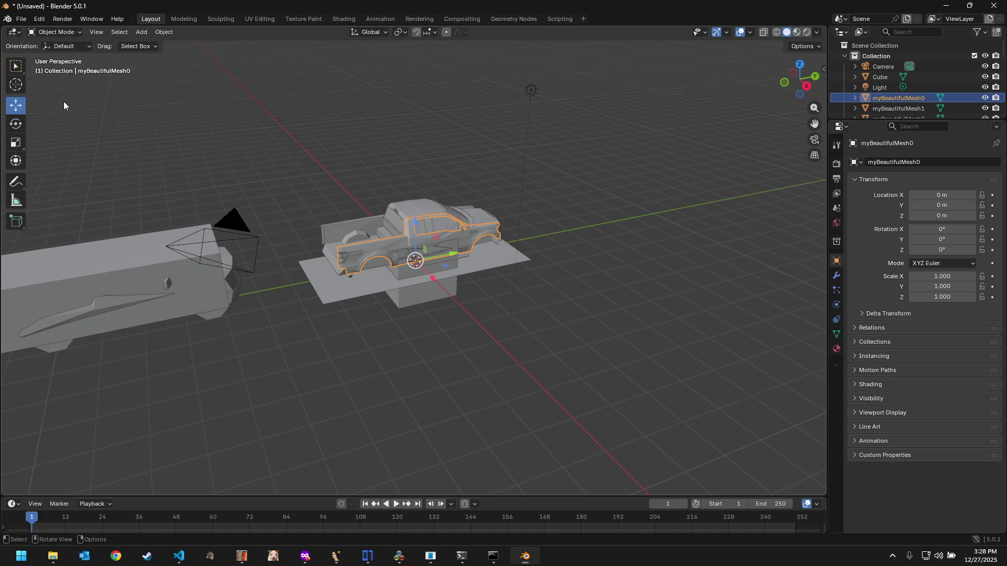
Step: Examine the truck body's collapsed thin-strip UVs in the UV Editing workspace, then return to VS Code
click(250, 21)
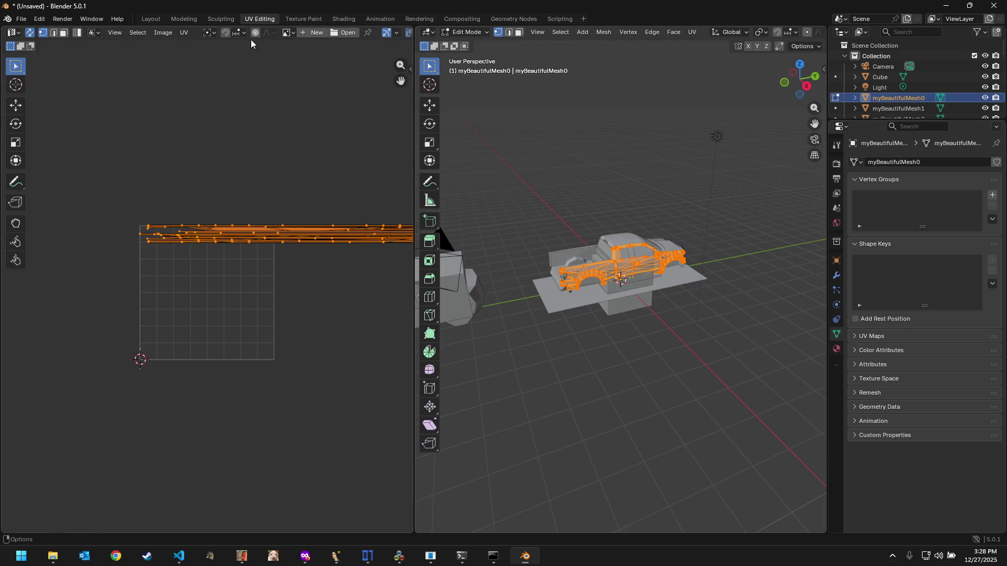
scroll(262, 180, down, 5)
scroll(285, 217, down, 4)
scroll(284, 215, down, 5)
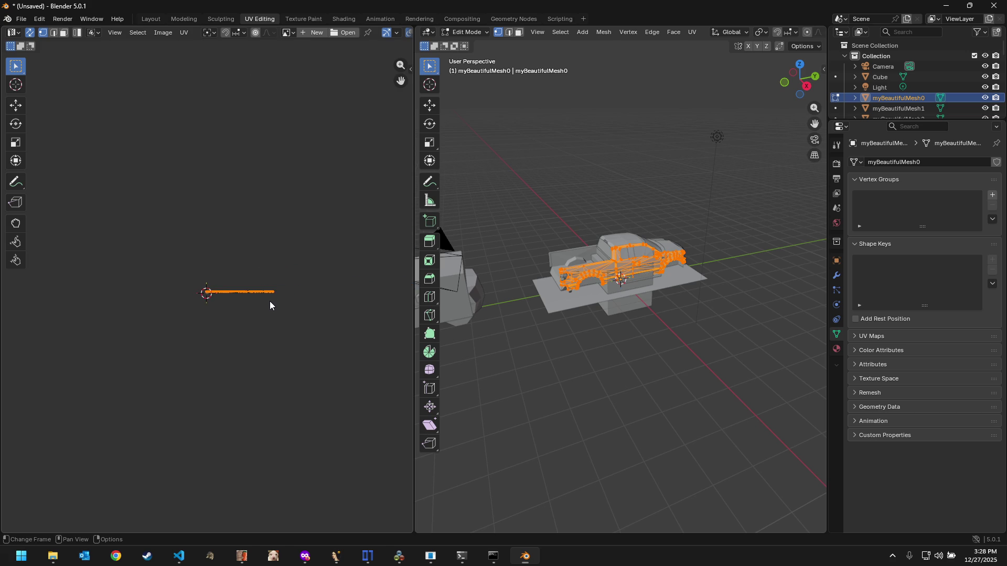
scroll(270, 302, up, 5)
mouse_move(281, 308)
middle_down()
mouse_move(249, 318)
mouse_move(344, 271)
middle_up()
scroll(234, 320, up, 4)
scroll(234, 320, up, 3)
scroll(234, 320, up, 2)
scroll(241, 299, up, 3)
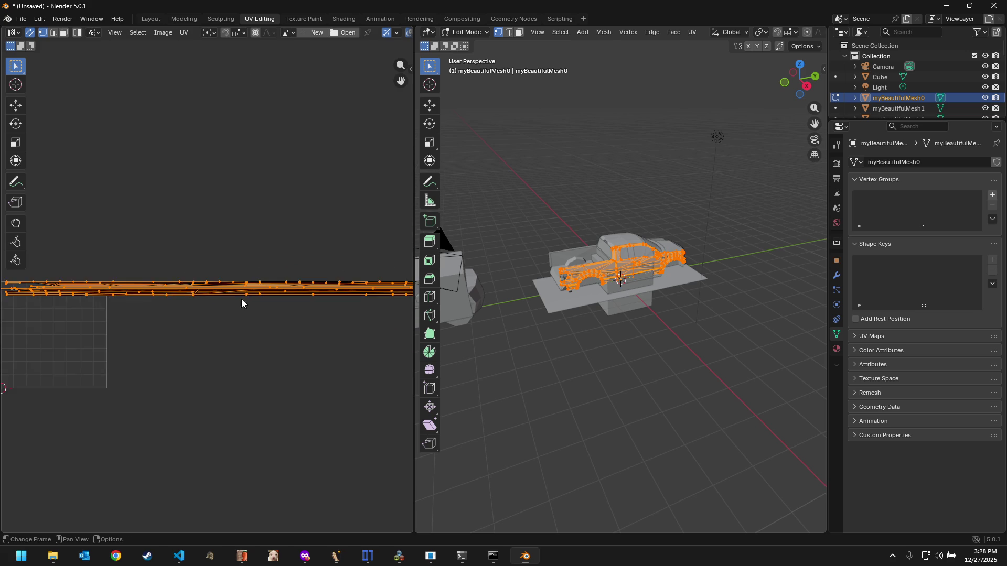
scroll(145, 314, up, 5)
scroll(145, 315, up, 4)
scroll(145, 315, up, 3)
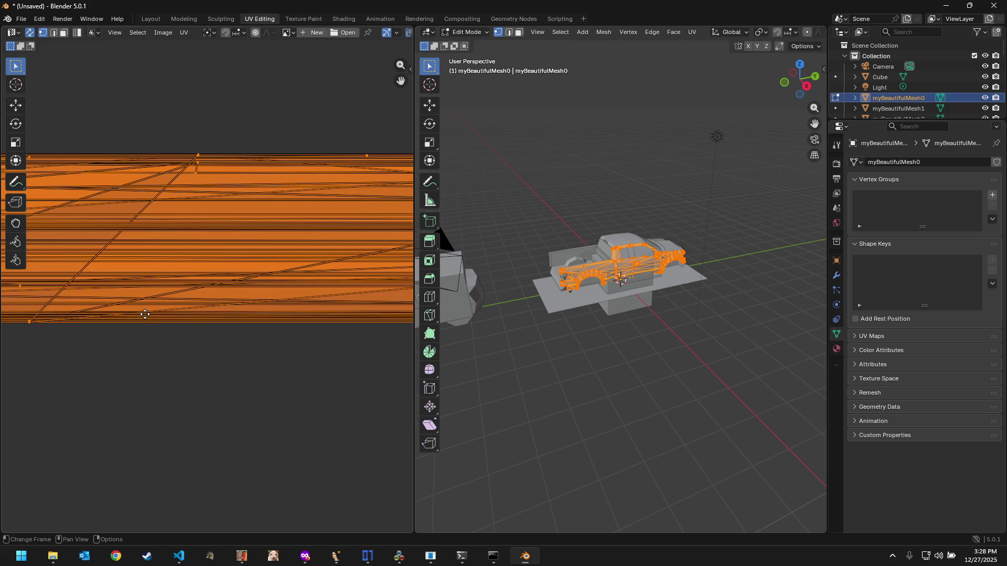
scroll(145, 314, up, 1)
middle_drag(145, 315, 20, 332)
scroll(263, 337, down, 2)
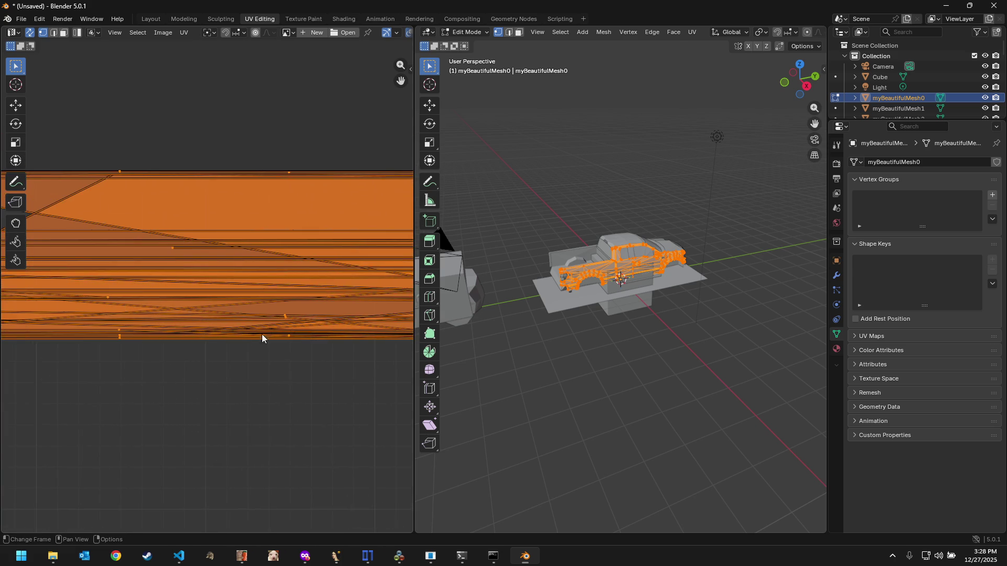
scroll(228, 359, down, 3)
scroll(179, 362, down, 1)
scroll(180, 362, down, 1)
mouse_move(177, 350)
middle_down()
mouse_move(20, 348)
mouse_move(270, 337)
mouse_move(277, 324)
middle_up()
scroll(267, 334, down, 1)
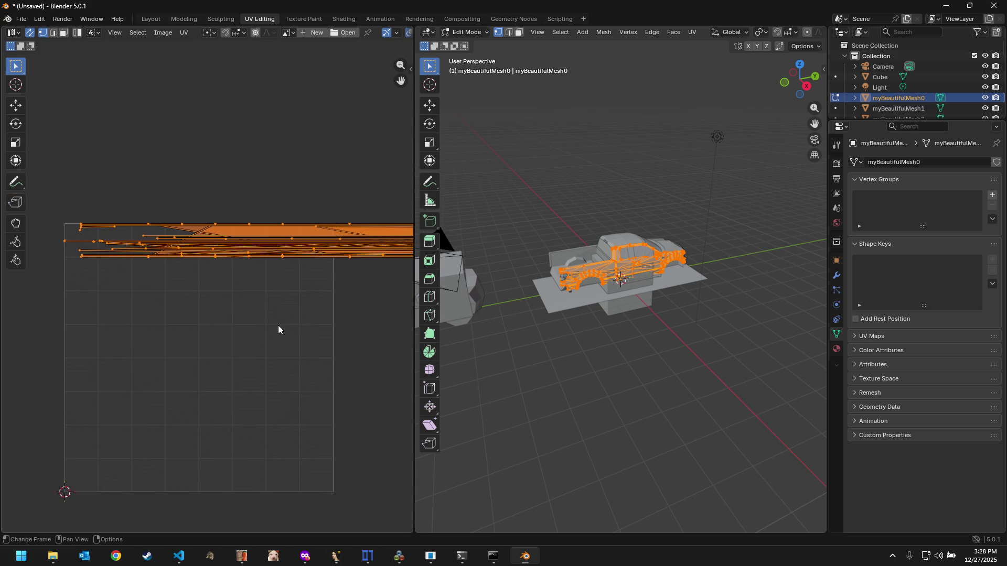
scroll(275, 318, down, 3)
scroll(275, 318, down, 1)
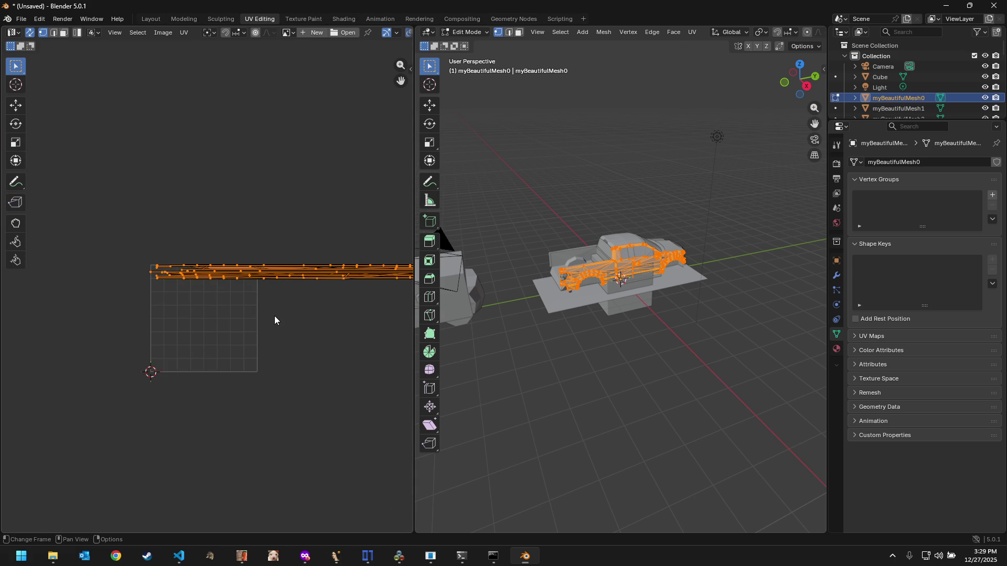
middle_drag(275, 320, 190, 319)
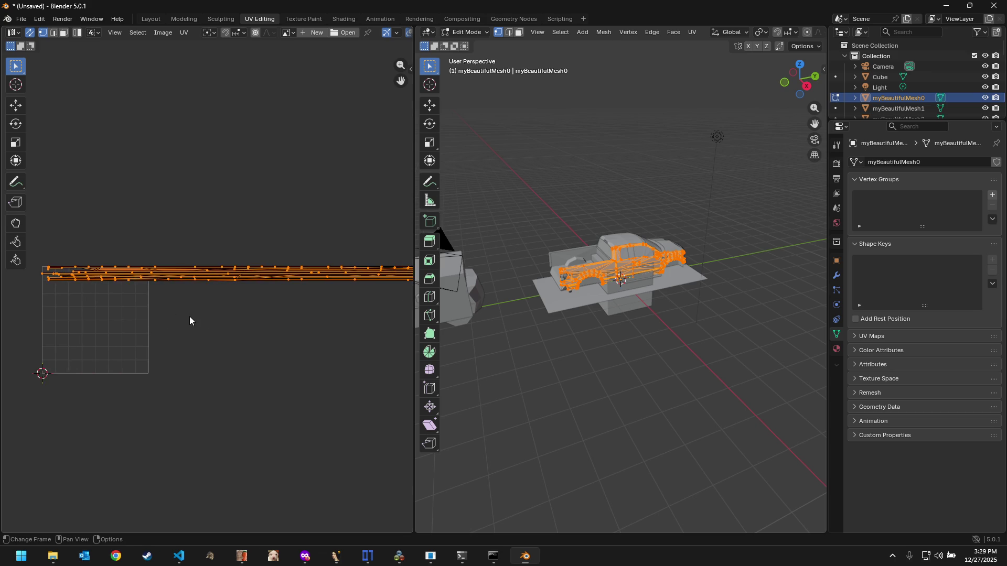
scroll(190, 315, down, 3)
scroll(189, 314, down, 5)
scroll(209, 312, down, 4)
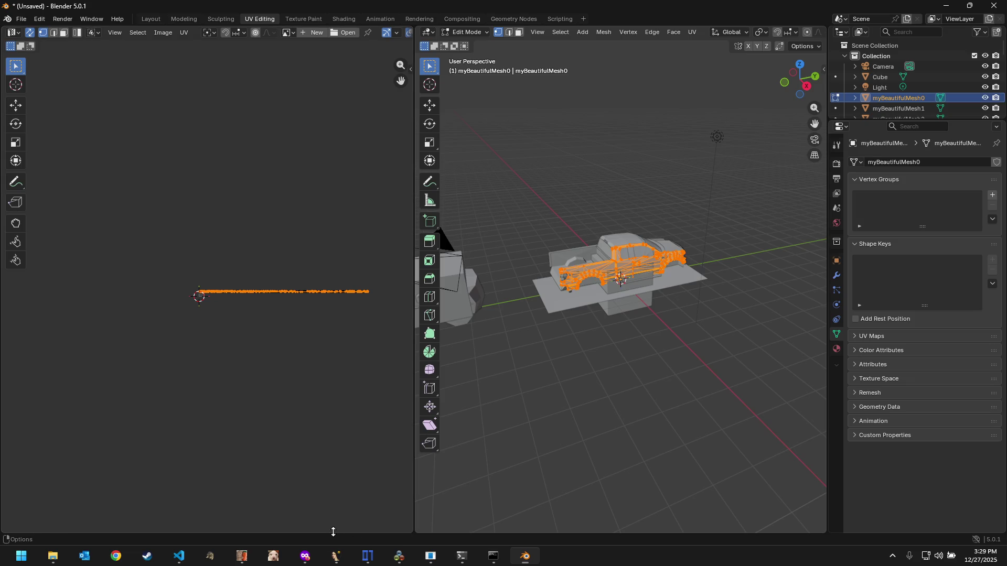
click(180, 557)
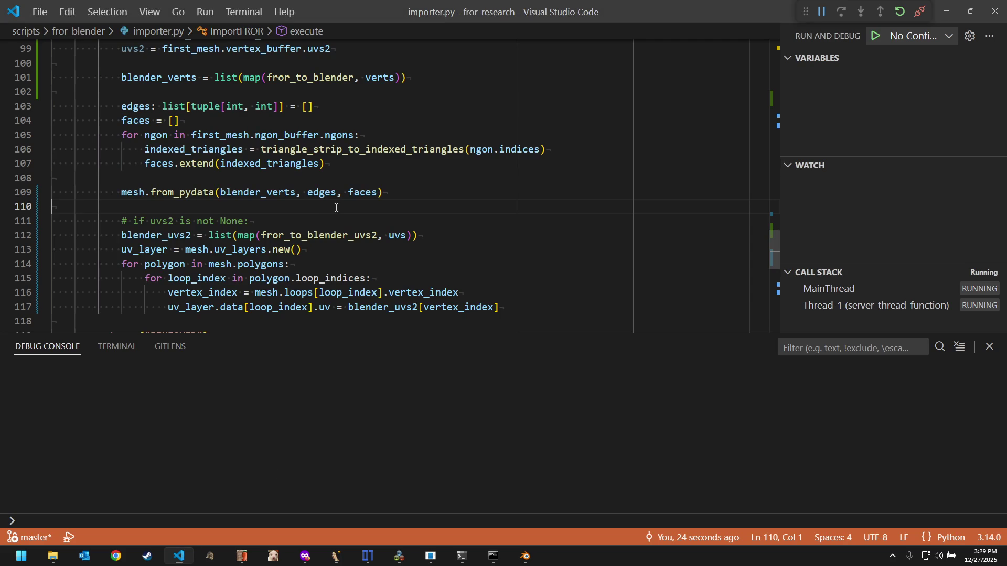
Step: Uncomment the uvs2 None check on line 111 and indent the UV block beneath it
key(Down)
key(ctrl+slash)
key(Down)
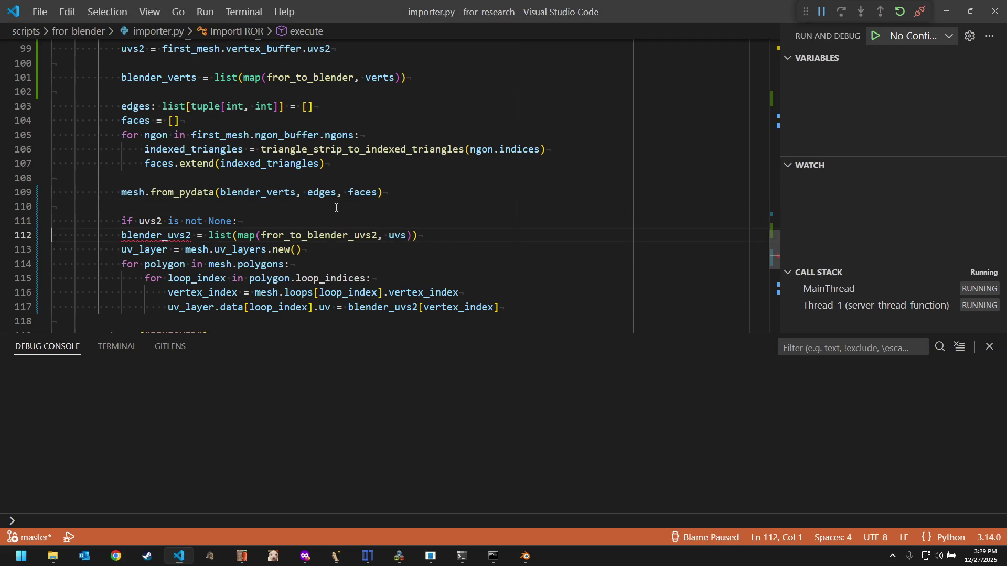
key(shift+Down)
key(shift+Down)
key(shift+Down)
key(shift+Down)
key(shift+Down)
key(shift+Down)
key(Tab)
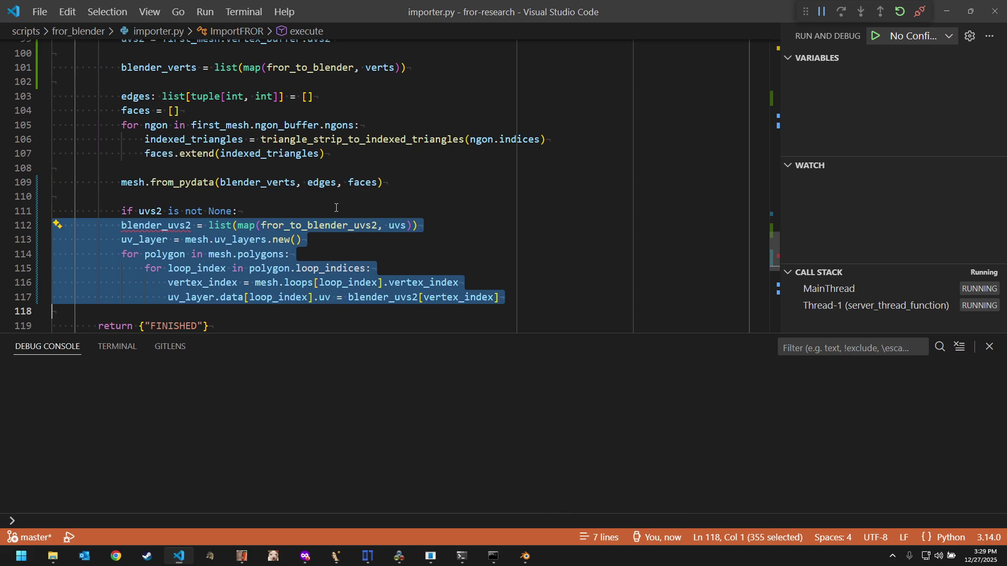
Step: Change the UV layer conversion in importer.py to use uvs2 instead of uvs
click(217, 232)
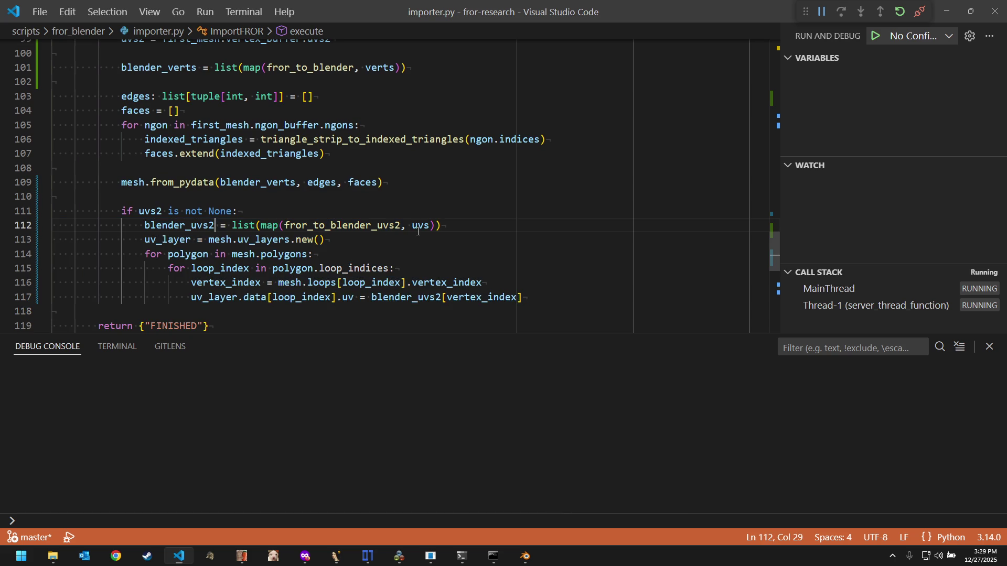
click(428, 227)
text(2)
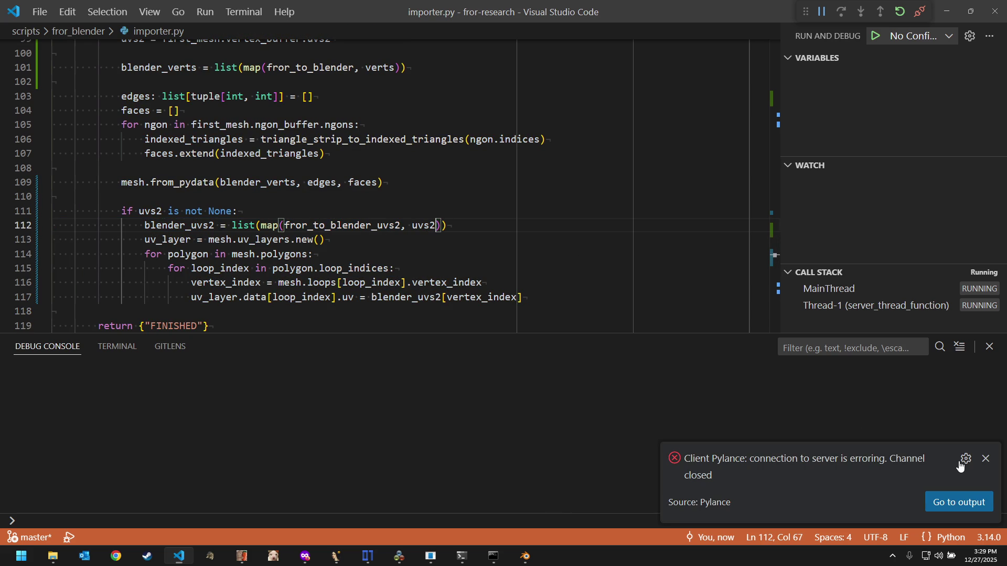
text())
click(985, 459)
click(538, 277)
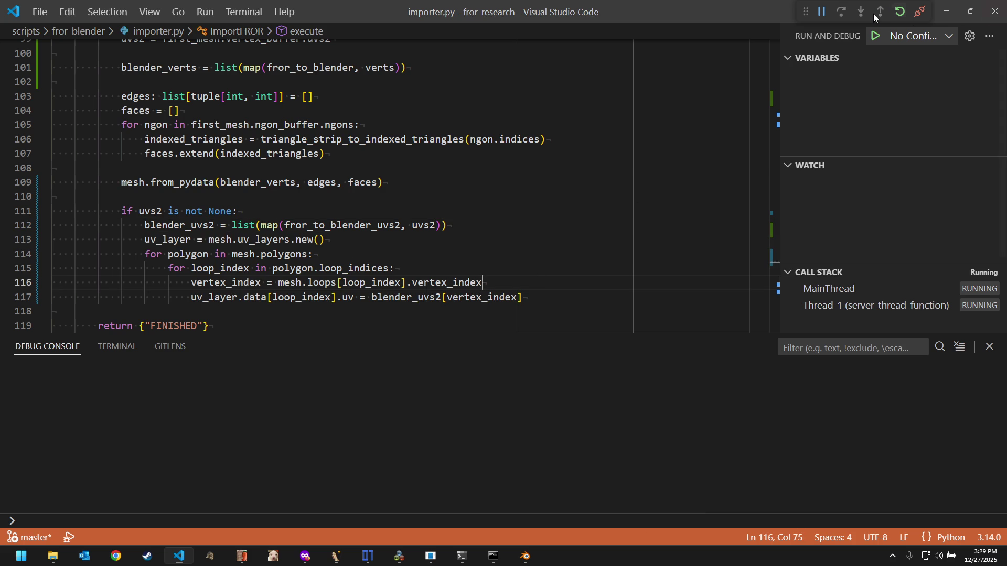
Step: Close Blender without saving, ending the debug session
click(537, 561)
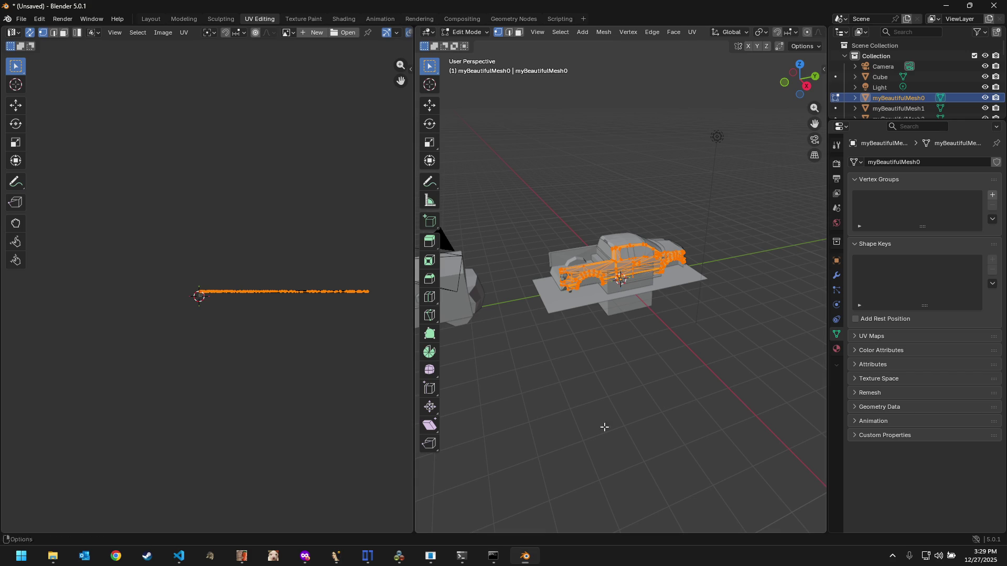
click(993, 5)
click(530, 296)
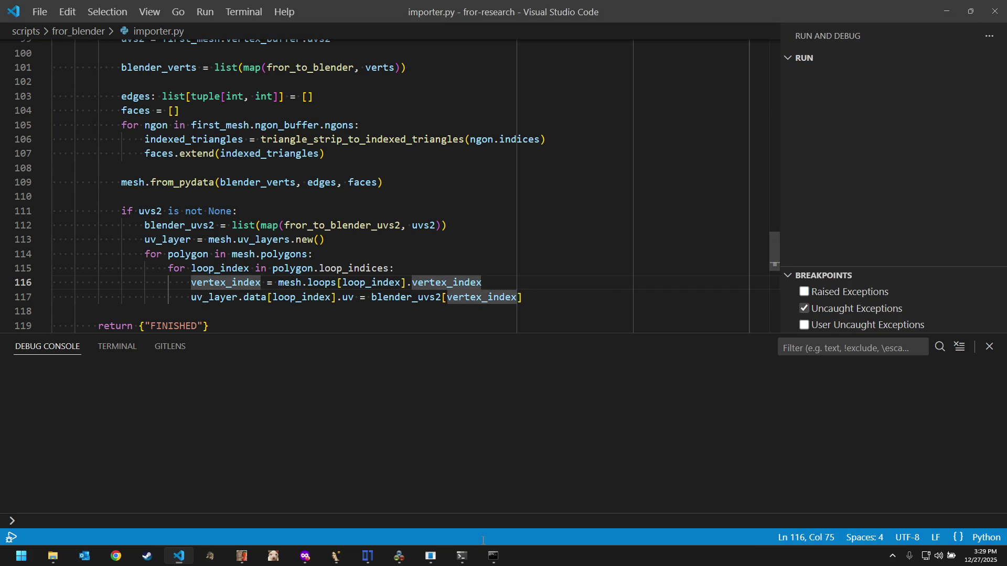
Step: Reveal the desktop and close the Python console and the running Ford Racing game
click(946, 11)
click(462, 557)
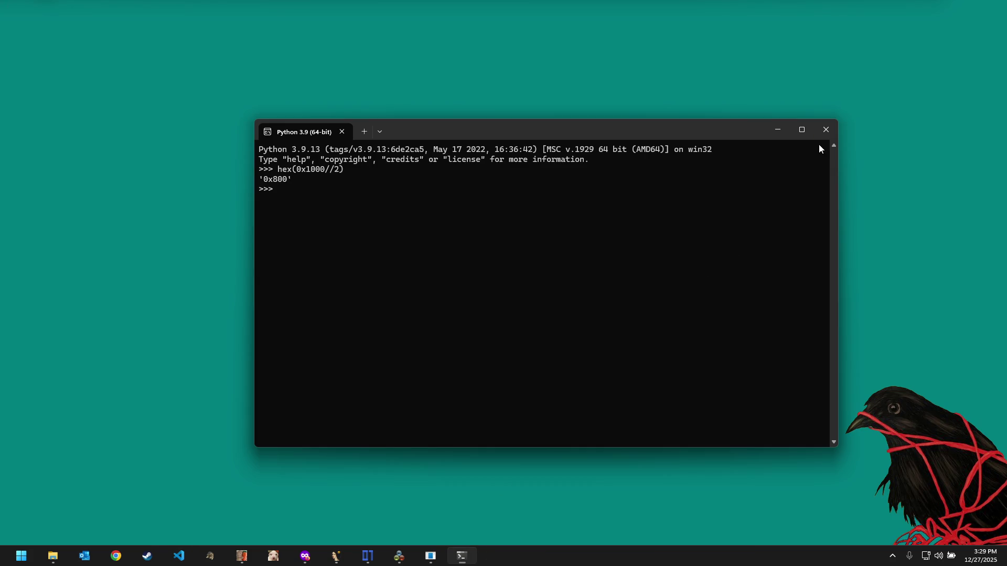
click(826, 129)
click(432, 556)
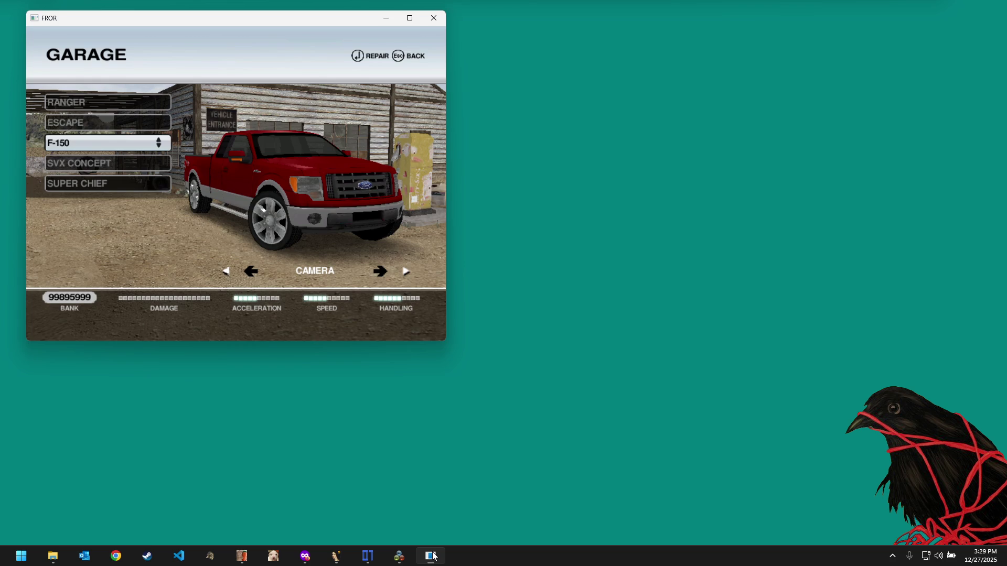
click(439, 24)
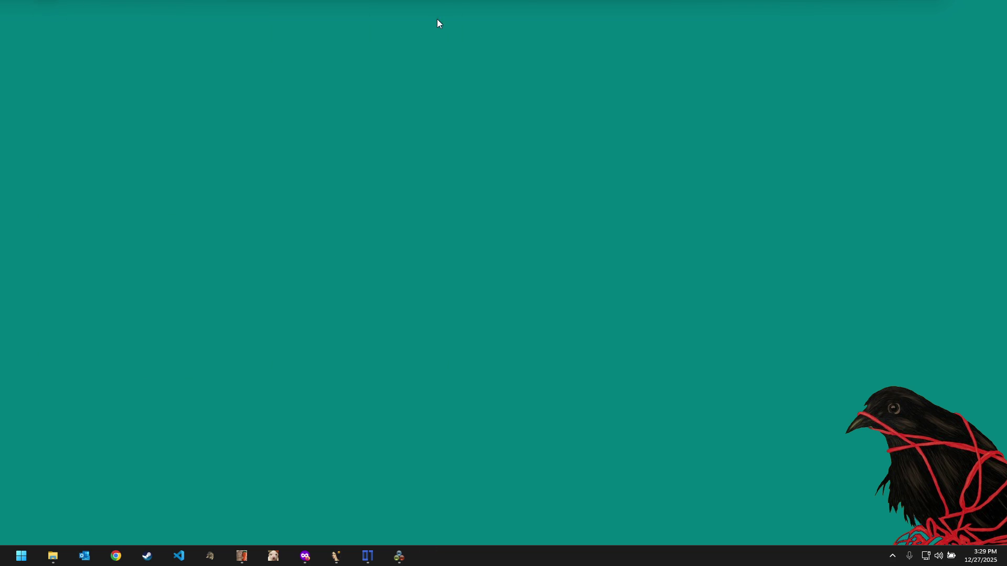
Step: Bring the x32dbg debugger and then DXWnd with its FordORR entry to the front
click(241, 556)
click(399, 556)
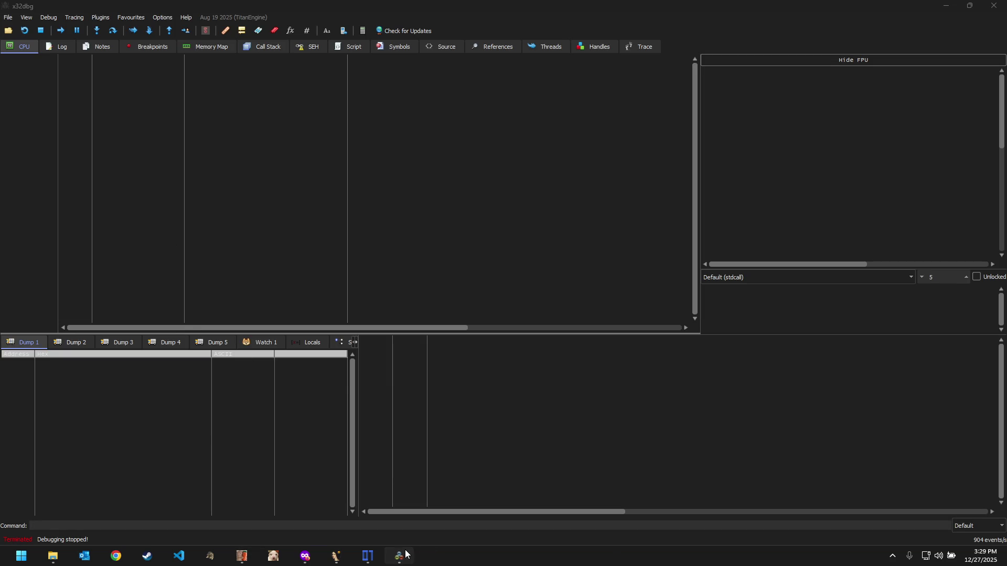
mouse_move(336, 557)
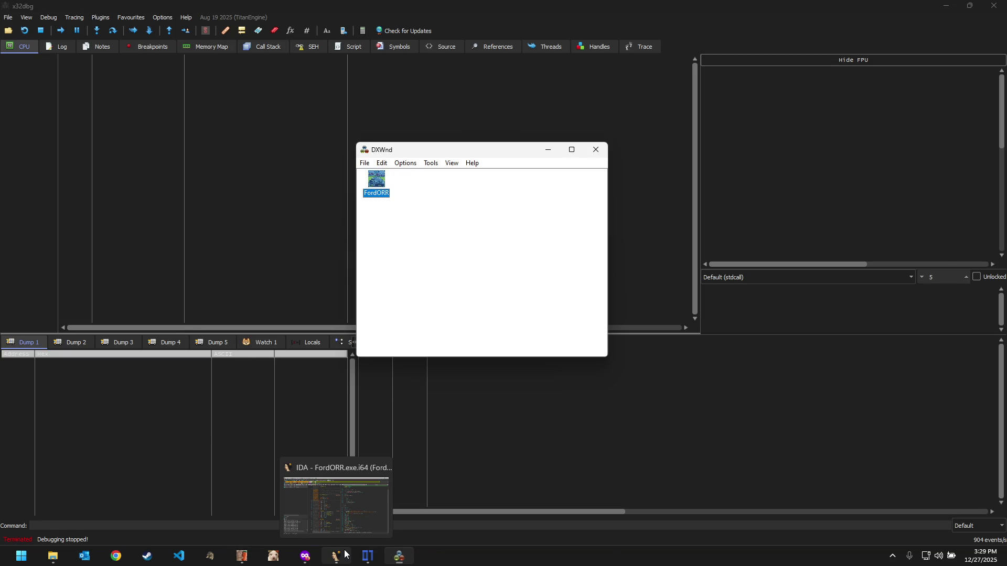
Step: Review the blender_vscode addon reload issue in the browser, then return to VS Code
click(305, 556)
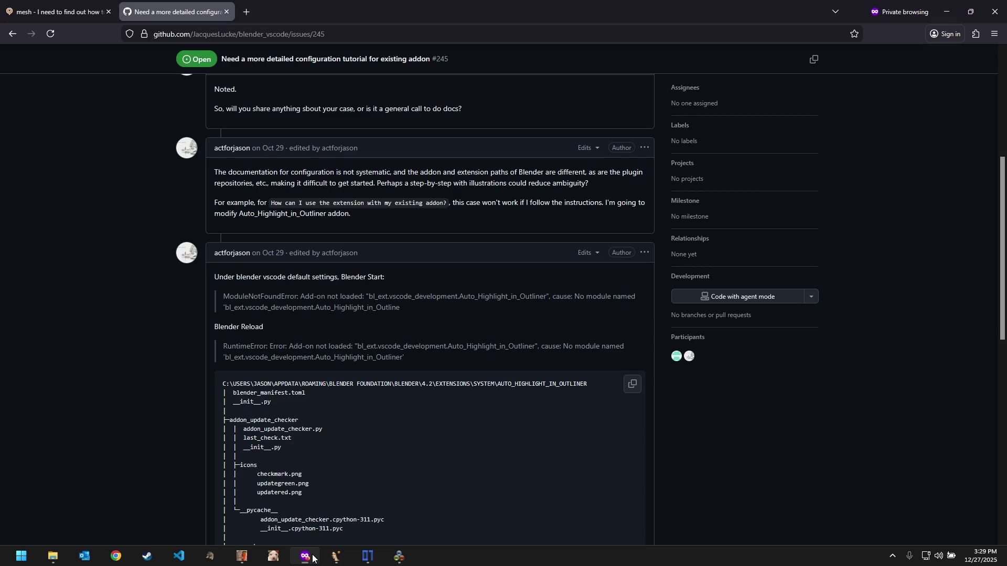
key(alt+Left)
scroll(147, 204, right, 5)
scroll(131, 305, down, 1)
scroll(130, 305, down, 1)
scroll(131, 305, down, 1)
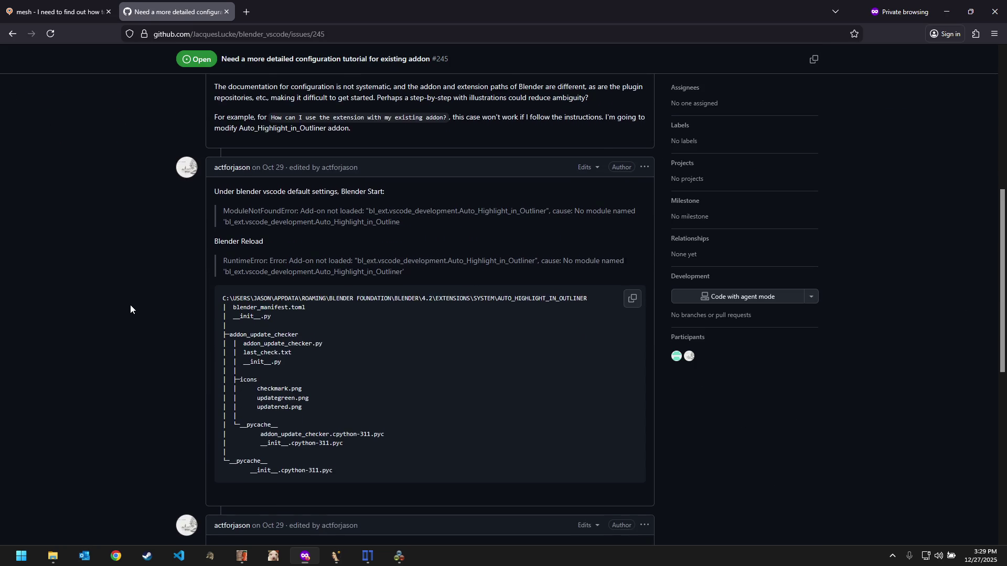
scroll(130, 305, down, 2)
scroll(130, 309, down, 3)
scroll(130, 308, down, 2)
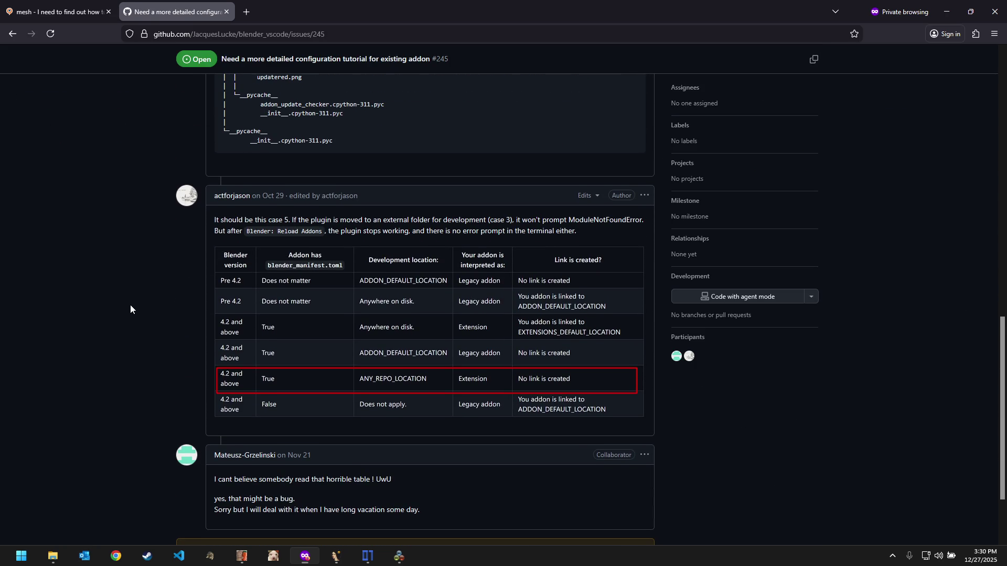
scroll(130, 310, down, 3)
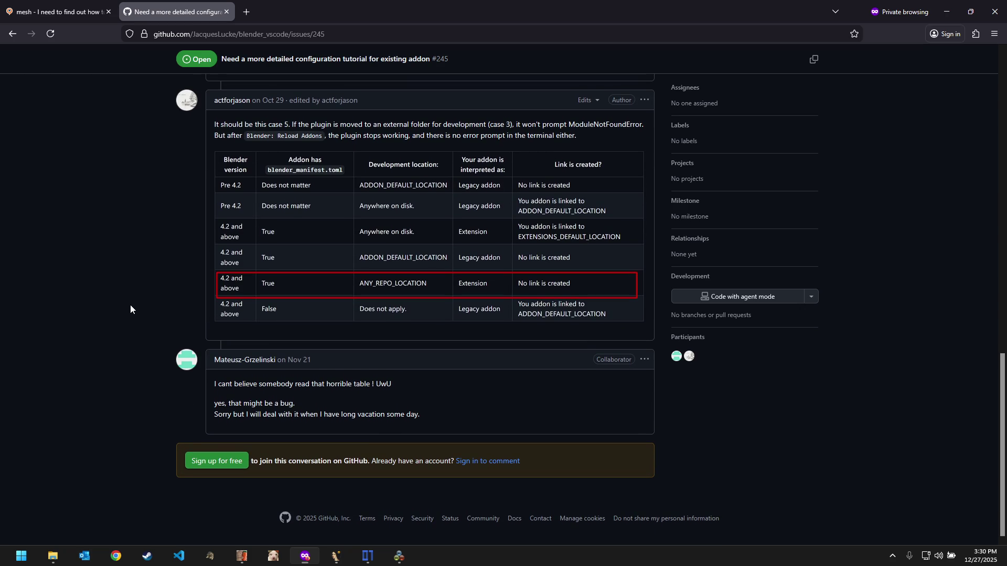
scroll(130, 309, left, 5)
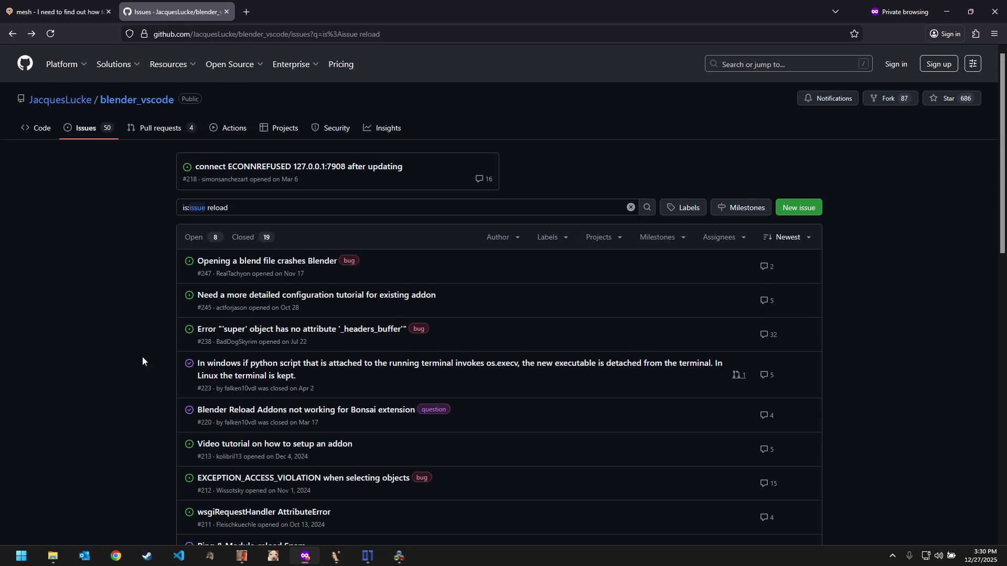
click(179, 556)
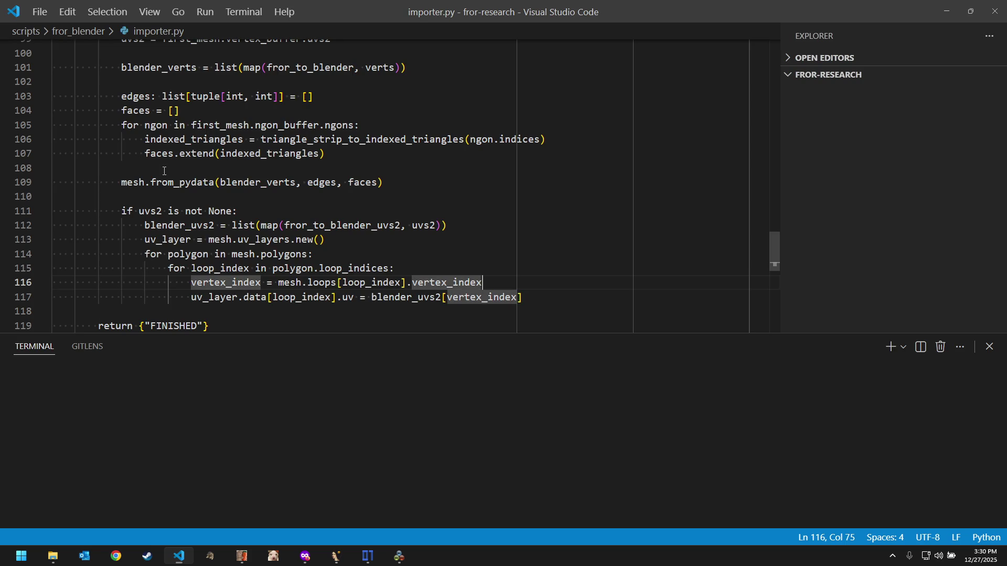
Step: Hide the terminal panel with Ctrl+J so importer.py fills the editor, then switch to ImHex
click(137, 162)
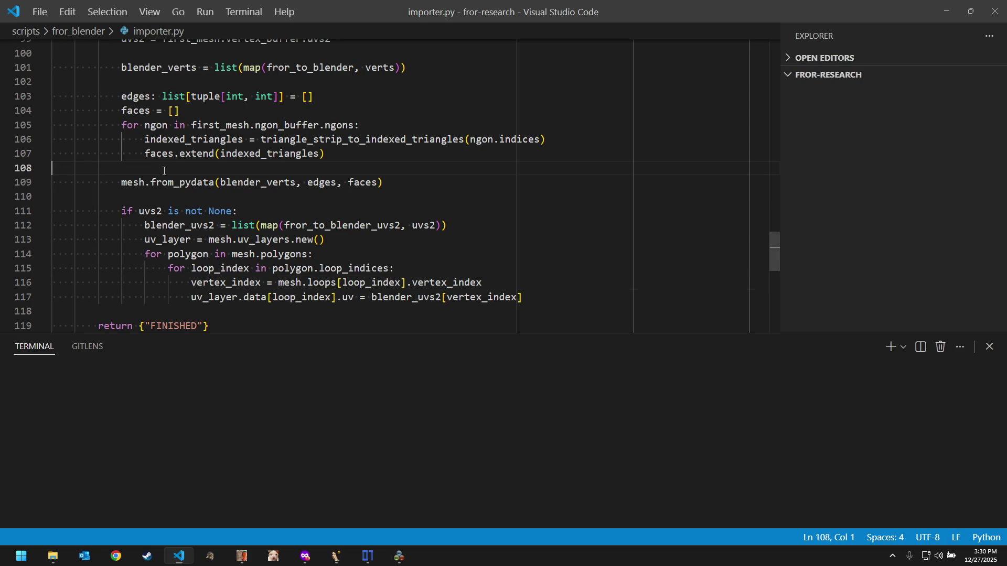
click(39, 12)
click(363, 170)
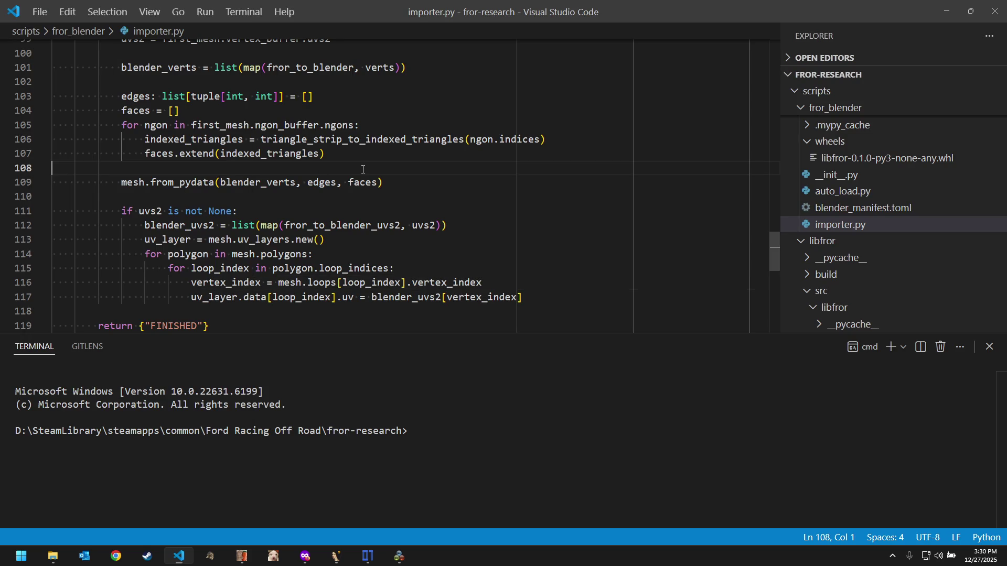
click(474, 205)
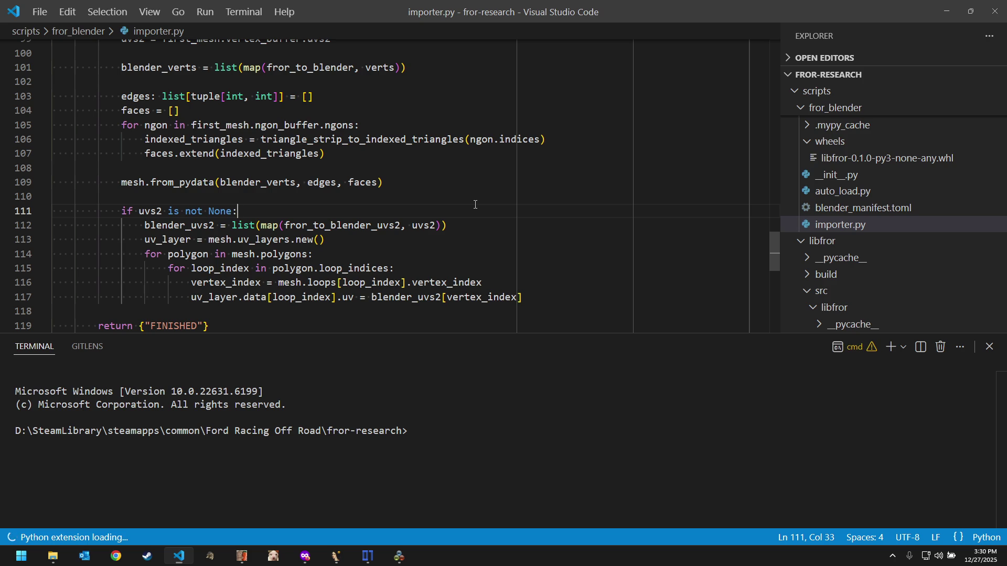
key(ctrl+j)
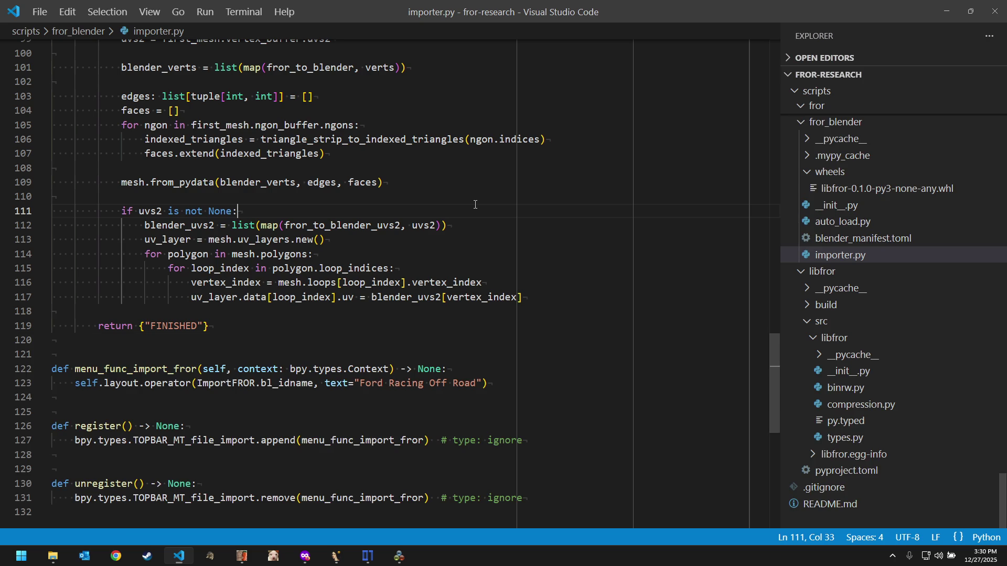
click(473, 195)
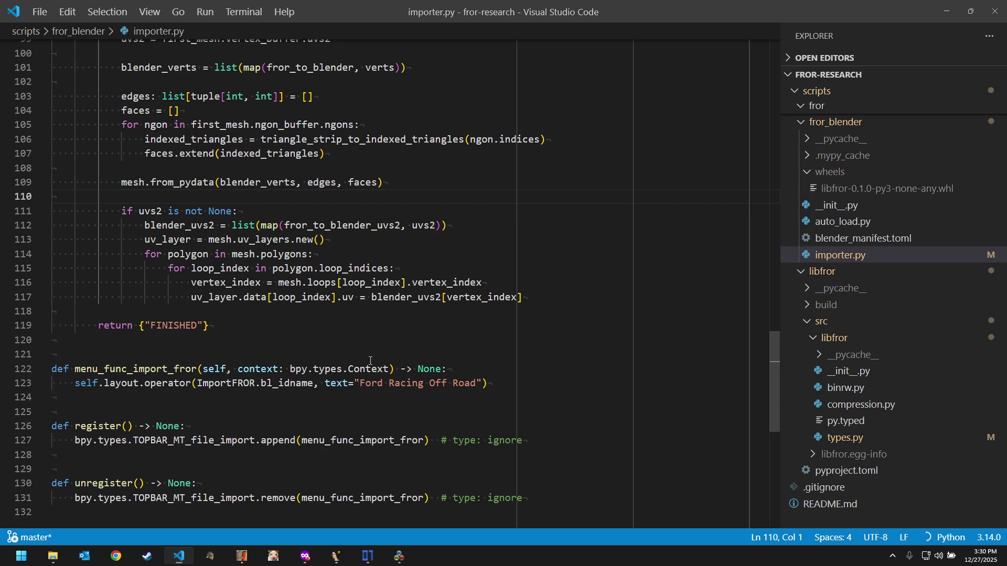
click(367, 556)
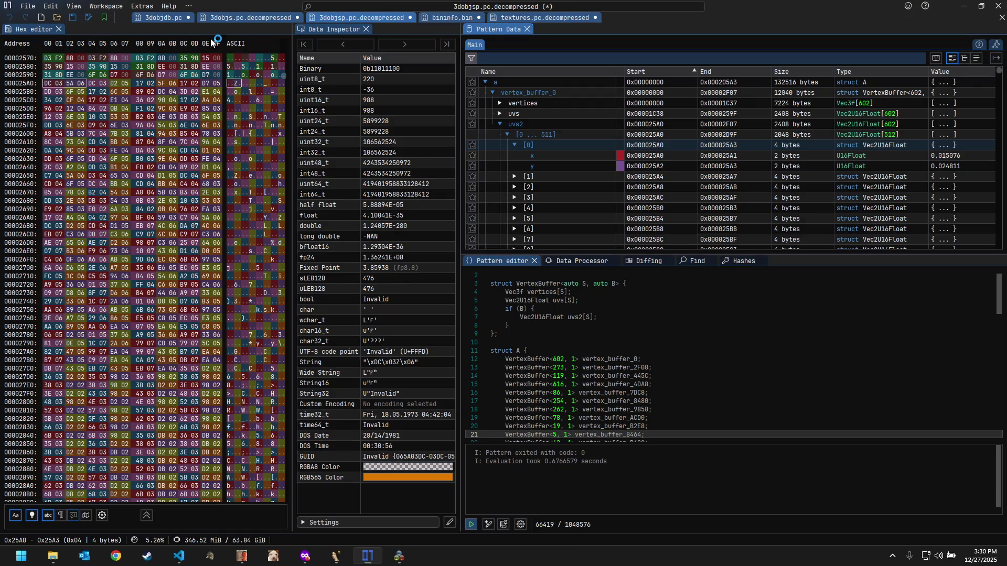
Step: Look through 3dobjs, 3dobjdb and 3dobjsp tabs, ending on bininfo.bin with its BininfoBin pattern
click(222, 16)
click(158, 15)
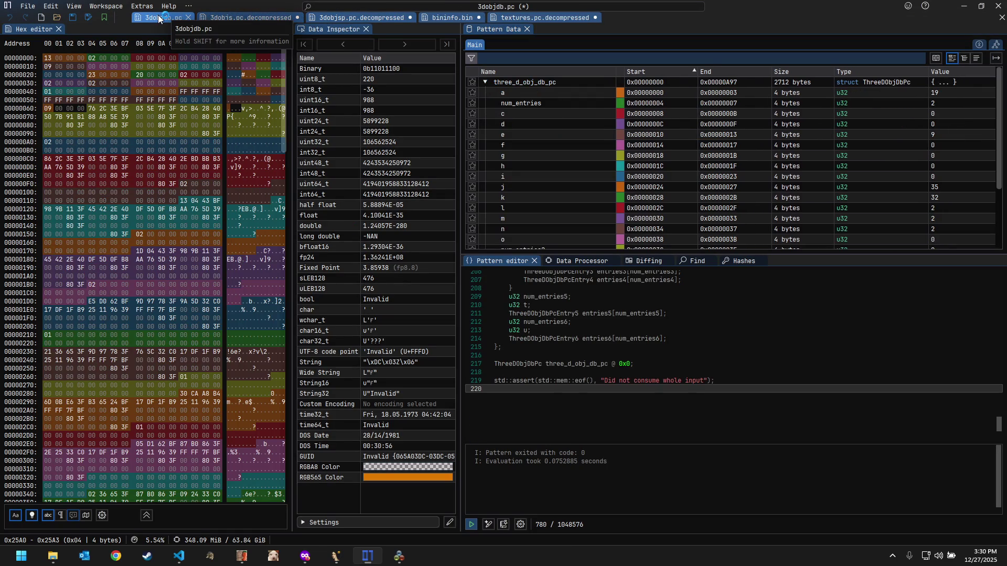
click(705, 197)
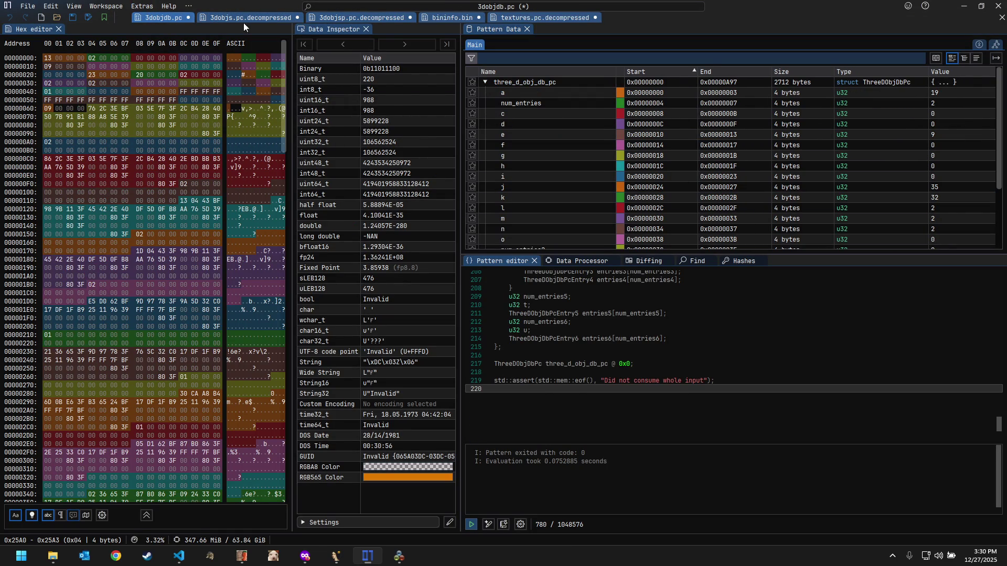
click(337, 20)
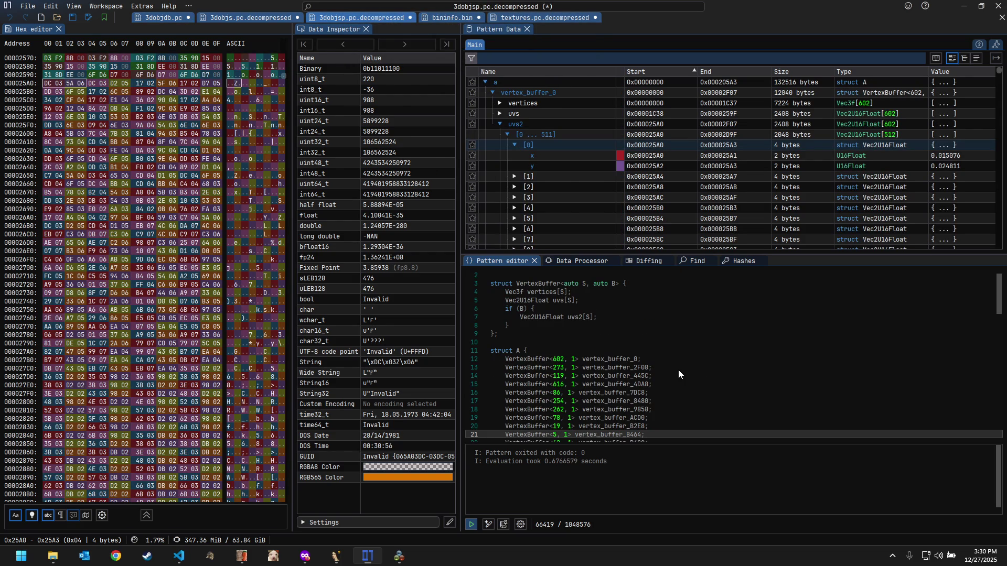
scroll(678, 371, up, 1)
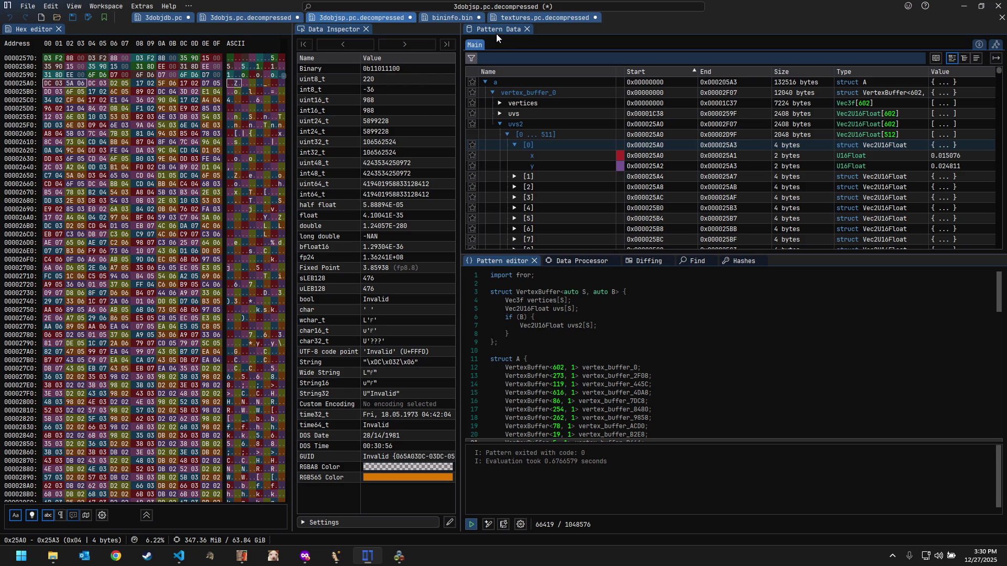
click(445, 18)
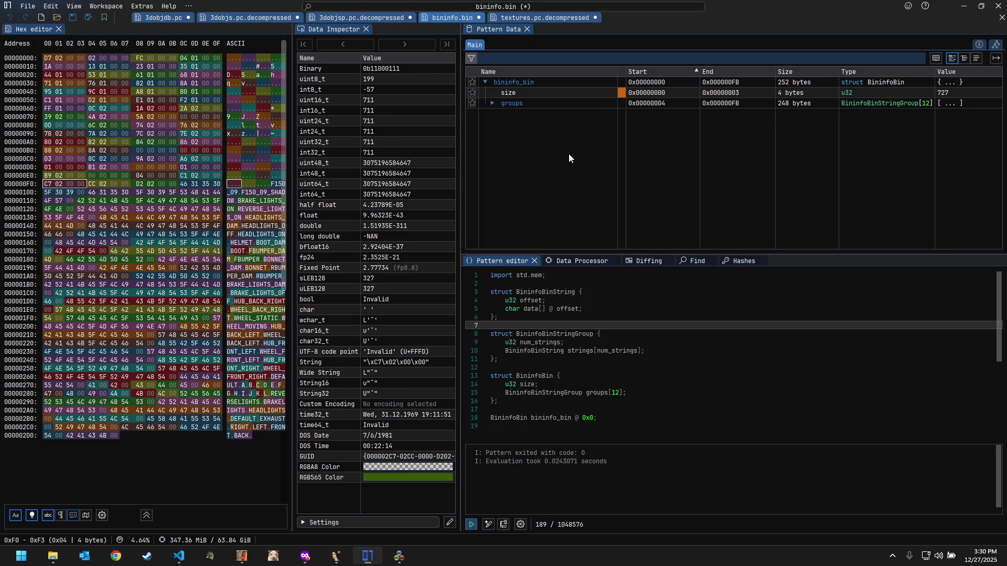
Step: Expand the groups array and inspect the DEFAULT, REVERSELIGHTS and FRONT strings in groups 3, 6 and 11
click(511, 103)
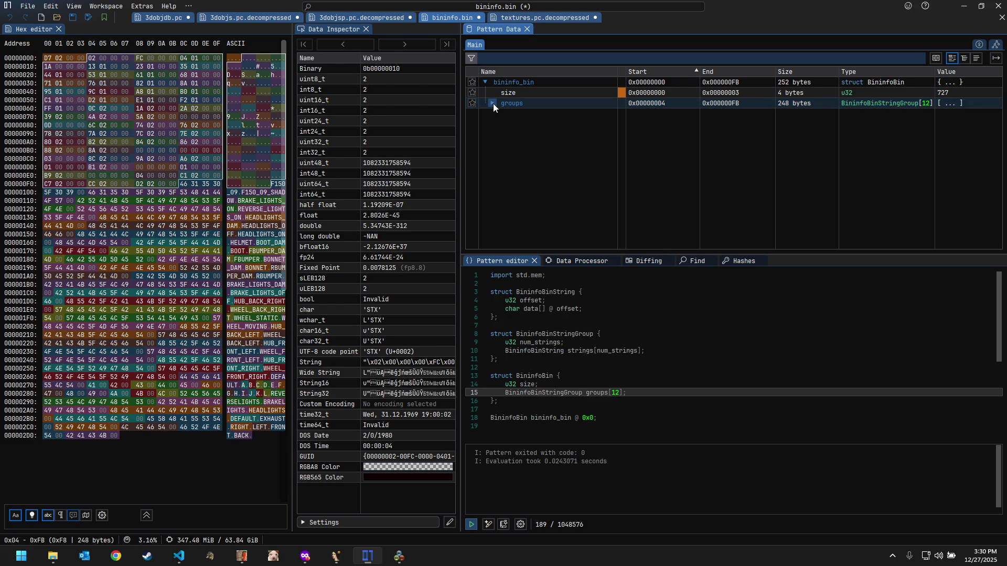
click(493, 103)
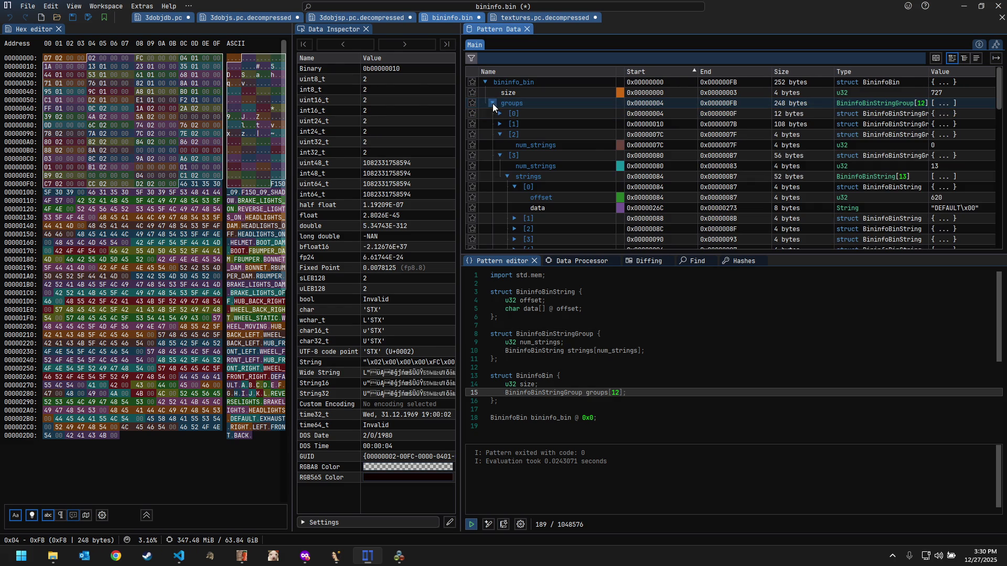
click(534, 116)
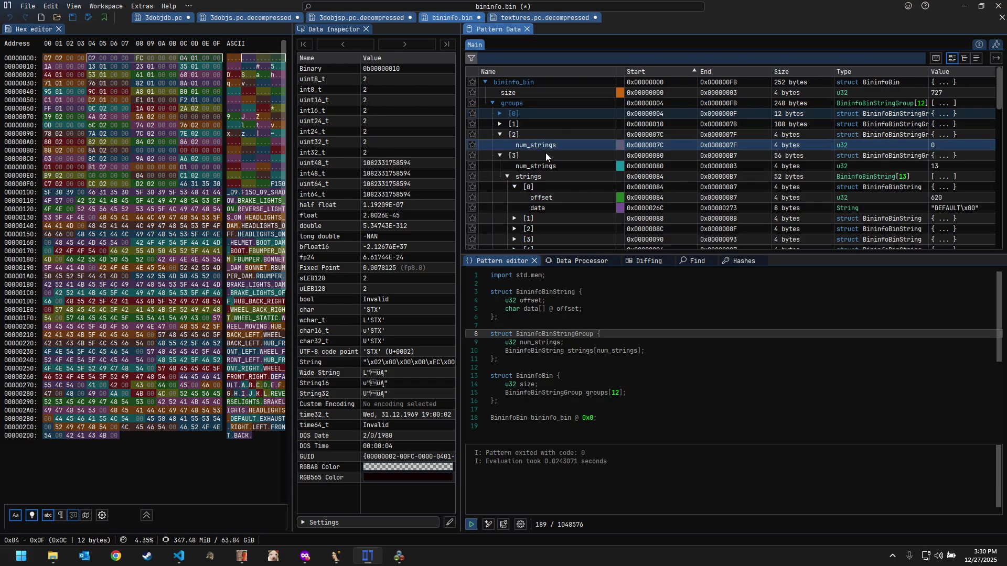
click(568, 206)
scroll(568, 205, down, 3)
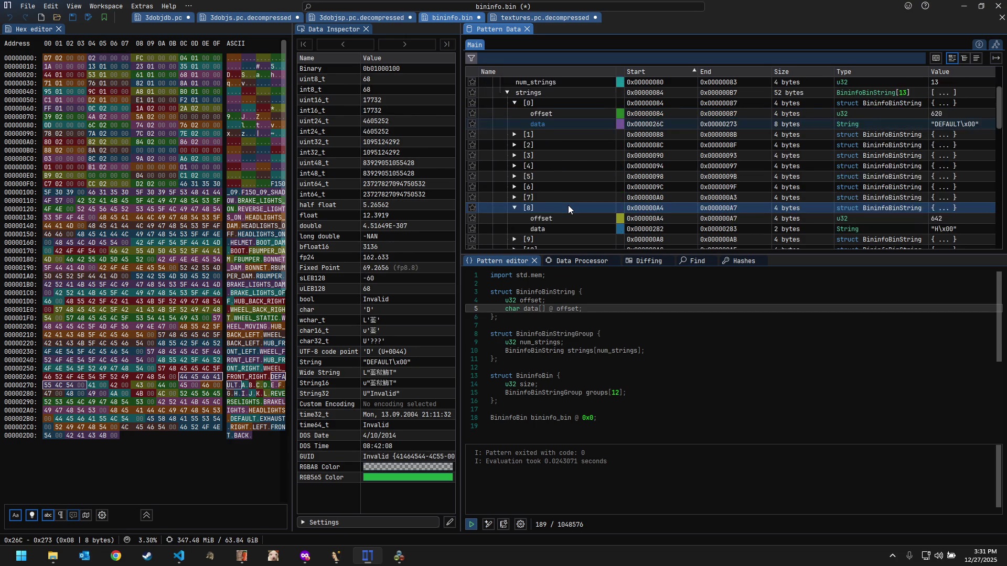
scroll(569, 205, down, 4)
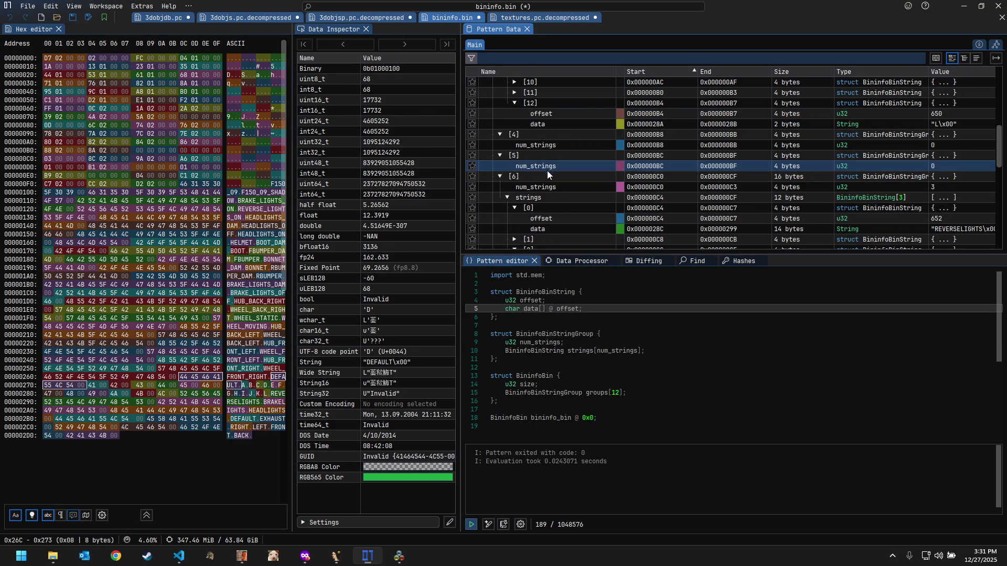
click(564, 228)
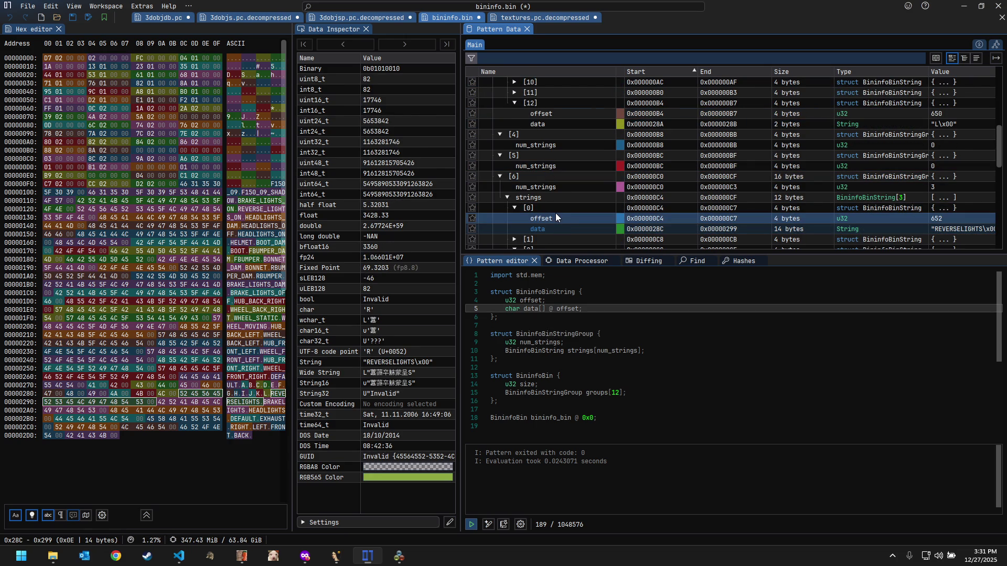
scroll(556, 213, down, 2)
scroll(556, 214, down, 2)
scroll(556, 213, down, 1)
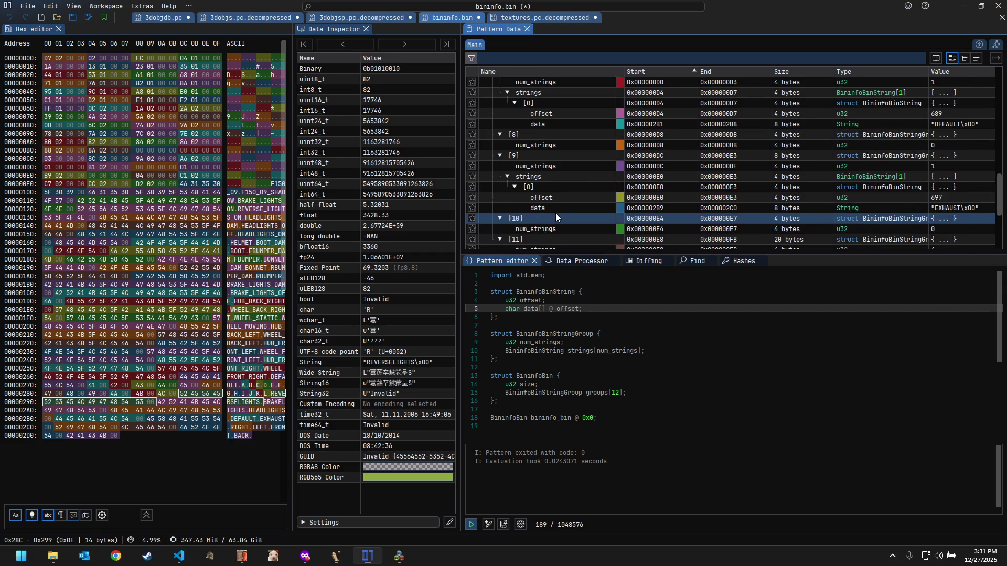
scroll(556, 213, down, 1)
click(556, 224)
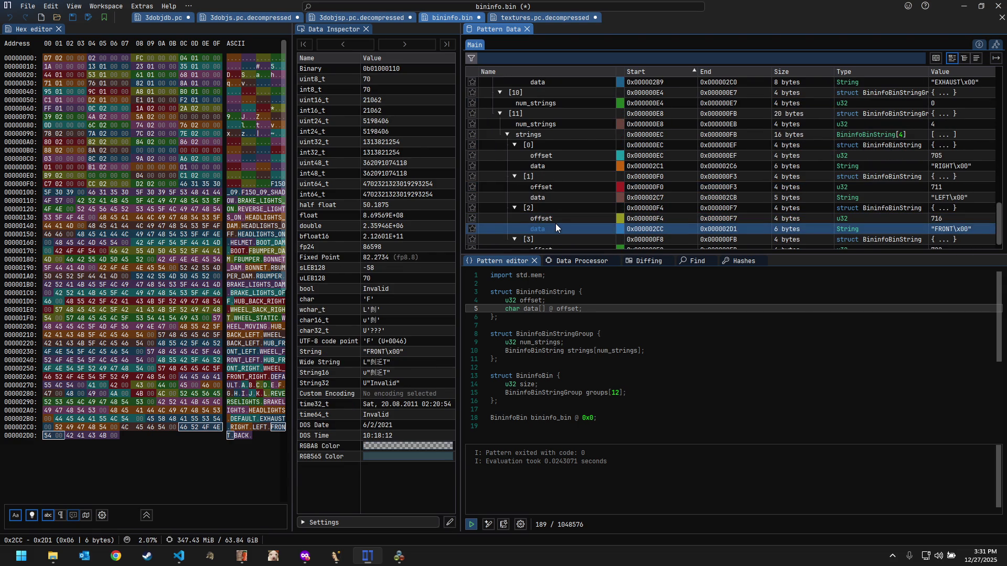
scroll(609, 212, down, 1)
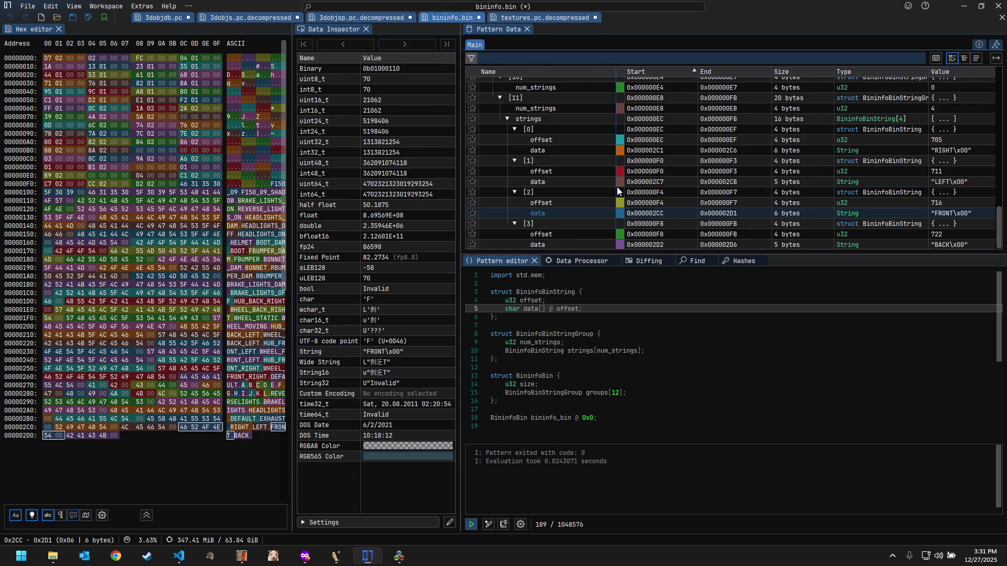
scroll(616, 187, up, 2)
scroll(616, 187, up, 2)
scroll(617, 187, up, 2)
scroll(616, 187, up, 2)
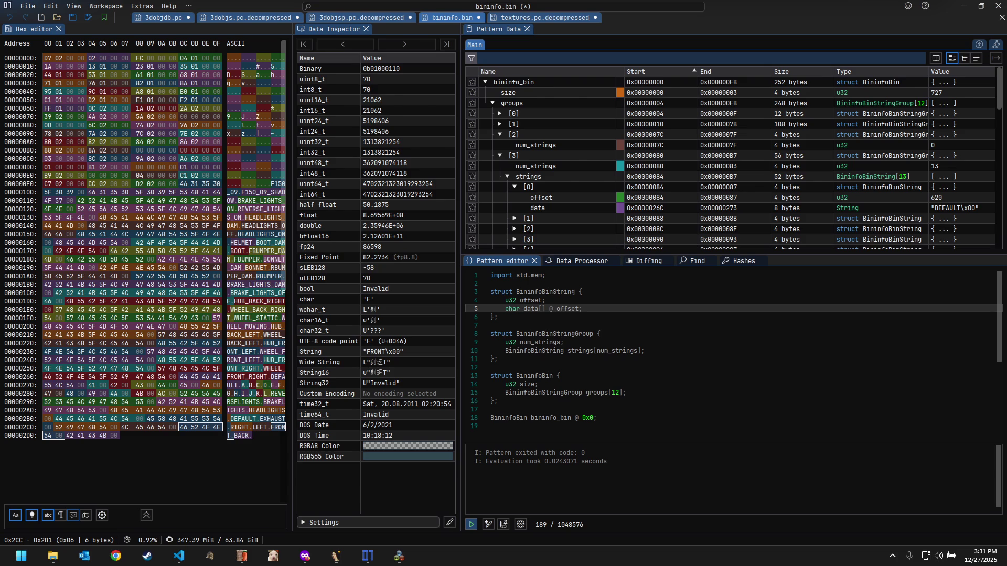
Step: Select the BACK string's bytes and the byte at 0x2D6 in the hex view
click(107, 446)
drag(109, 438, 67, 439)
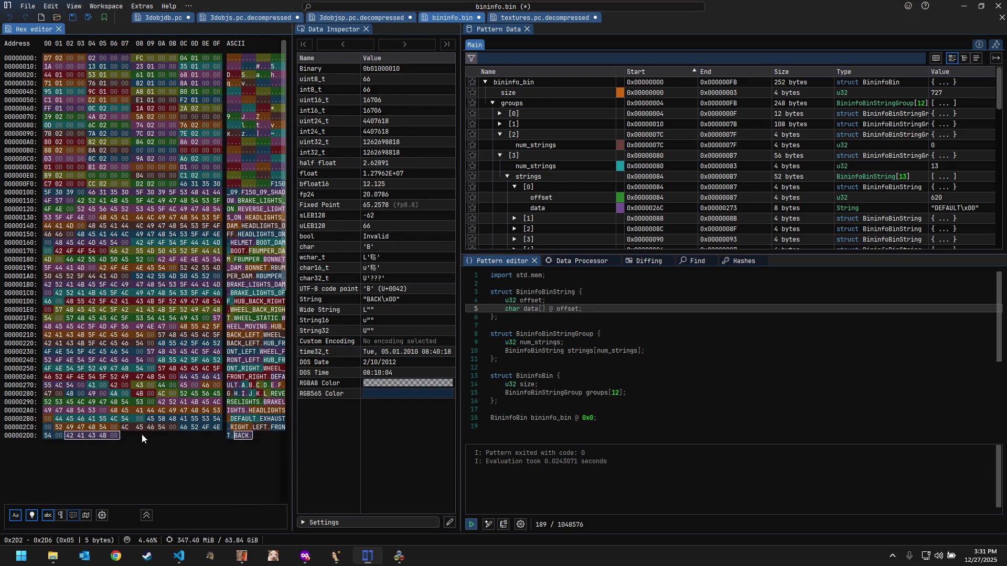
click(116, 438)
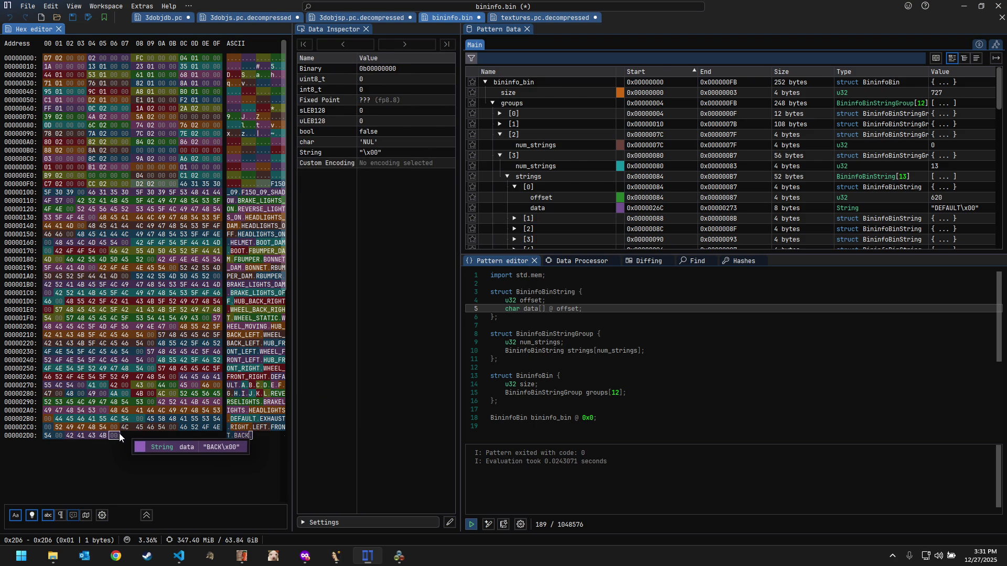
Step: Leave the bininfo pattern unedited and switch to textures.pc.decompressed parsed as TexturesPc
click(617, 407)
click(635, 431)
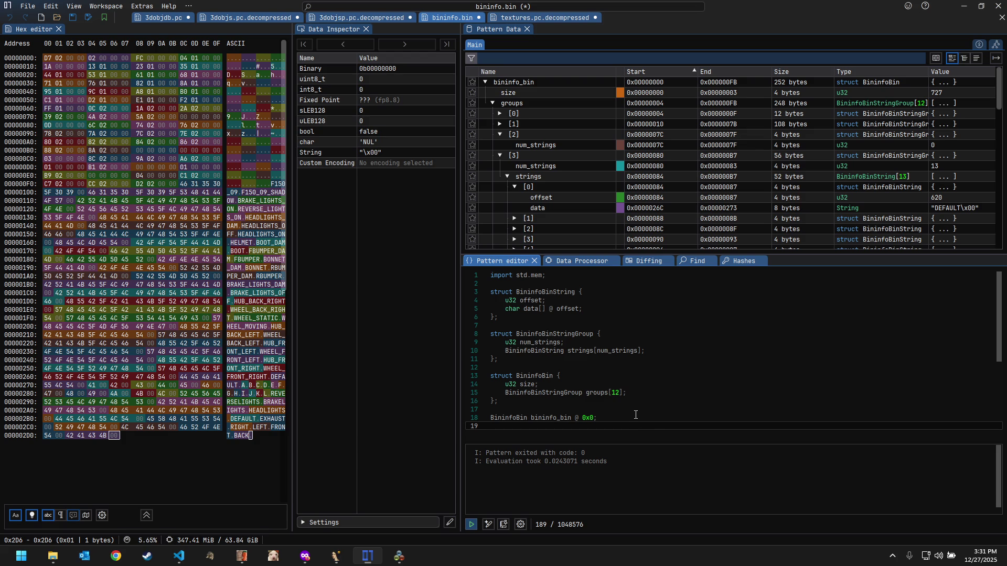
click(636, 414)
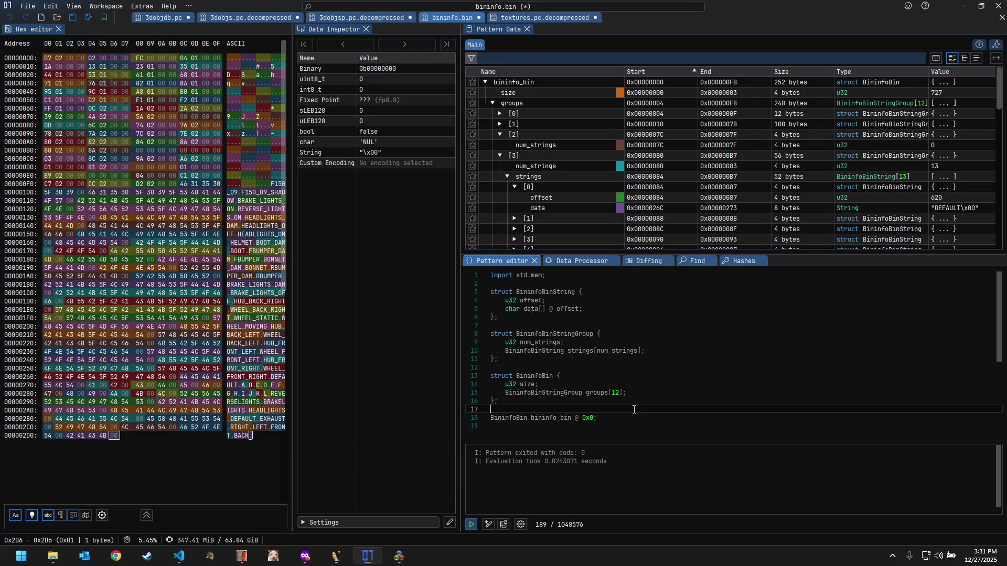
click(640, 432)
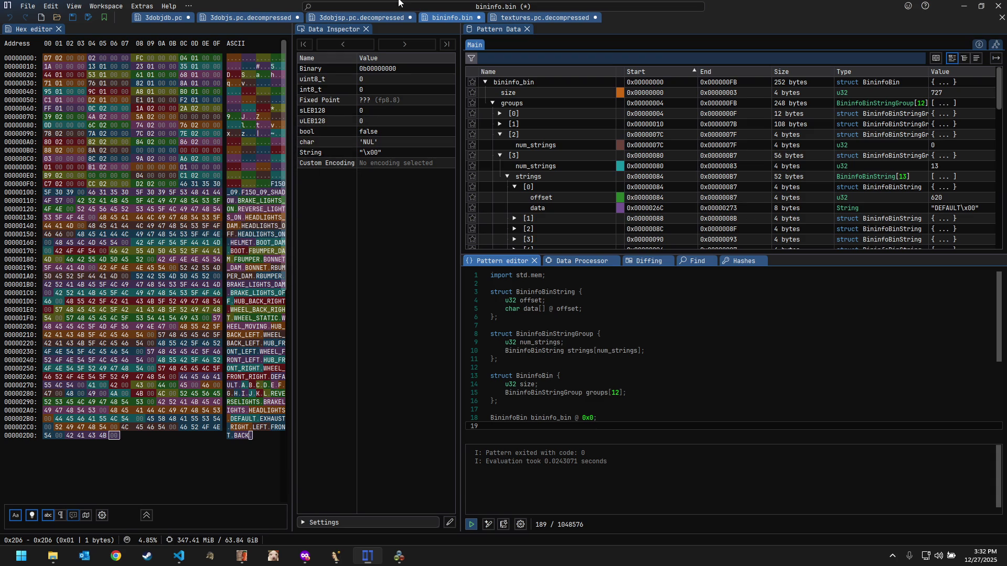
click(500, 17)
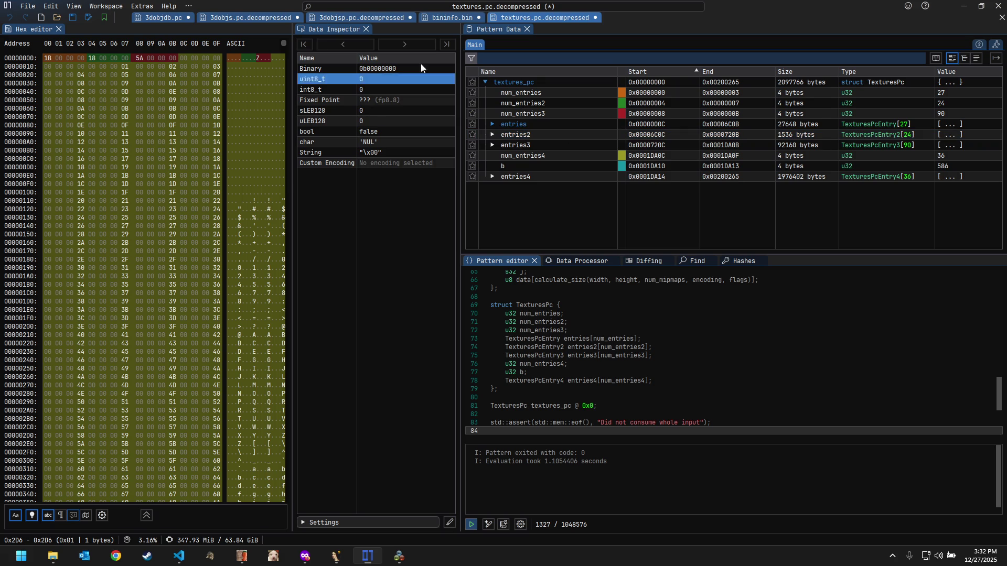
Step: Review the uvs2 data in 3dobjsp.pc.decompressed, then move on to 3dobjs.pc.decompressed
click(387, 22)
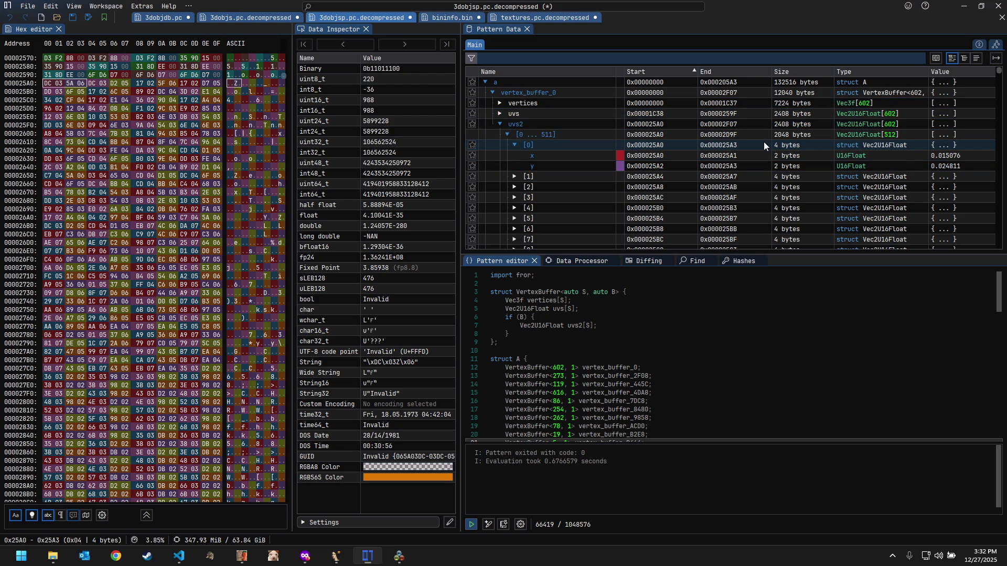
scroll(763, 146, down, 3)
scroll(762, 146, up, 3)
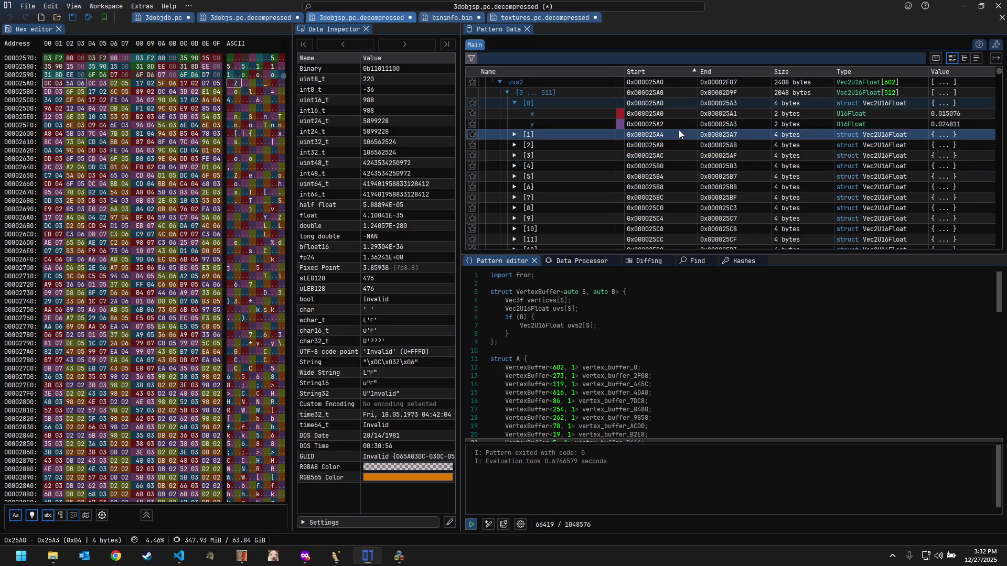
click(249, 18)
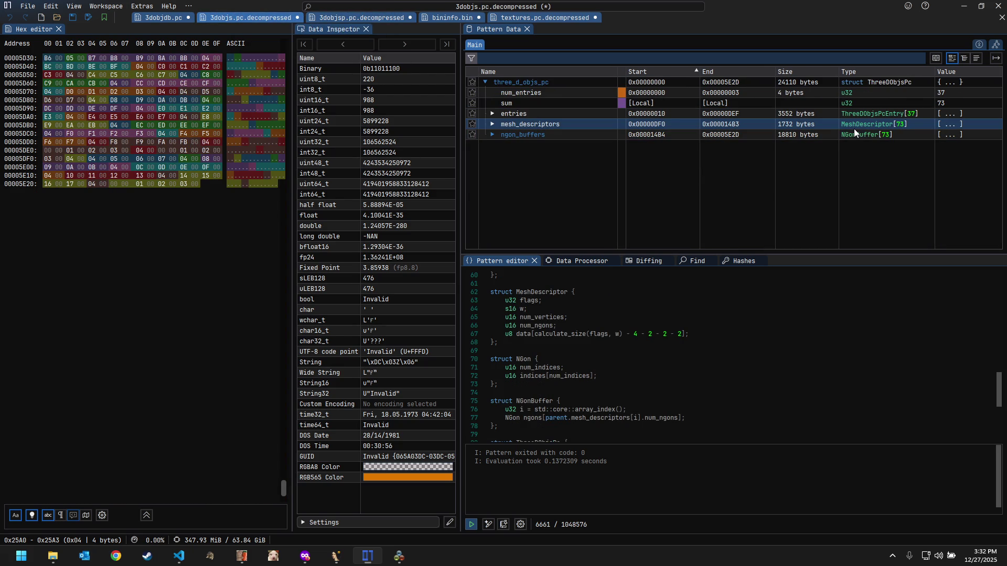
Step: Expand mesh descriptor [0] and check its flags, w, num_vertices (602) and 18 data bytes
click(495, 123)
click(499, 136)
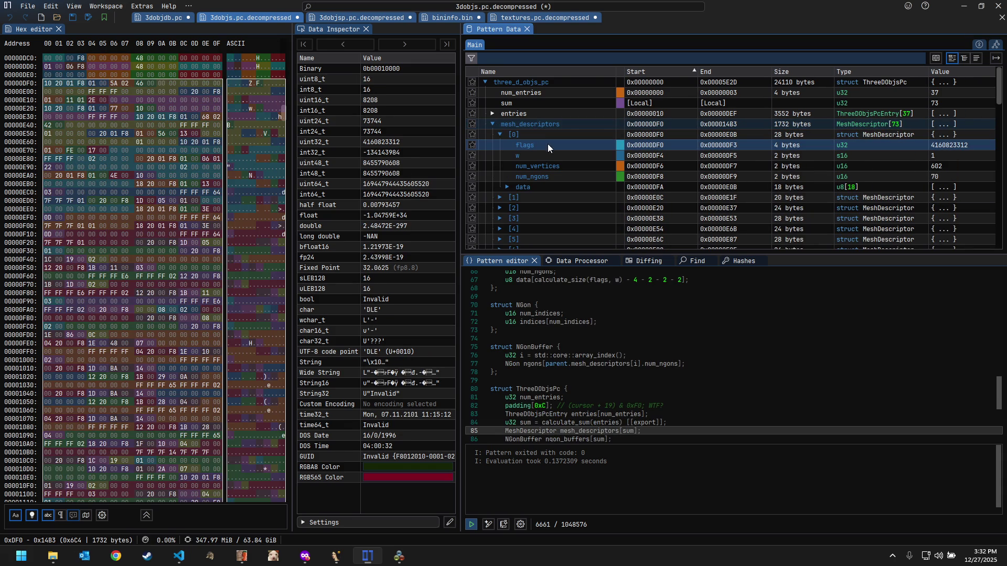
click(725, 146)
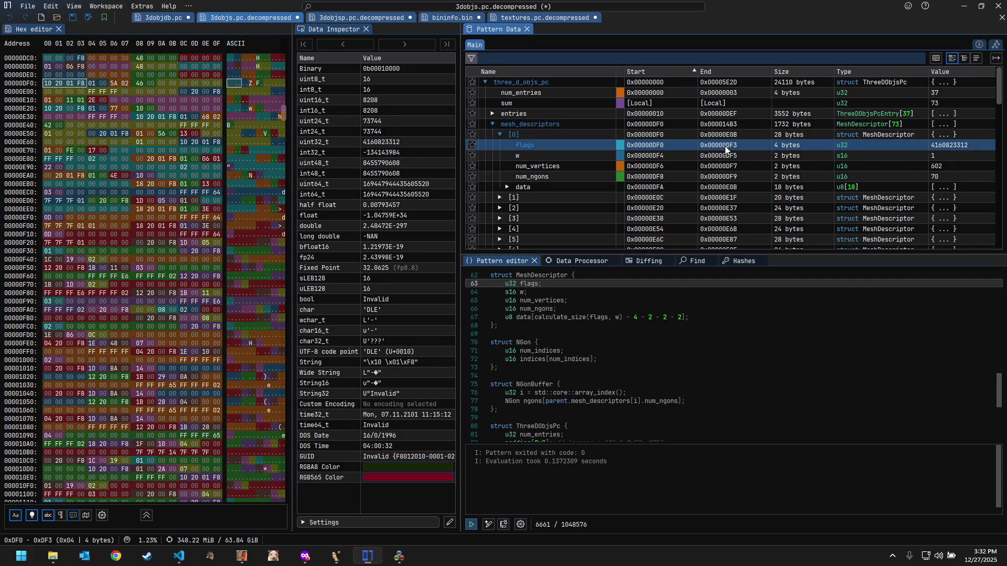
click(742, 152)
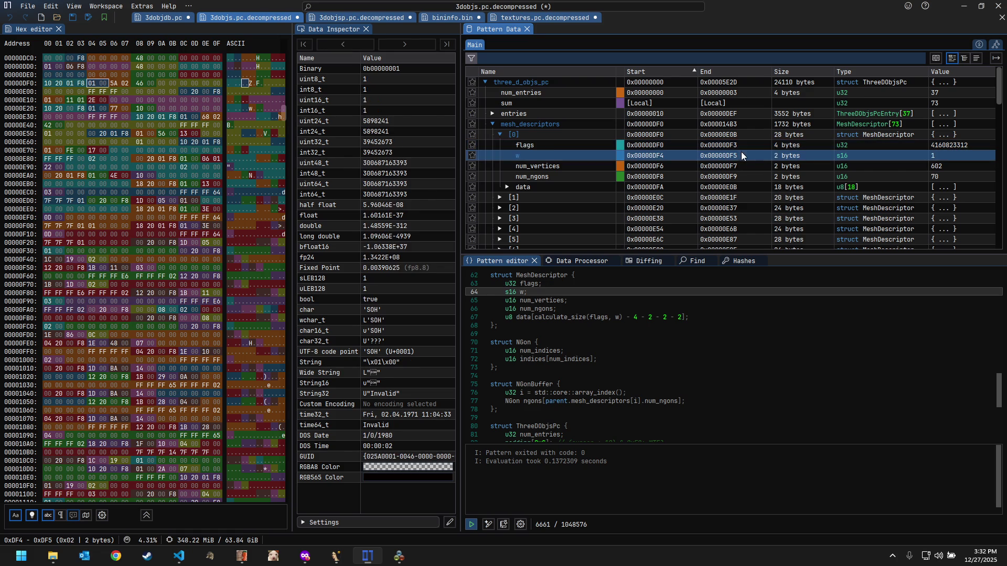
click(737, 166)
click(726, 183)
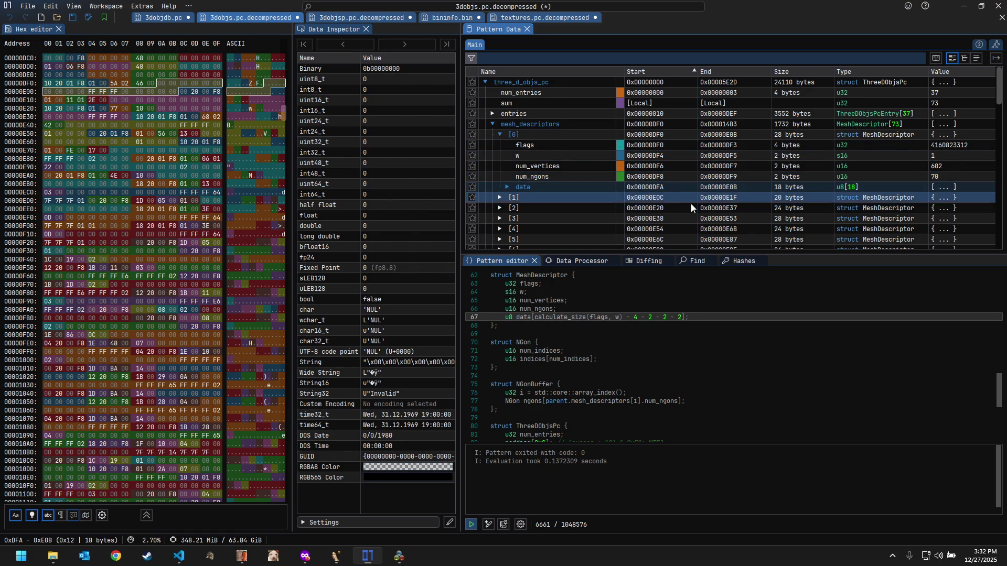
scroll(629, 213, down, 5)
Step: Expand descriptors [30], [47] and [72] and inspect their data bytes, showing [72]'s in hex
click(499, 208)
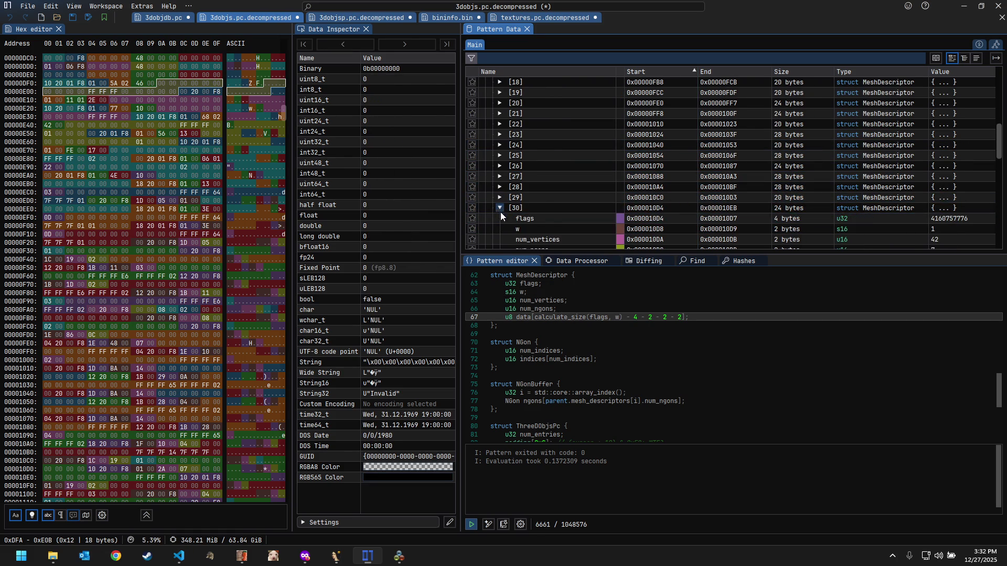
scroll(501, 212, down, 2)
click(693, 211)
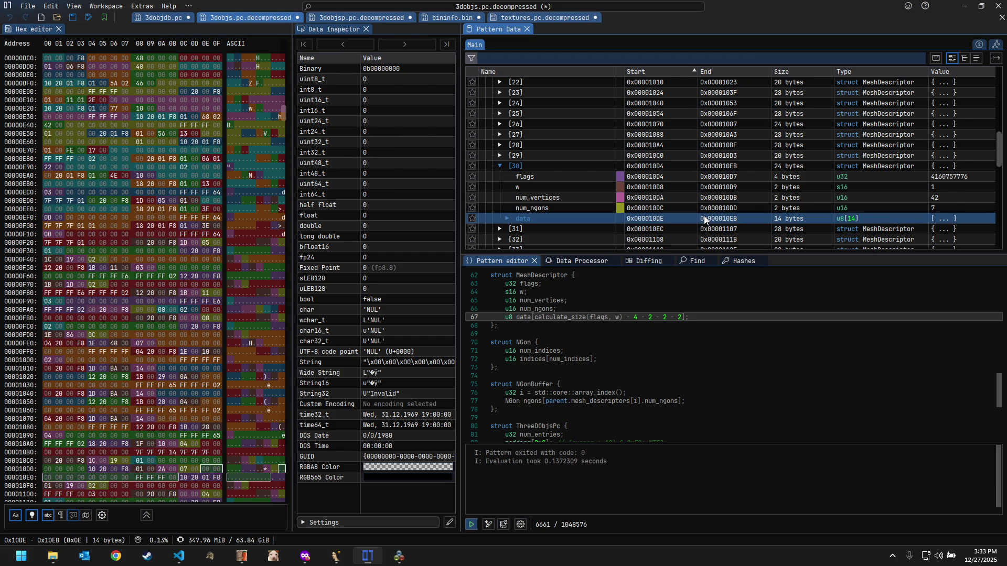
scroll(704, 217, down, 2)
scroll(550, 178, down, 2)
click(500, 187)
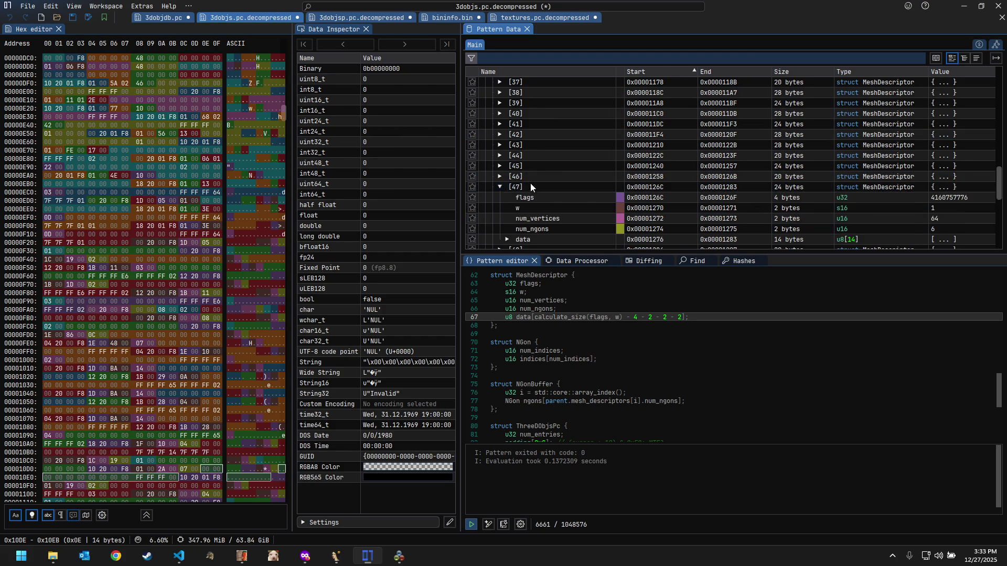
scroll(530, 187, down, 1)
click(740, 198)
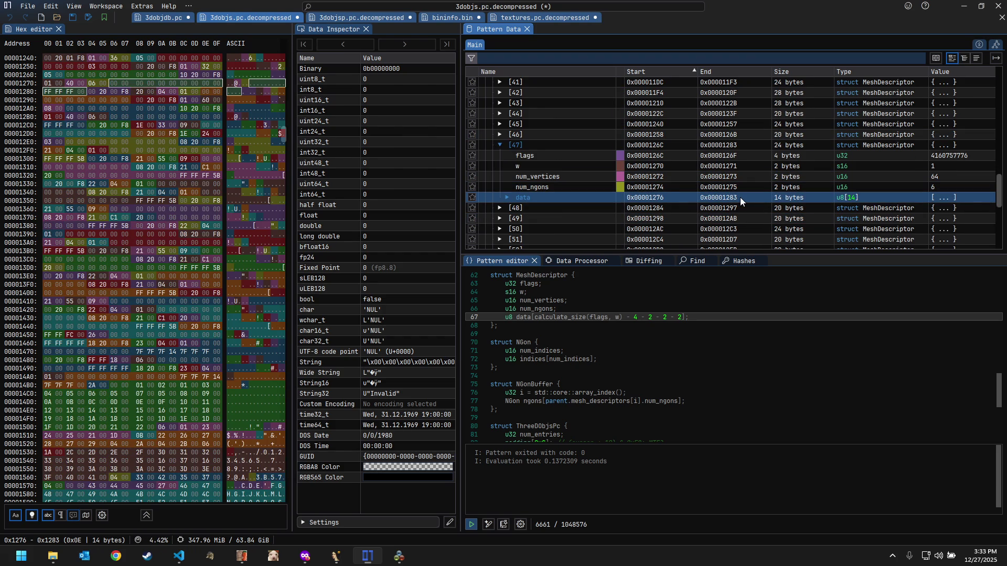
scroll(740, 197, down, 2)
scroll(643, 187, down, 3)
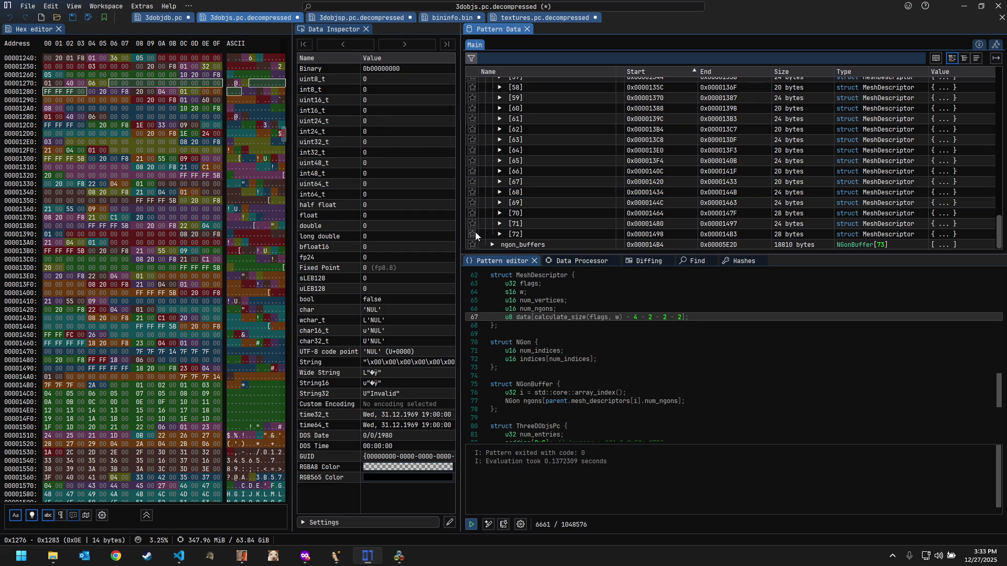
click(499, 233)
scroll(550, 224, down, 2)
click(712, 234)
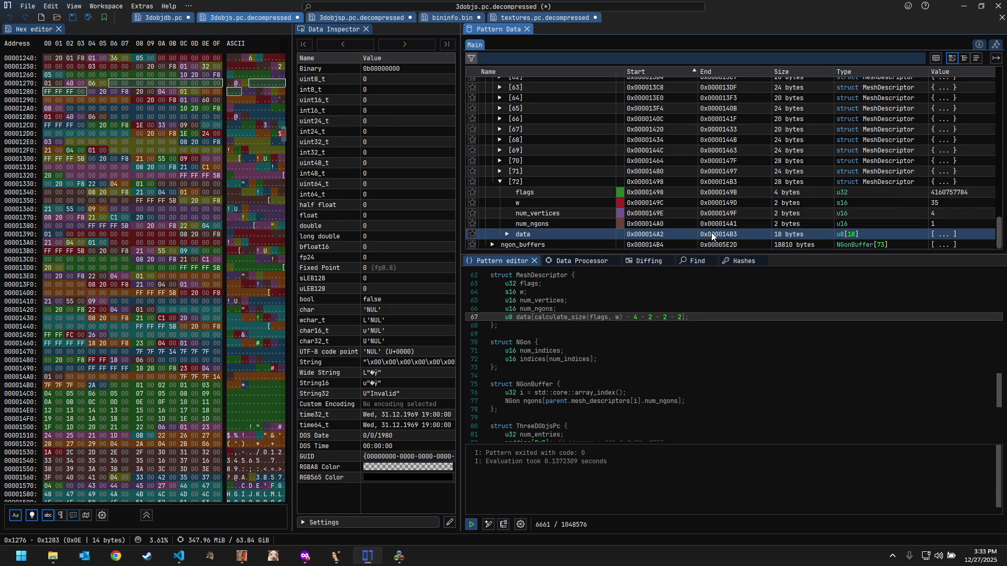
click(714, 236)
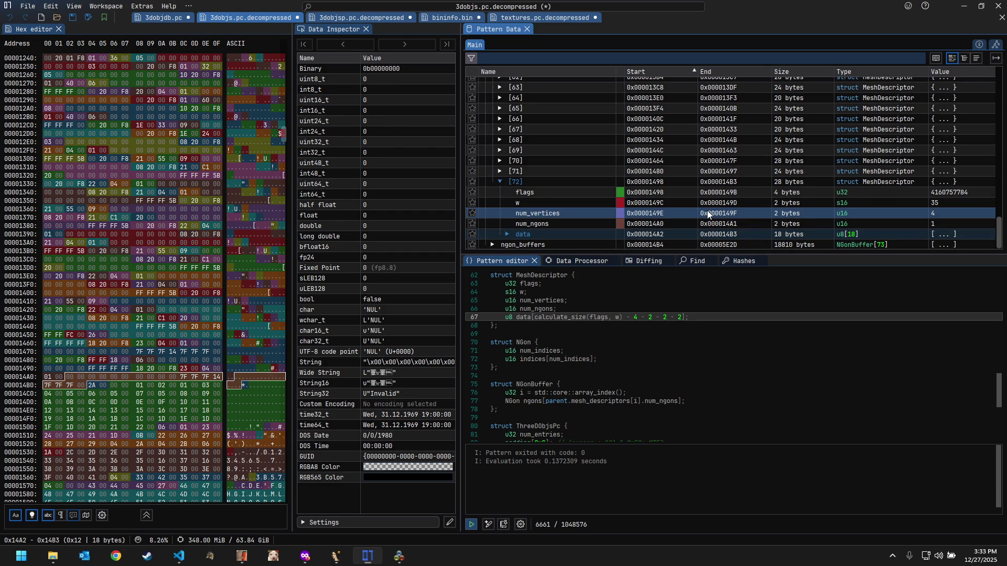
scroll(698, 198, up, 2)
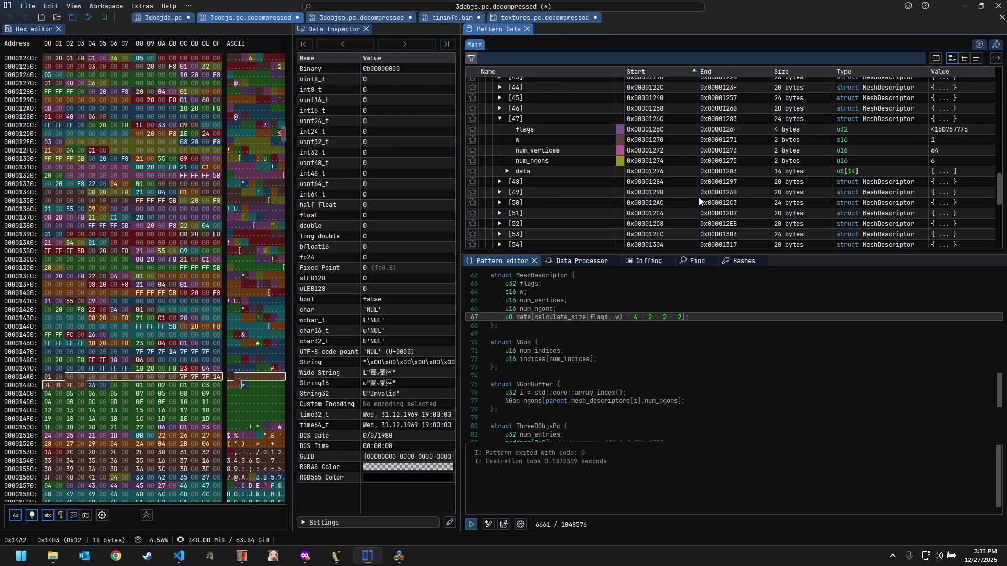
scroll(699, 198, up, 7)
scroll(698, 197, up, 7)
scroll(698, 198, up, 1)
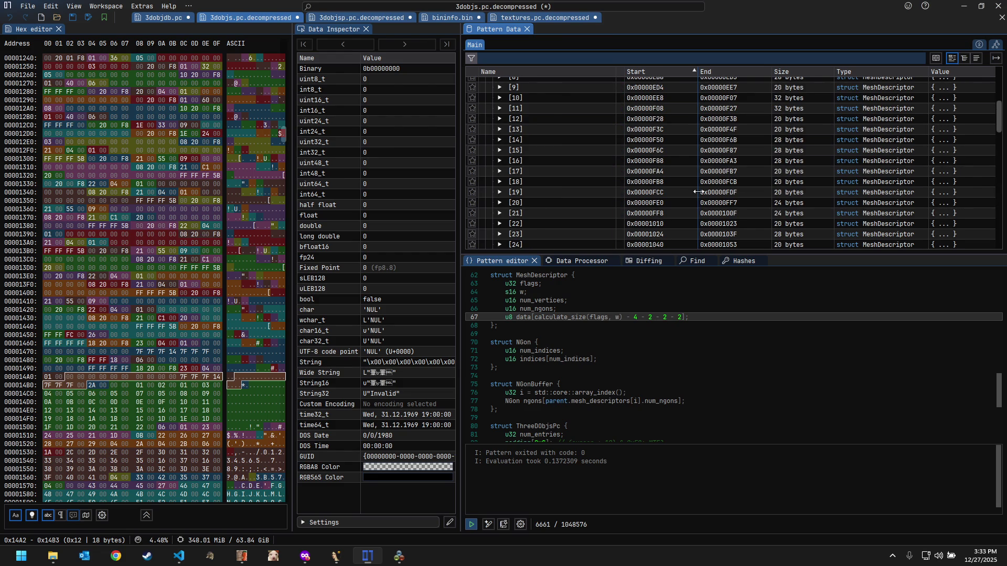
scroll(696, 185, up, 5)
scroll(622, 157, up, 1)
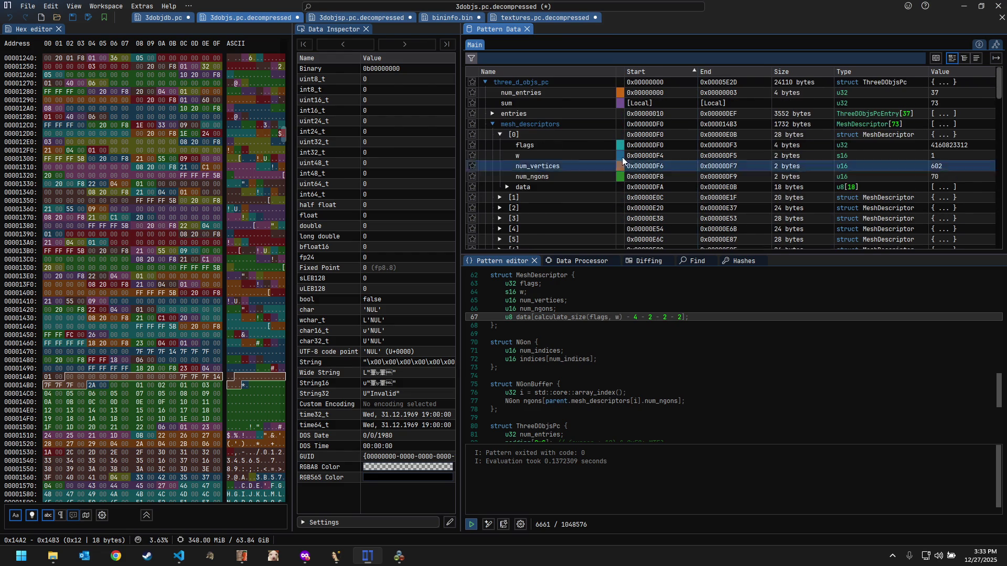
click(495, 113)
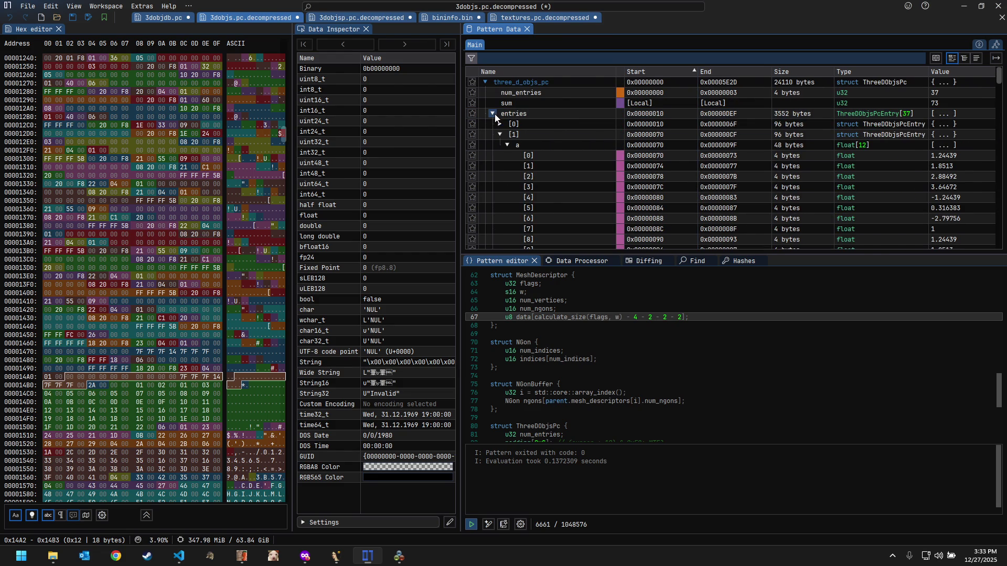
click(508, 144)
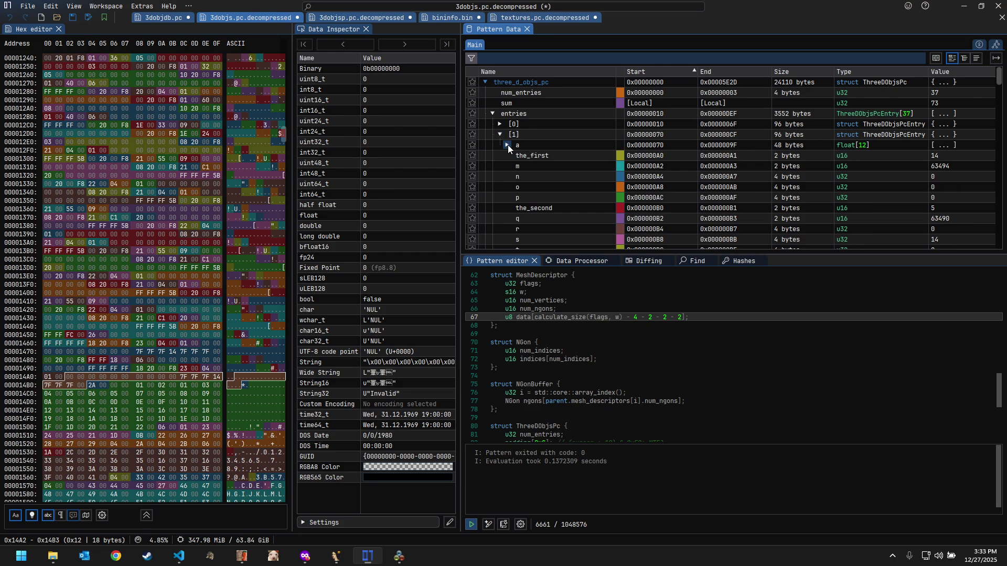
scroll(712, 160, down, 1)
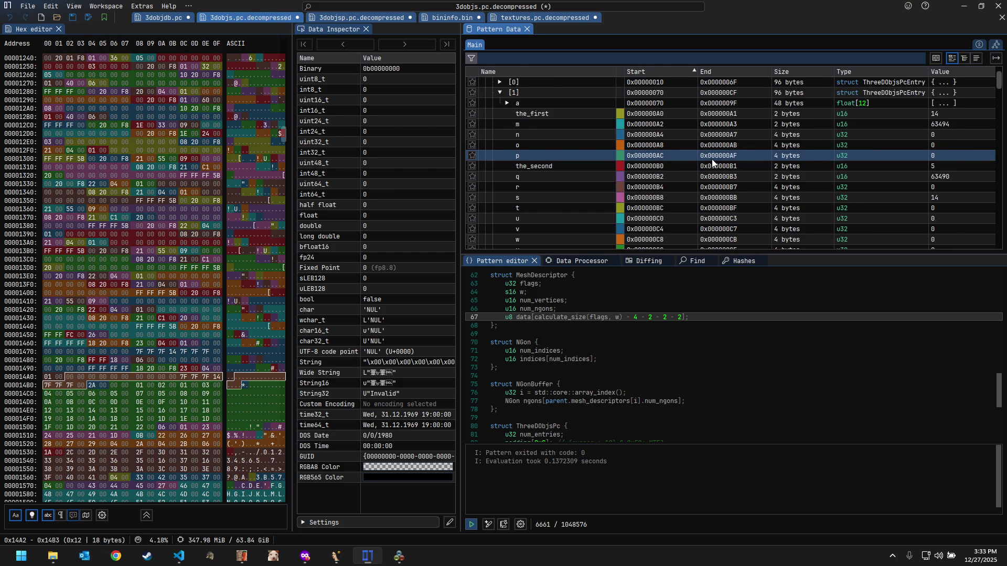
scroll(712, 159, down, 2)
scroll(712, 159, up, 2)
scroll(712, 159, up, 1)
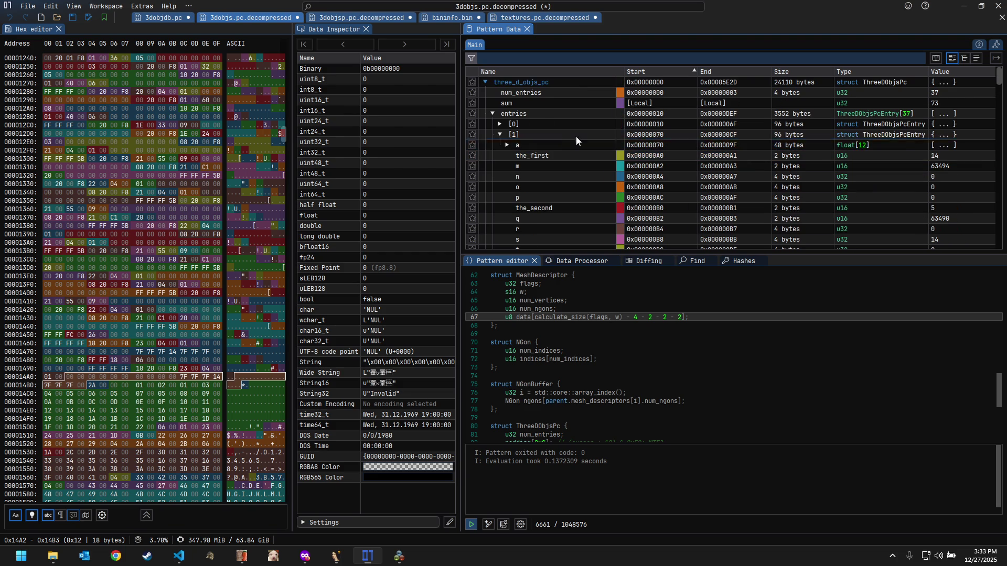
click(506, 125)
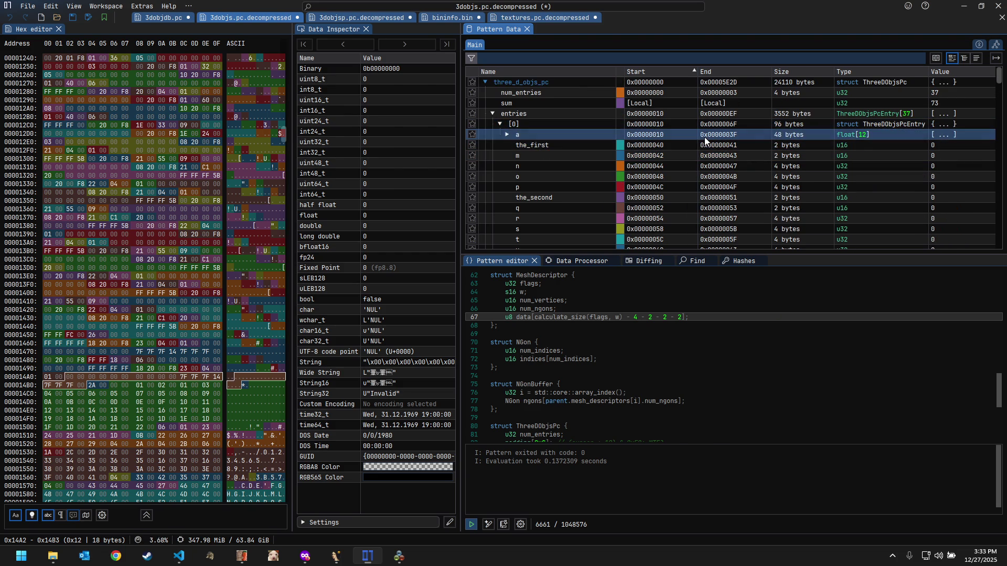
click(703, 137)
click(492, 114)
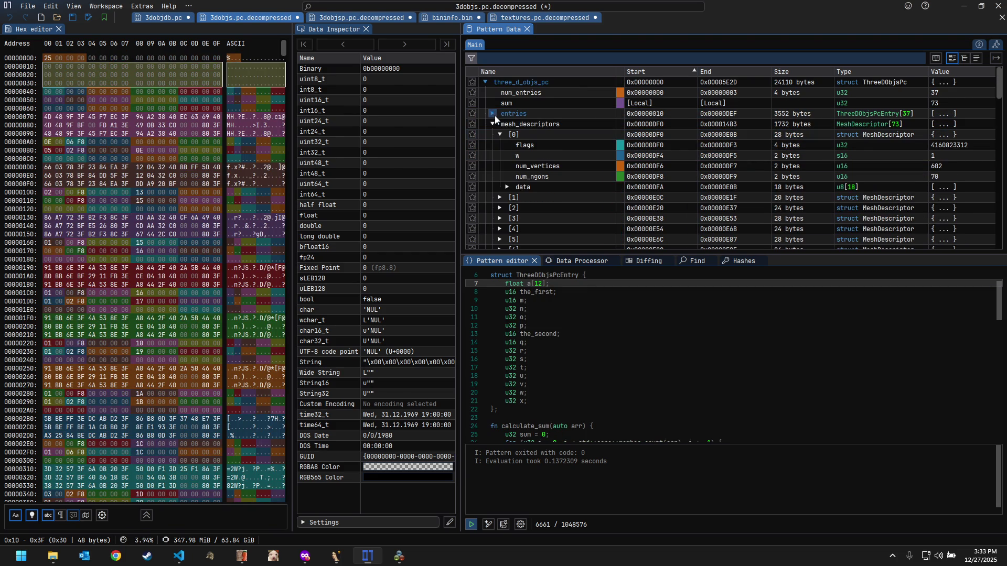
click(777, 101)
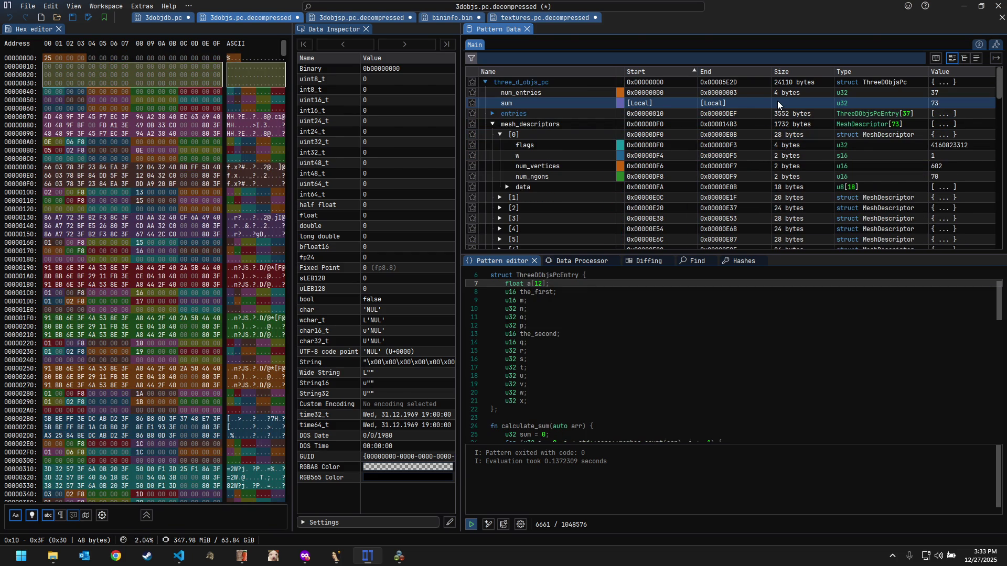
double_click(778, 101)
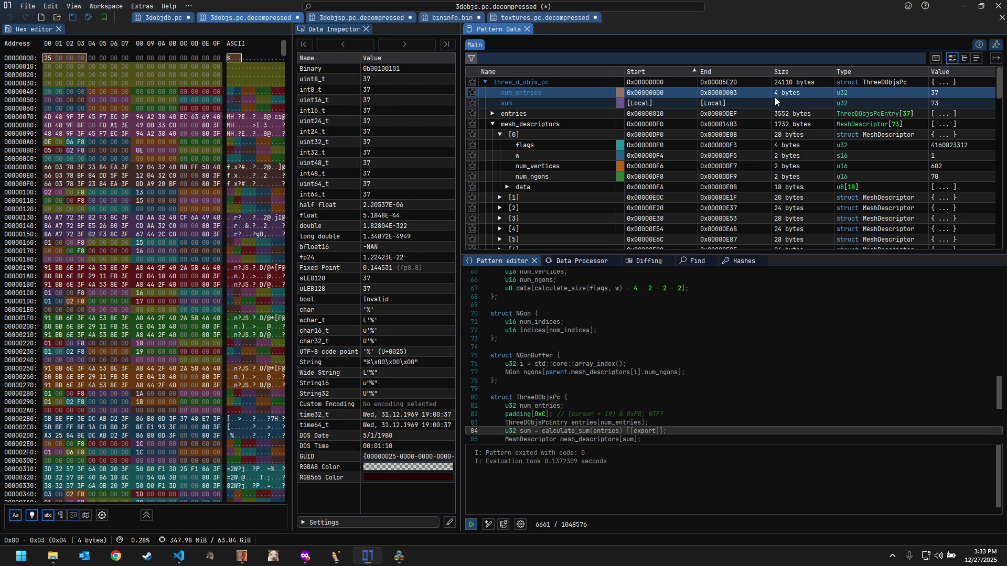
click(764, 90)
click(730, 99)
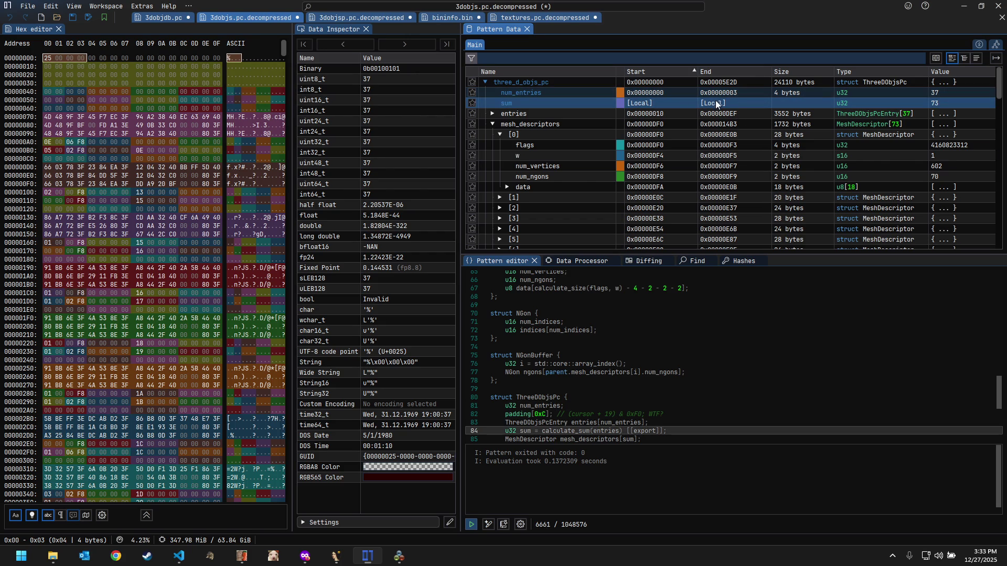
click(692, 93)
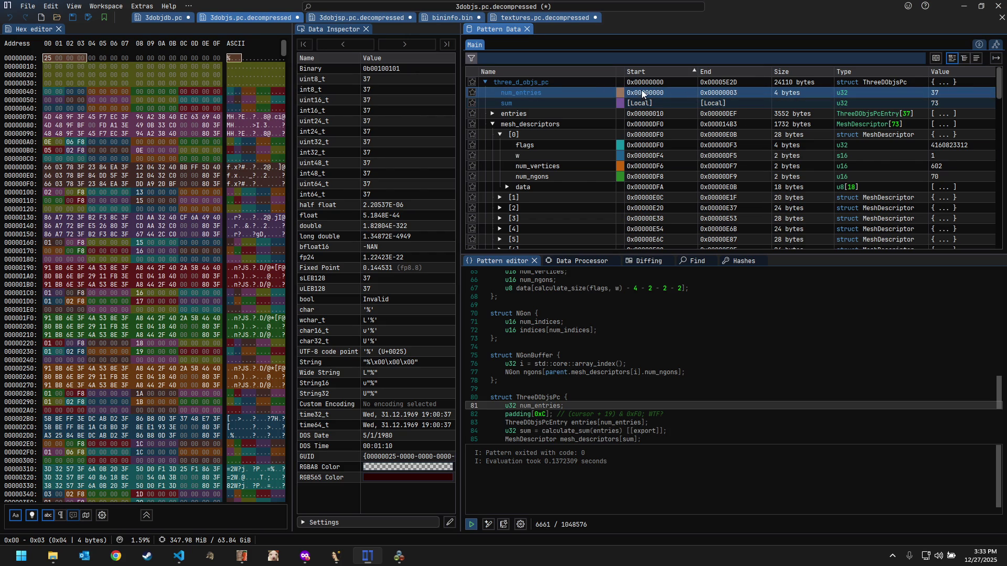
Step: Switch to 3dobjdb.pc and check its num_entries, num_entries2 and entries fields
click(143, 18)
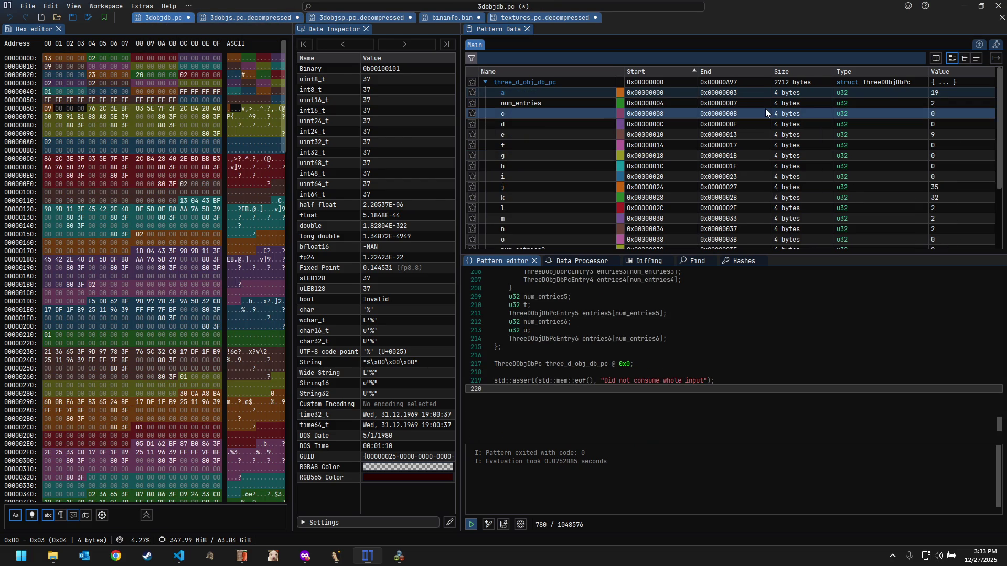
click(938, 100)
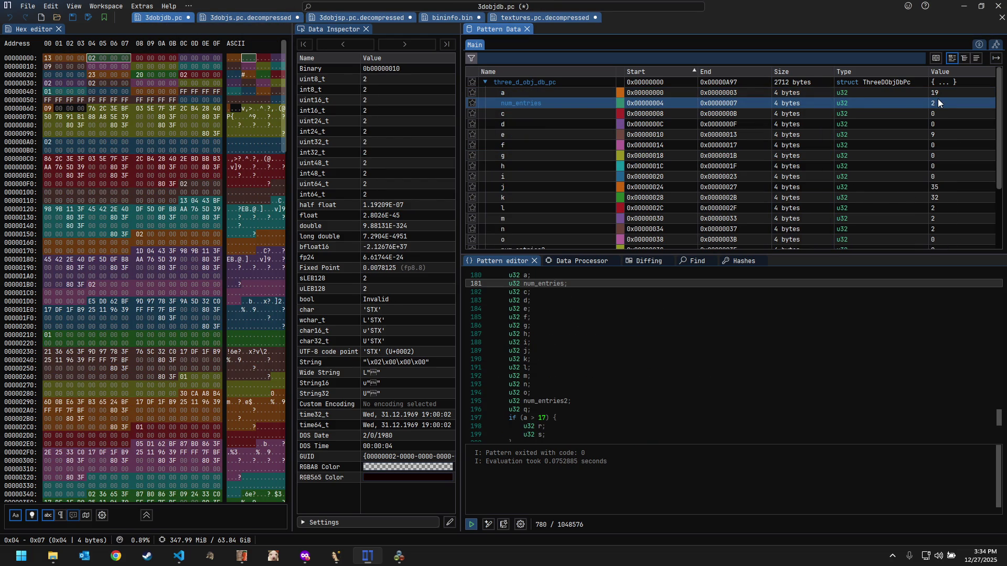
scroll(938, 98, down, 3)
scroll(931, 118, down, 2)
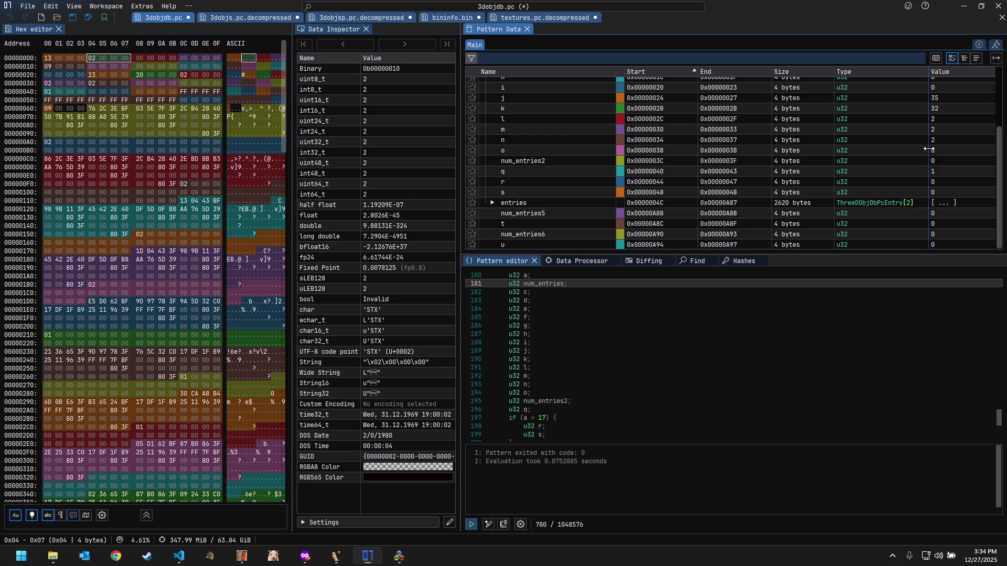
click(907, 161)
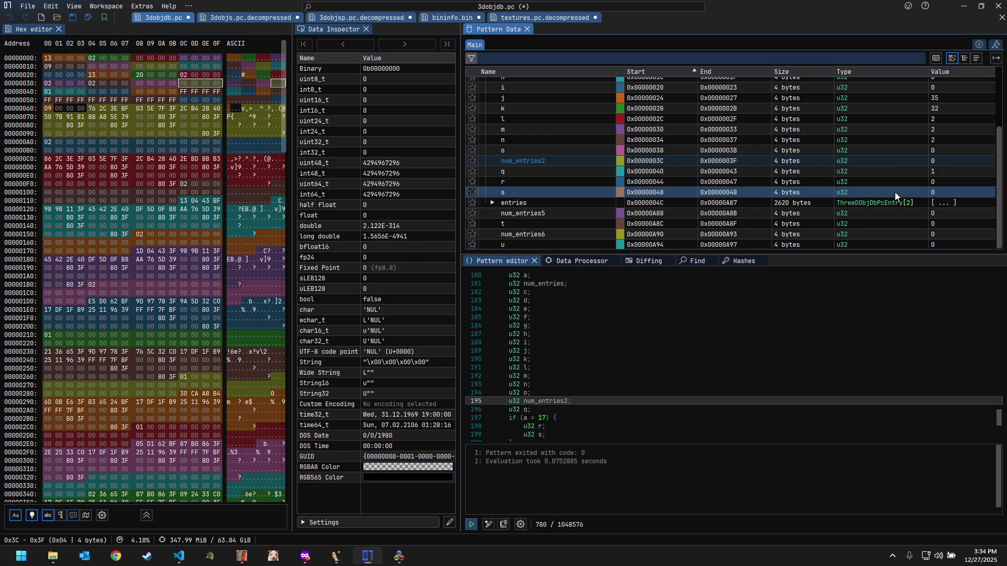
click(868, 203)
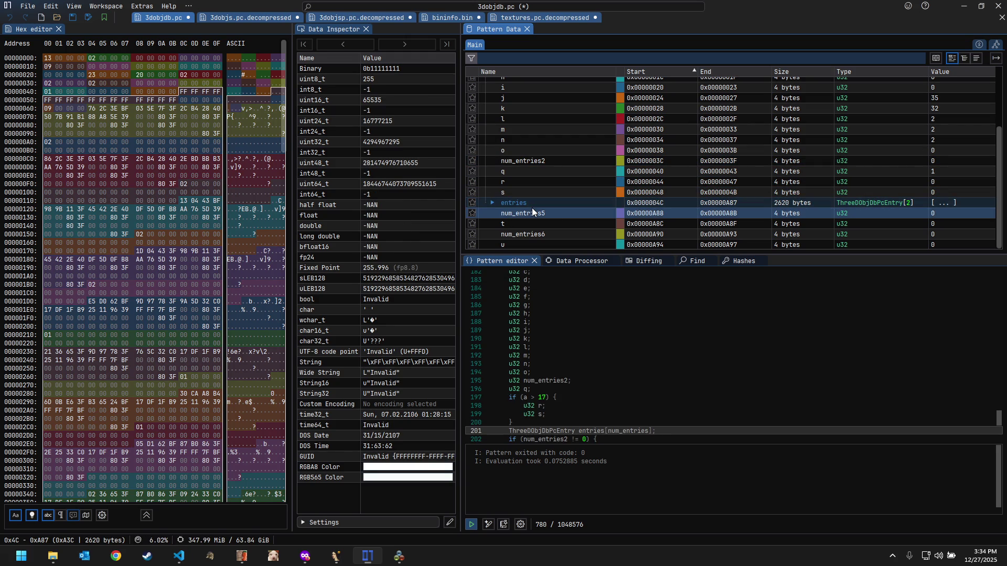
Step: Expand the entries array into its two ThreeDObjDbPcEntry records and inspect the first one
click(489, 201)
click(496, 213)
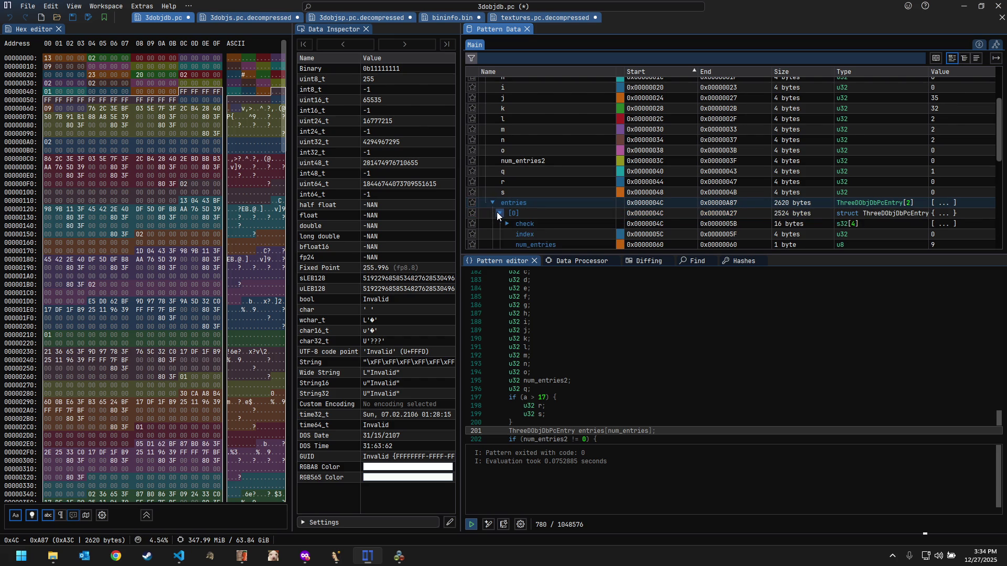
click(497, 212)
click(740, 215)
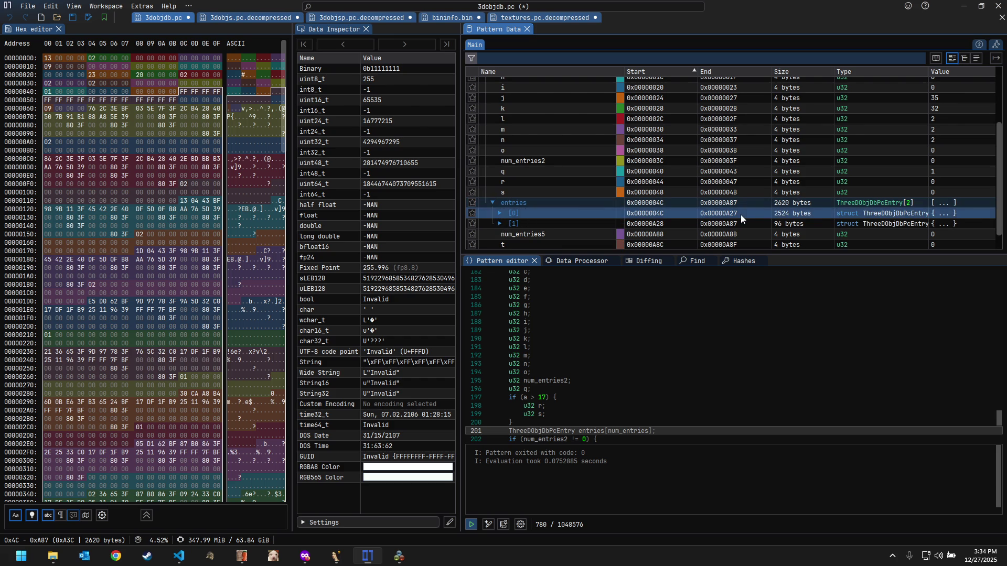
scroll(624, 222, down, 1)
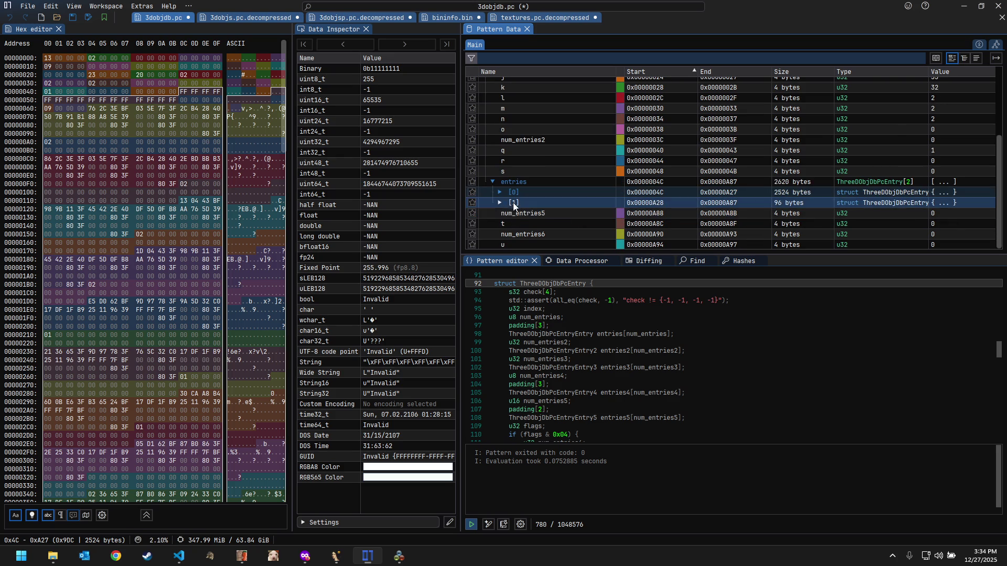
Step: Expand the second entry and look through both elements of its entries8 array
click(804, 204)
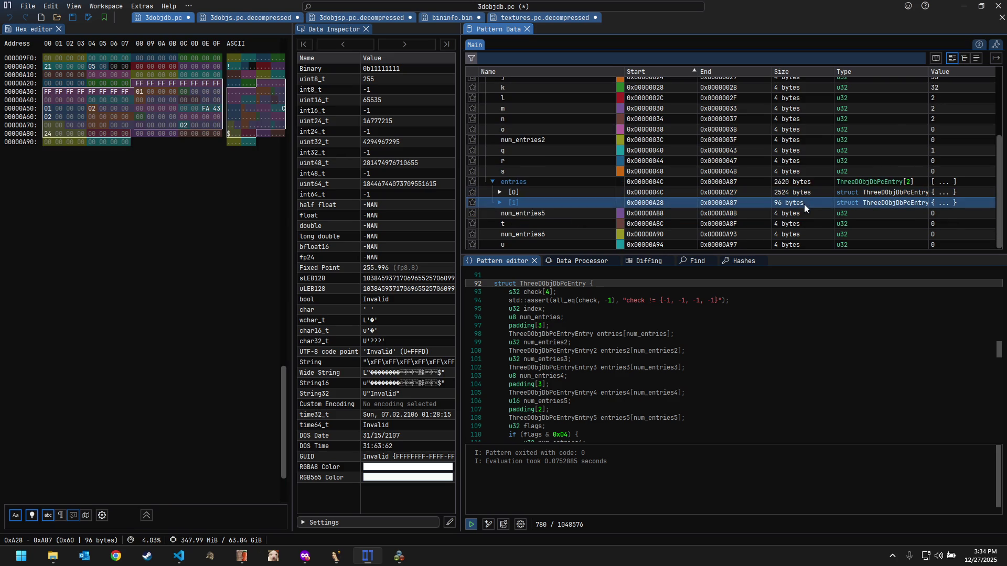
click(504, 200)
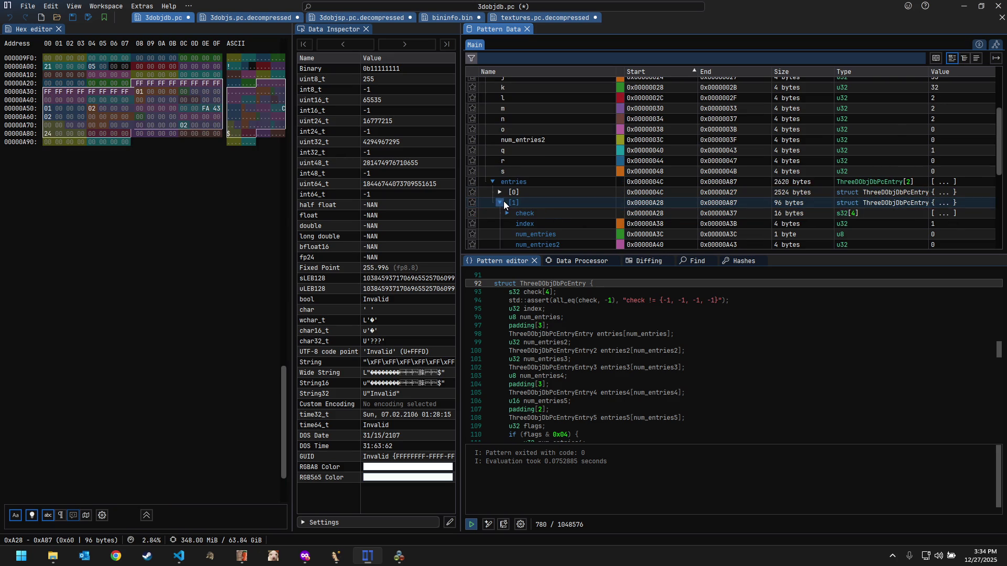
scroll(707, 205, down, 3)
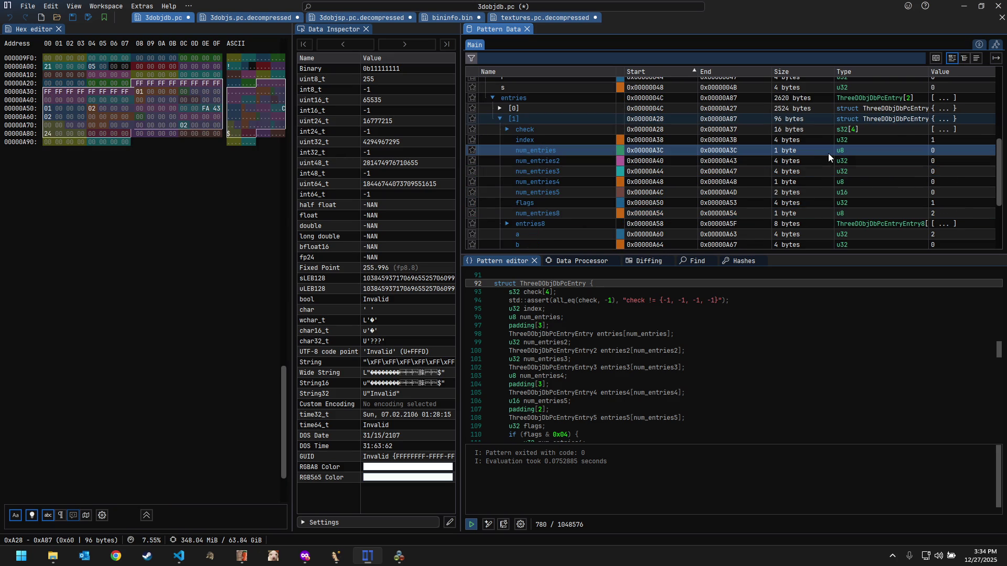
click(793, 223)
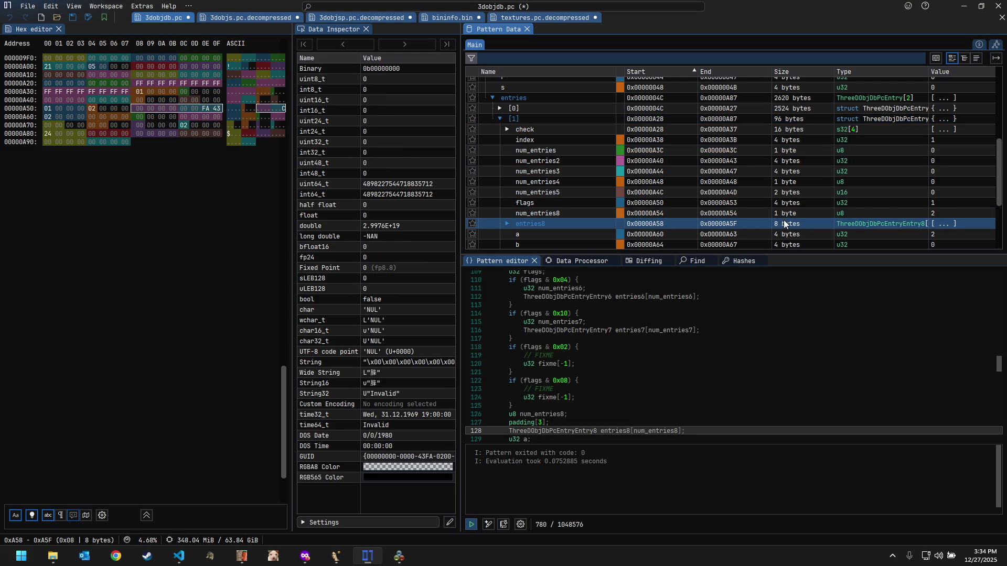
click(510, 222)
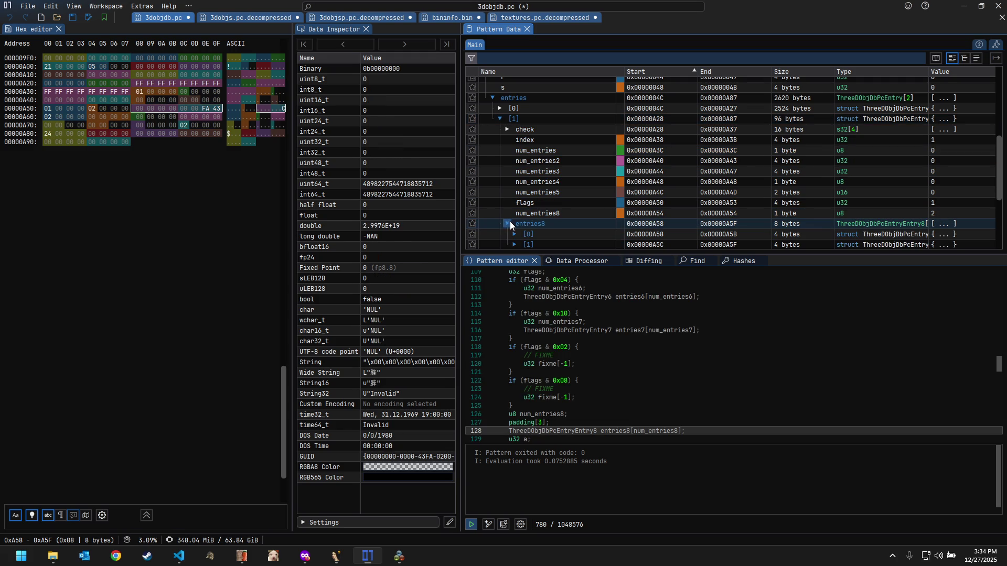
scroll(535, 190, down, 3)
click(514, 161)
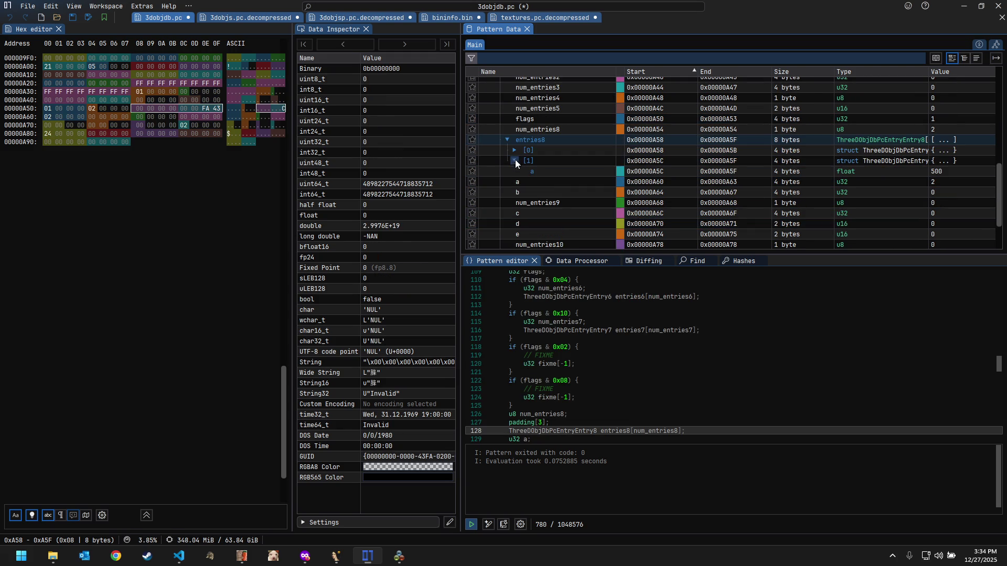
click(515, 149)
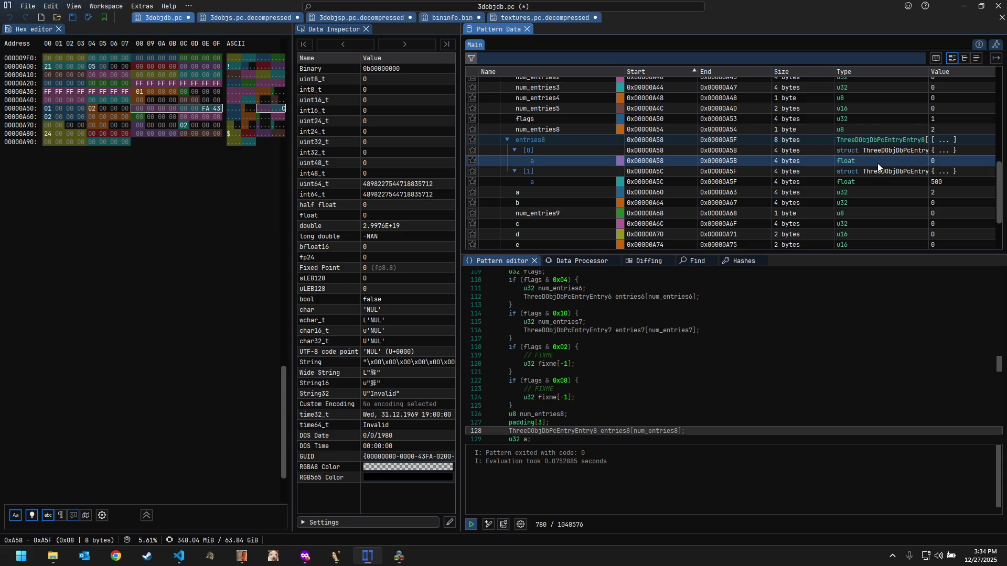
click(507, 140)
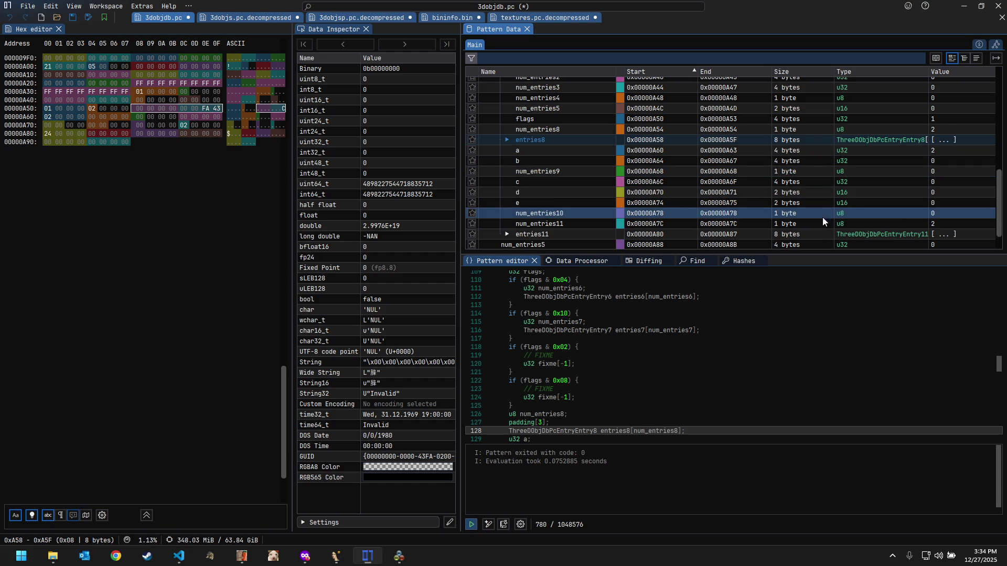
Step: Expand entries11 and check field a of its two elements (36 and 0), then return to VS Code
click(810, 234)
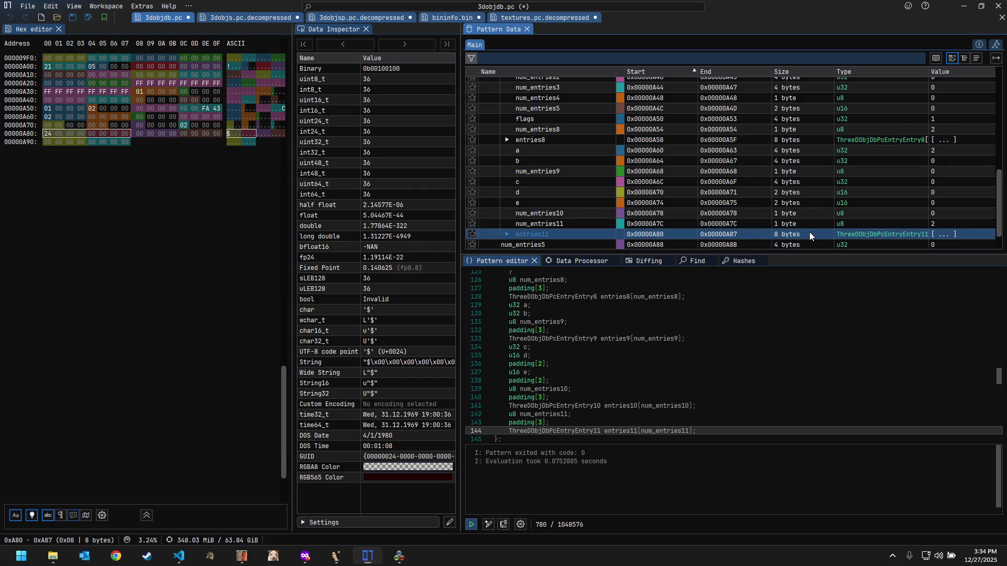
click(507, 233)
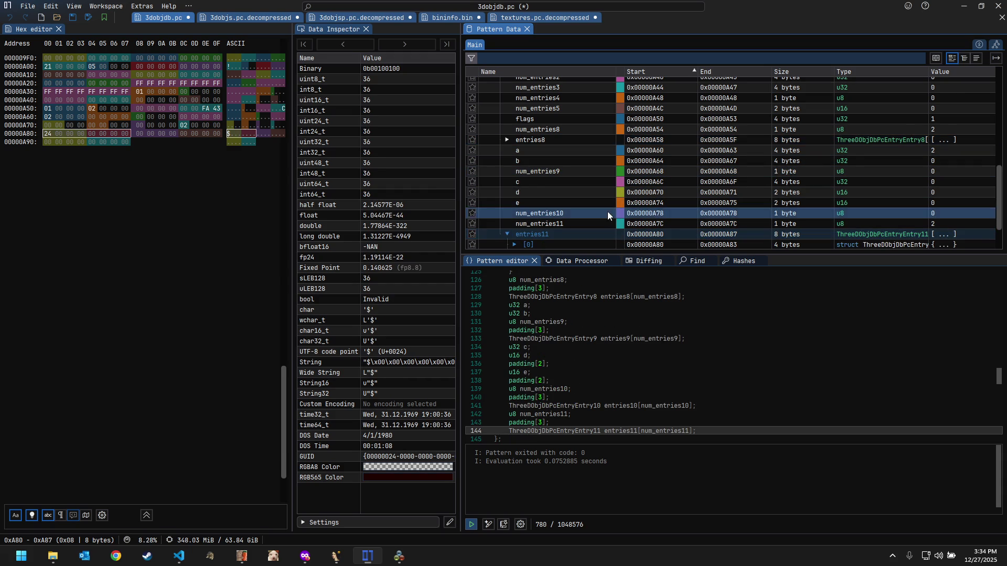
scroll(607, 212, down, 2)
click(513, 202)
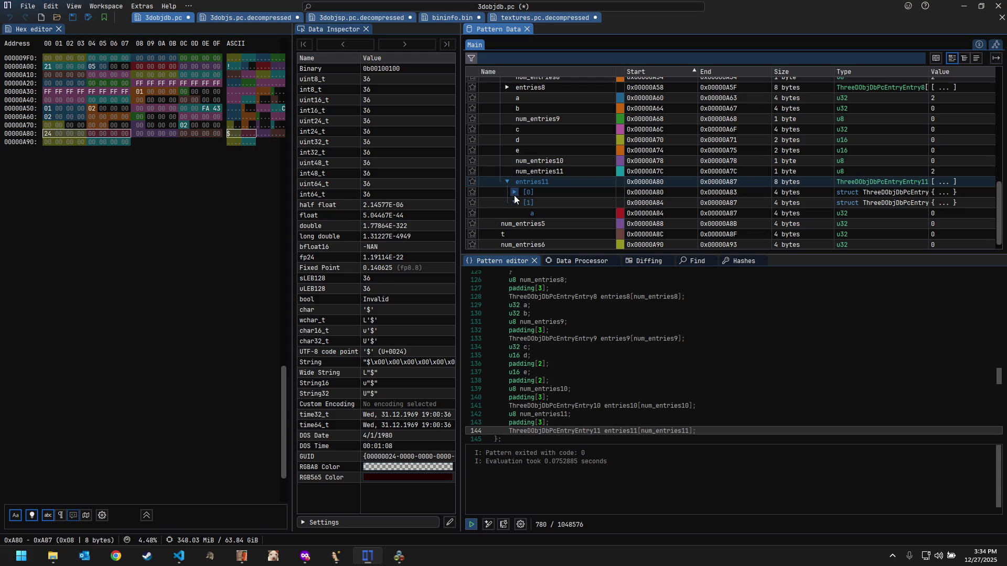
click(549, 204)
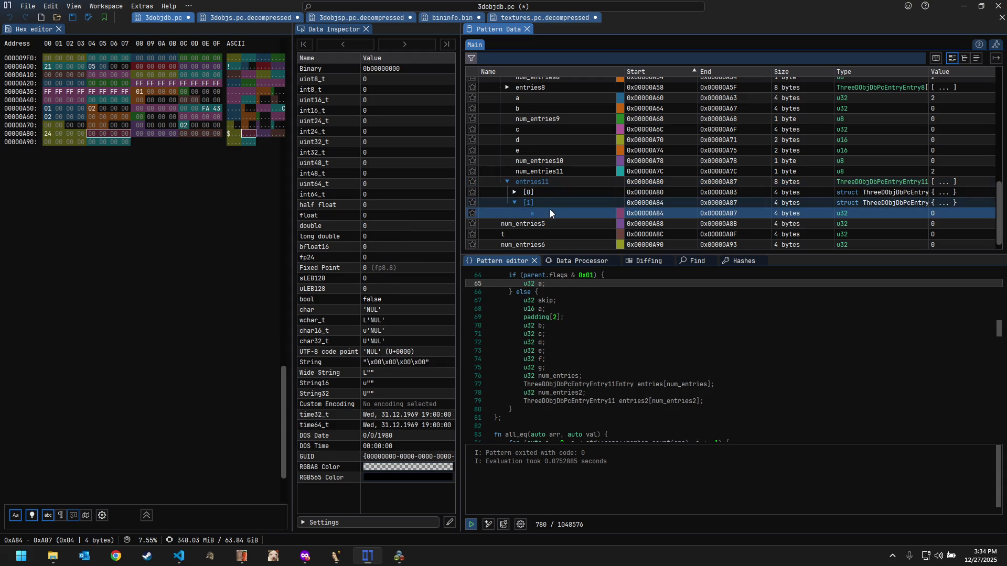
click(514, 192)
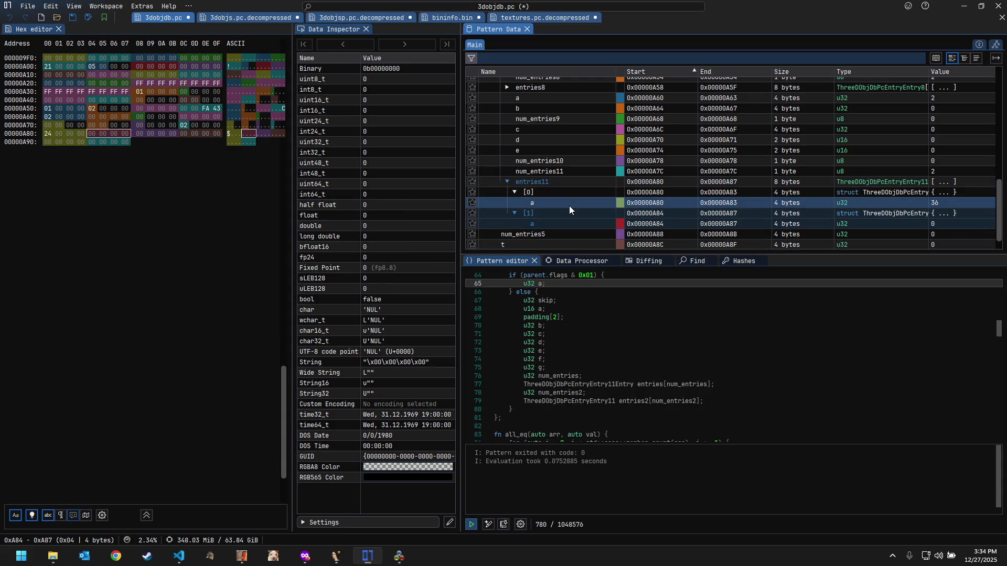
click(569, 206)
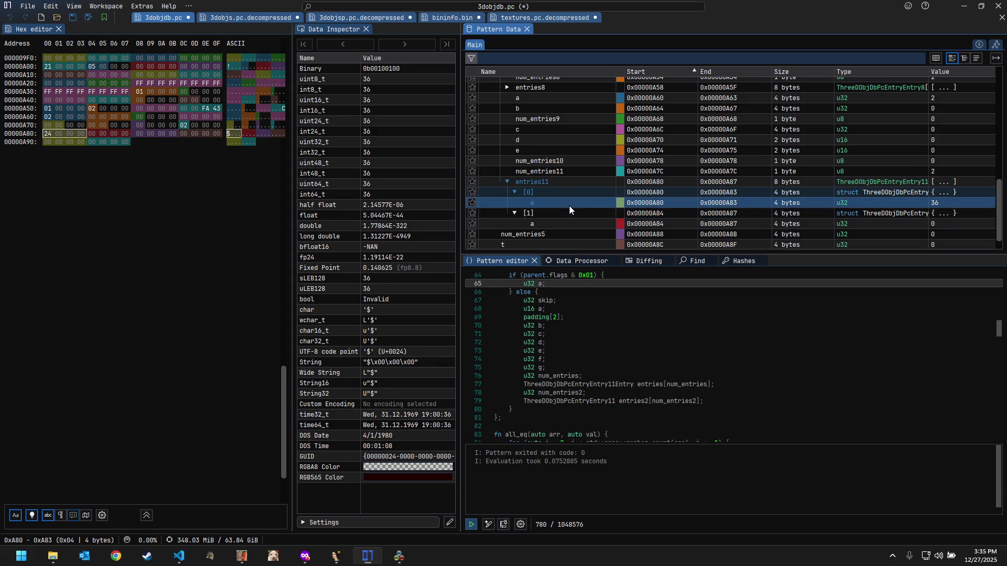
click(643, 221)
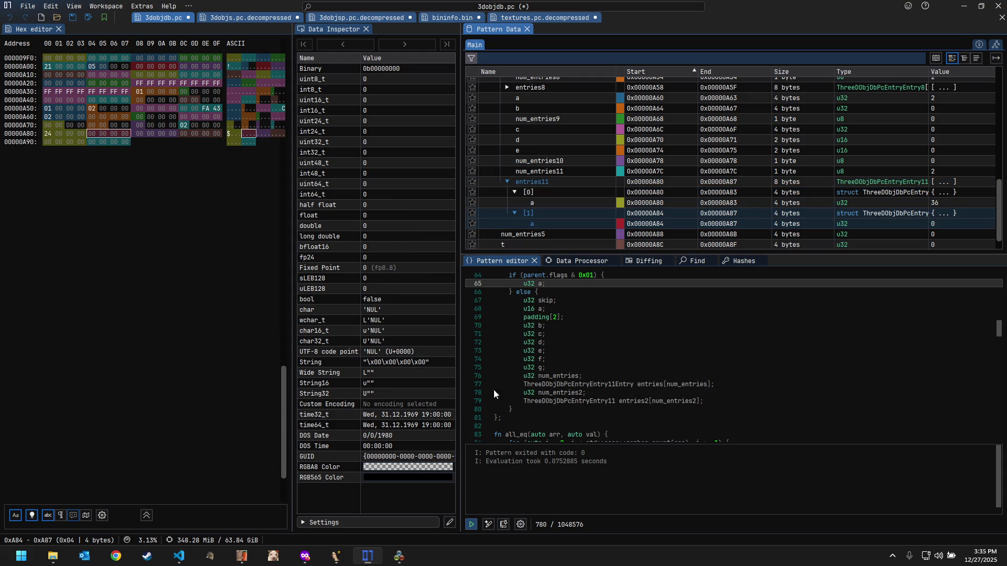
click(179, 556)
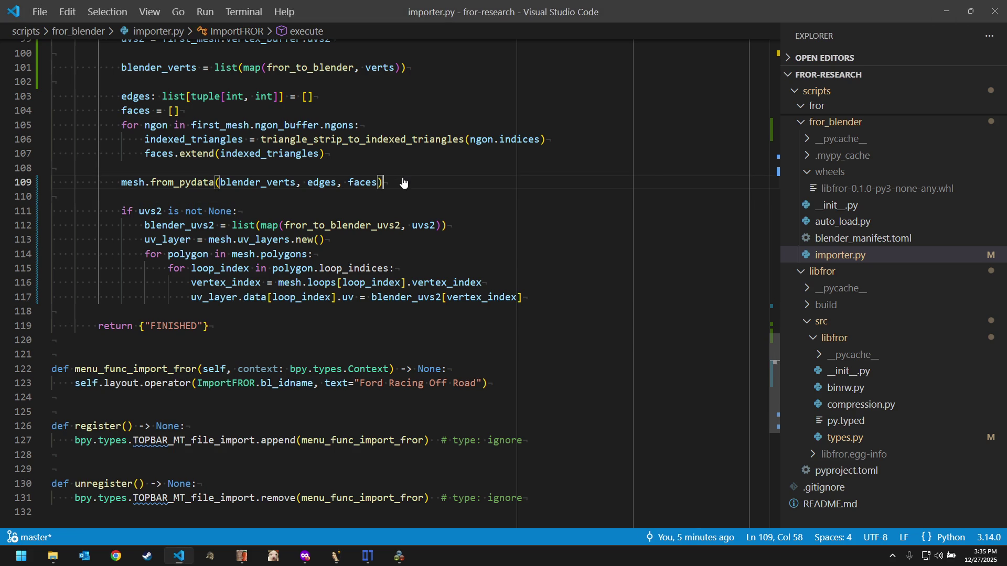
Step: Run the Blender start command from the Command Palette, choosing the Steam blender.exe
key(ctrl+shift+p)
key(Return)
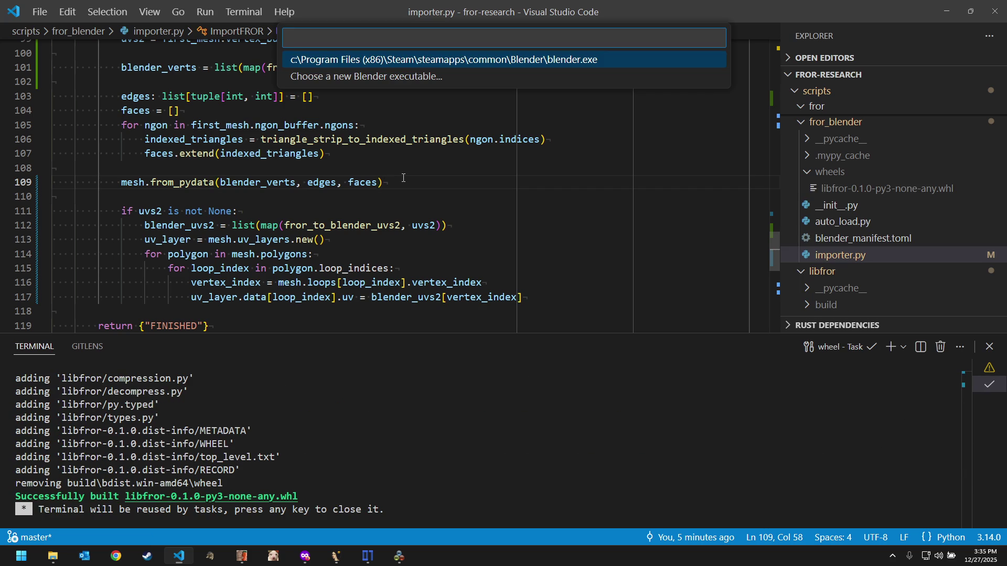
key(Return)
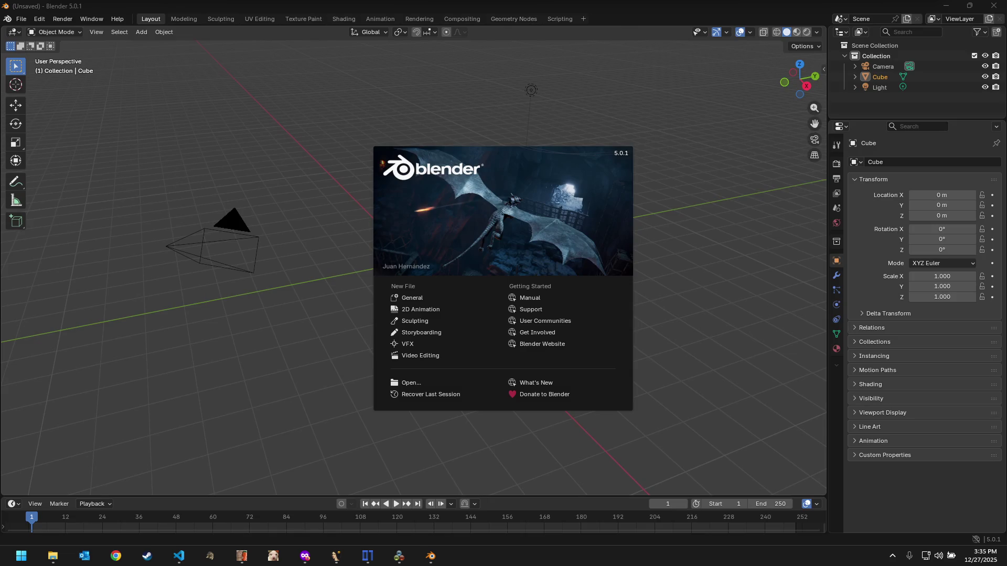
Step: Import the F150_09 Ford Racing Off Road car files and select myBeautifulMesh0 in the Outliner
click(308, 55)
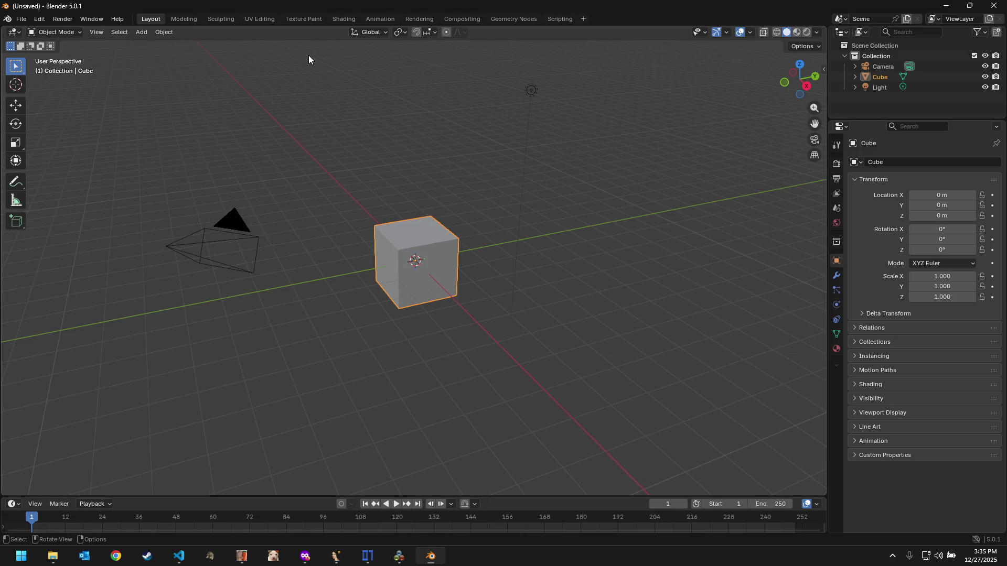
click(21, 19)
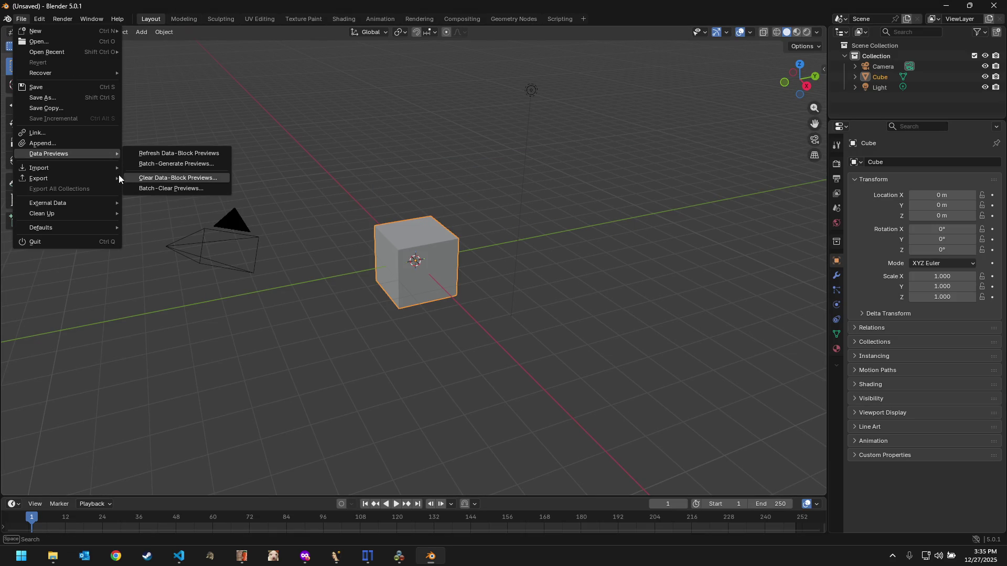
mouse_move(40, 168)
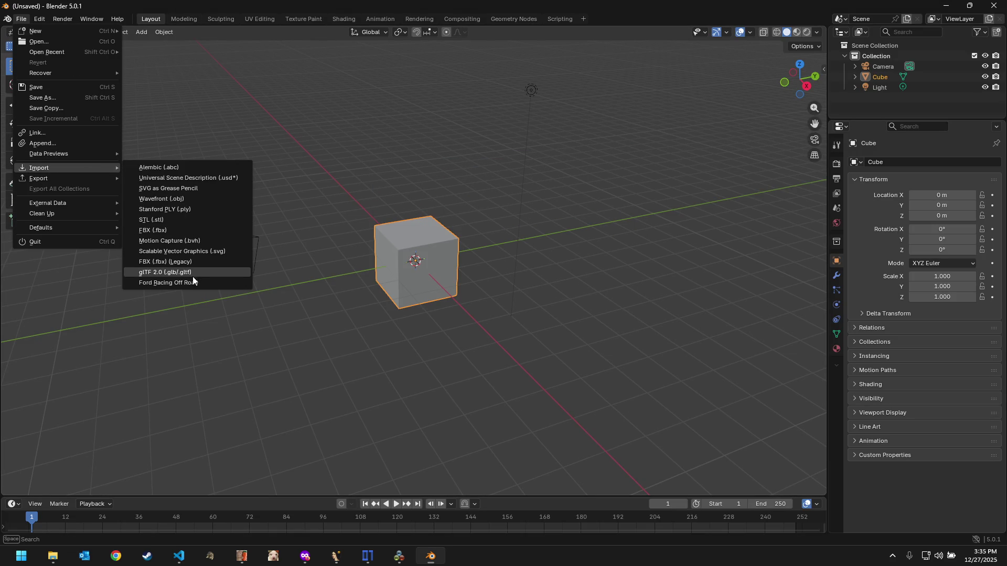
click(191, 283)
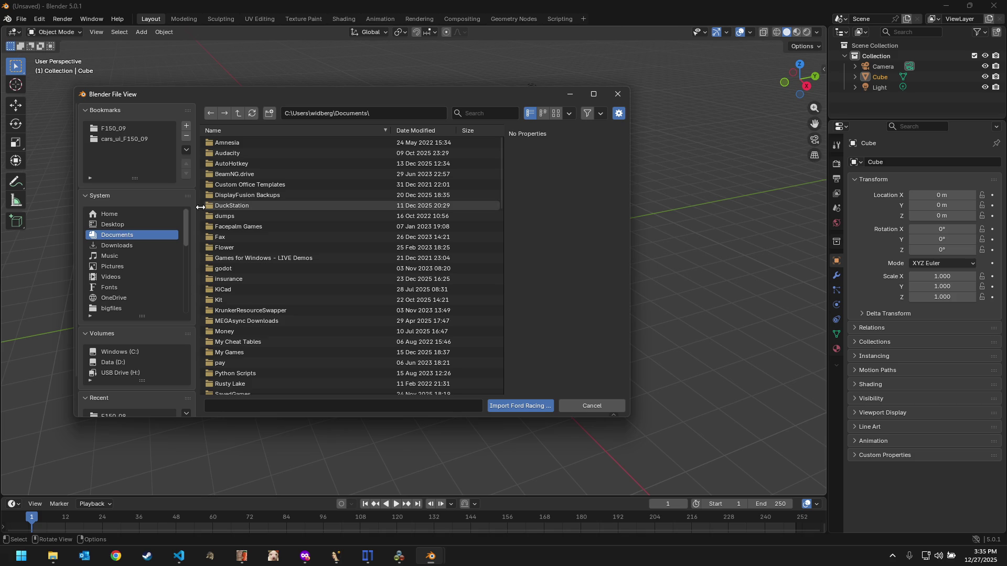
click(138, 129)
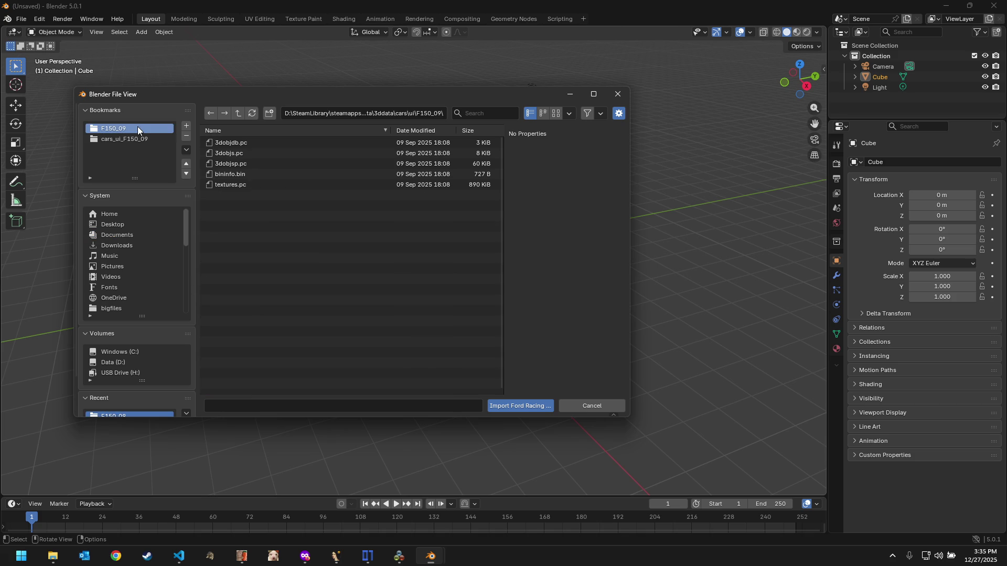
click(539, 410)
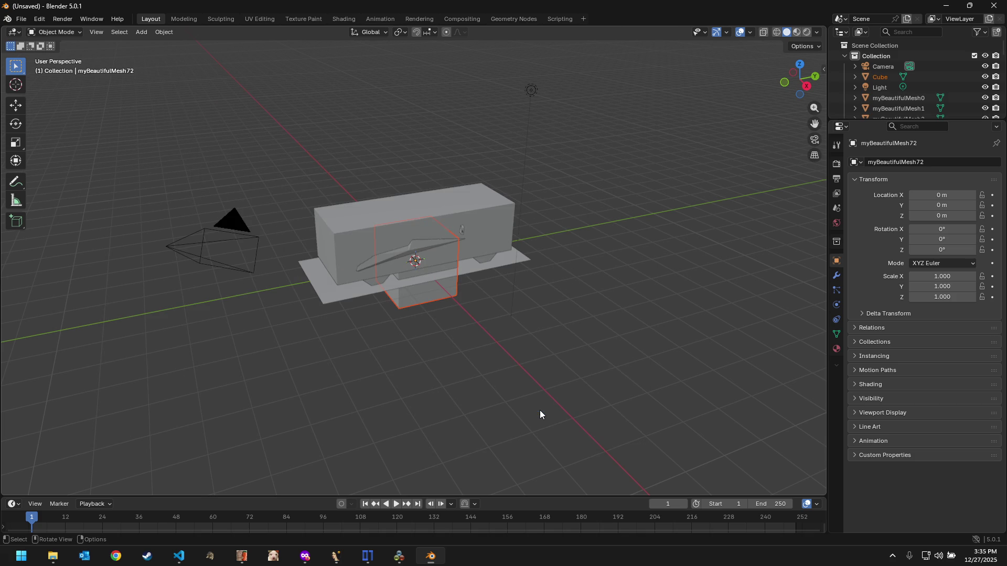
click(903, 96)
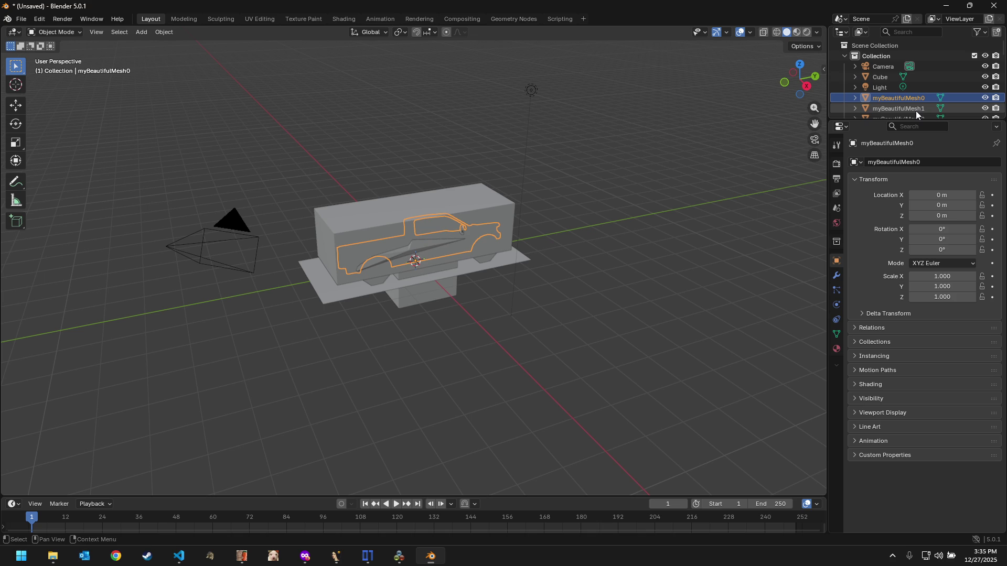
Step: Enlarge the Outliner, orbit the view and slide the box mesh back along the Y axis with the Move tool
drag(916, 120, 916, 185)
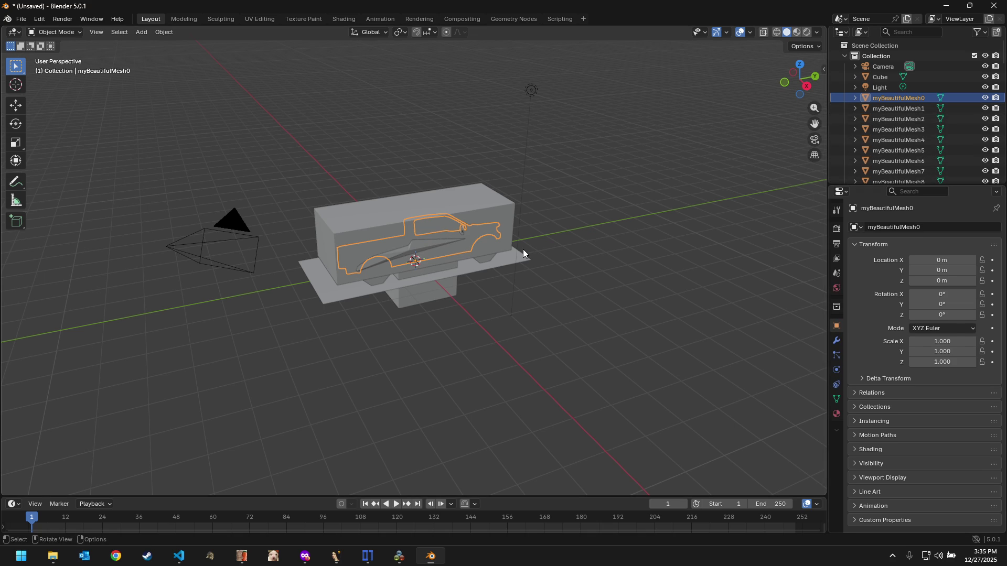
middle_drag(523, 250, 598, 244)
click(413, 229)
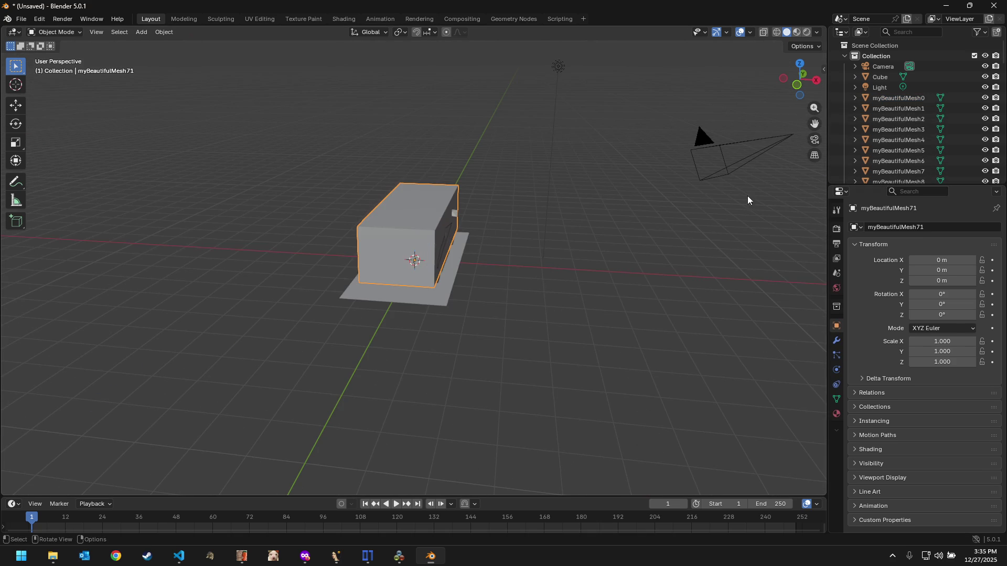
scroll(910, 166, down, 15)
scroll(910, 166, down, 1)
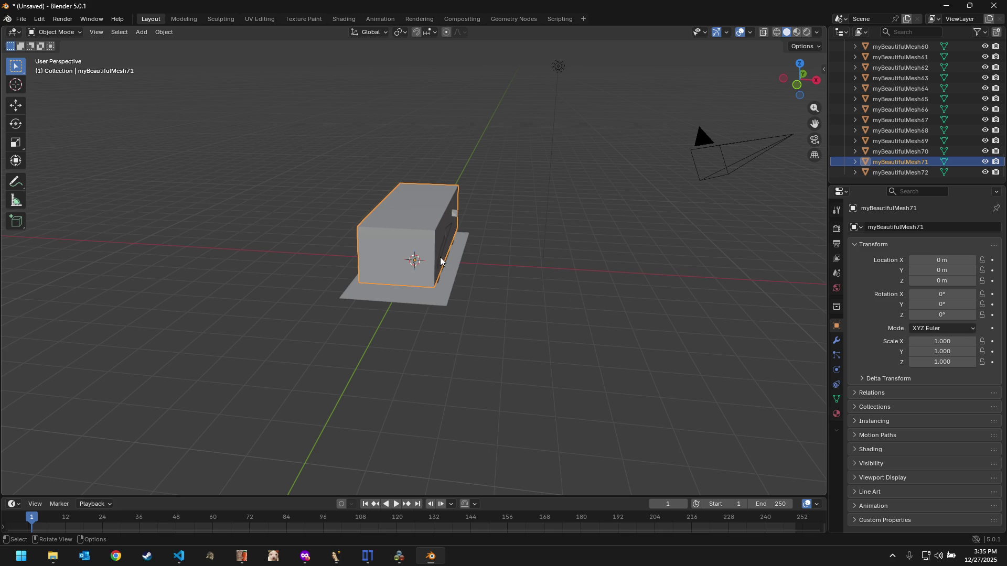
click(16, 105)
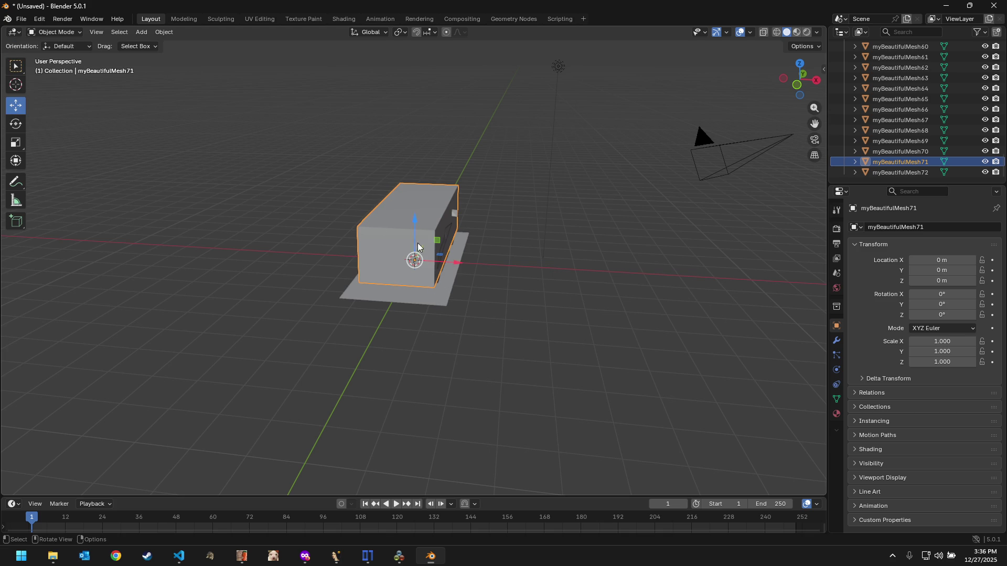
drag(421, 248, 412, 271)
click(264, 400)
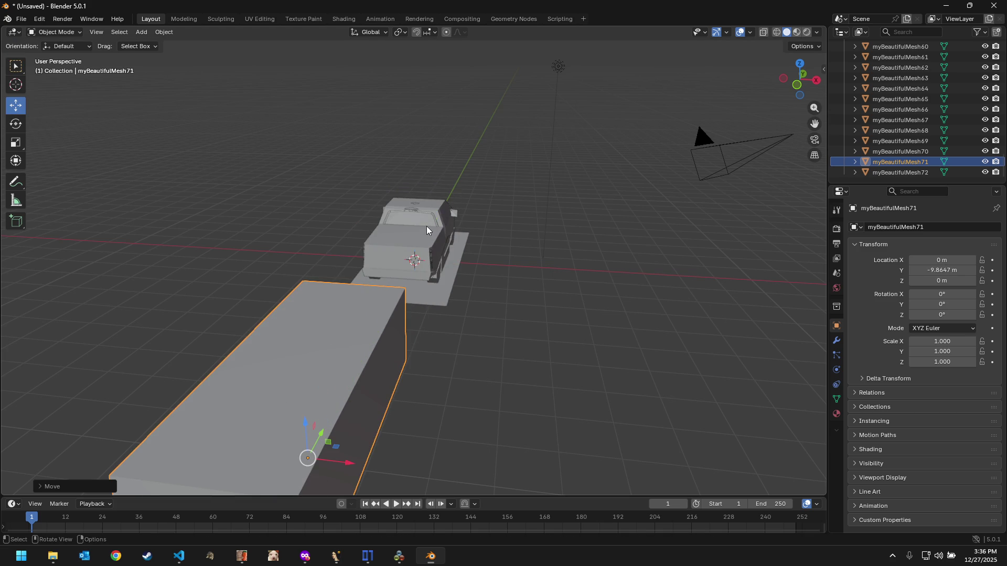
Step: Move the car outline and flat plate meshes apart along Y to expose the truck, then switch to ImHex
click(401, 248)
drag(423, 246, 400, 286)
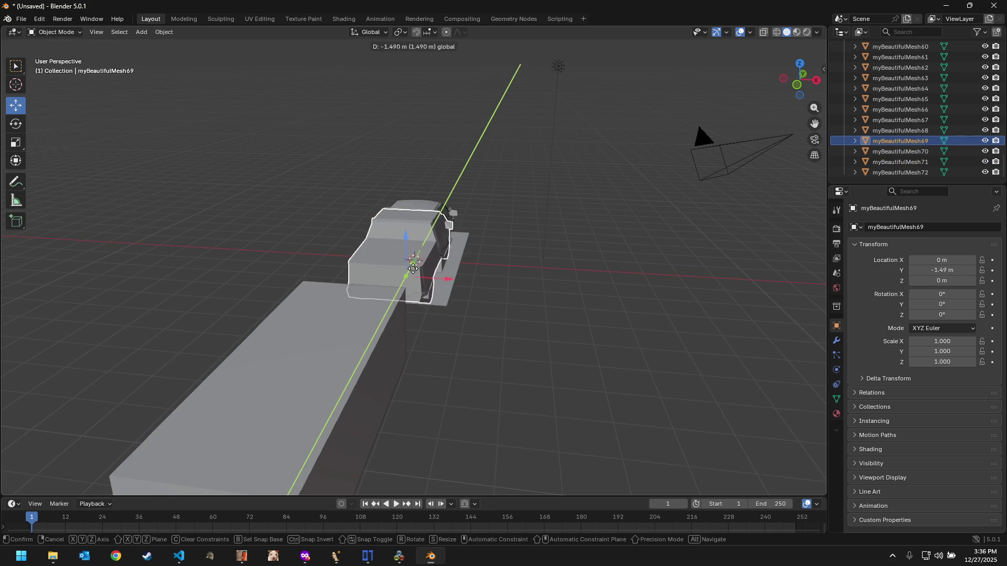
click(400, 286)
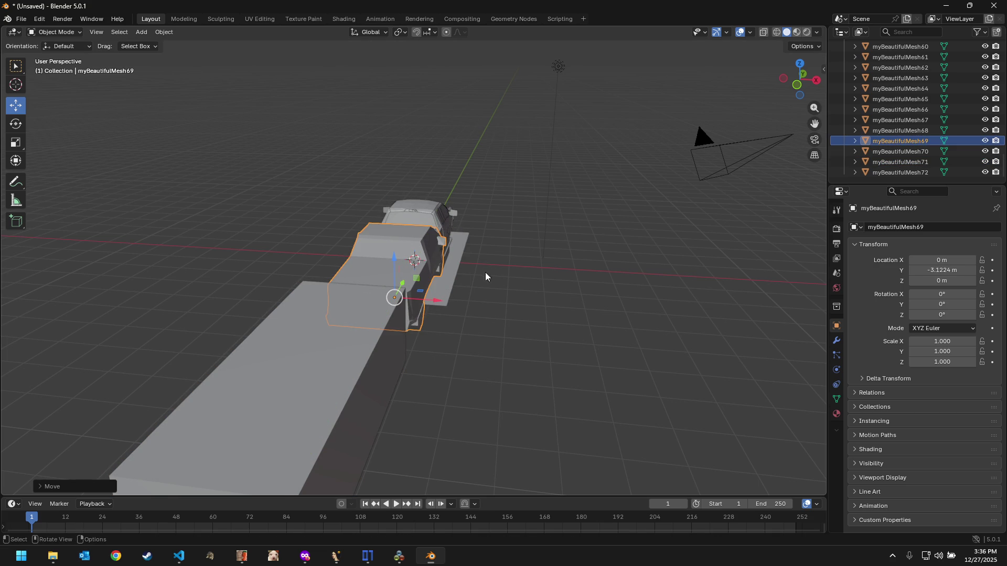
click(353, 327)
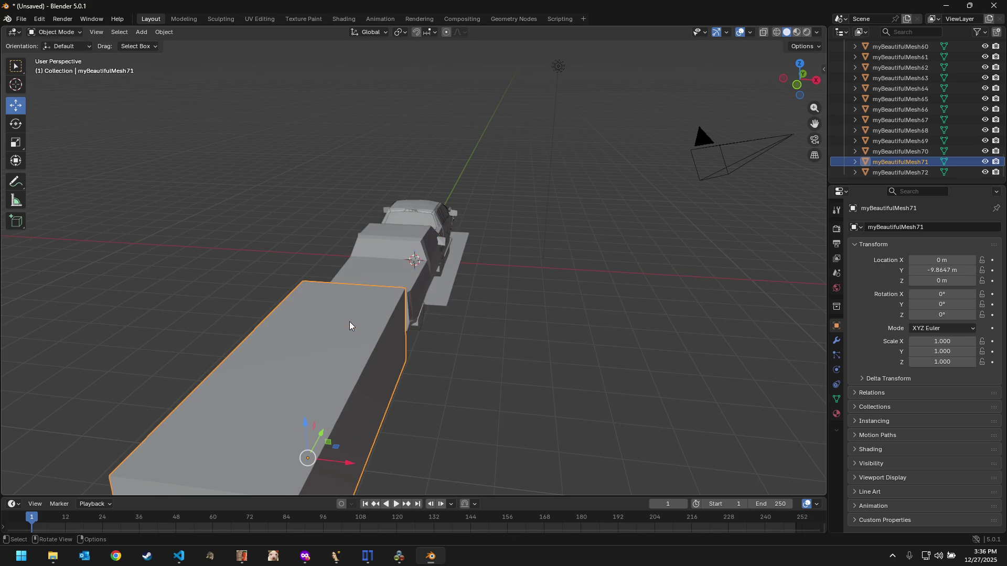
click(940, 152)
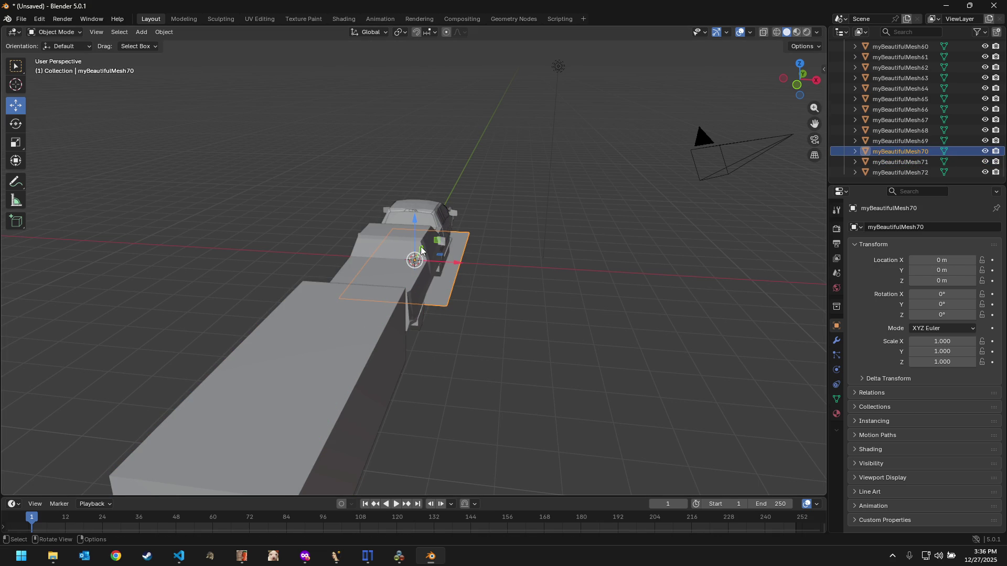
mouse_move(417, 250)
mouse_down()
mouse_move(370, 289)
mouse_move(367, 535)
mouse_up()
click(385, 275)
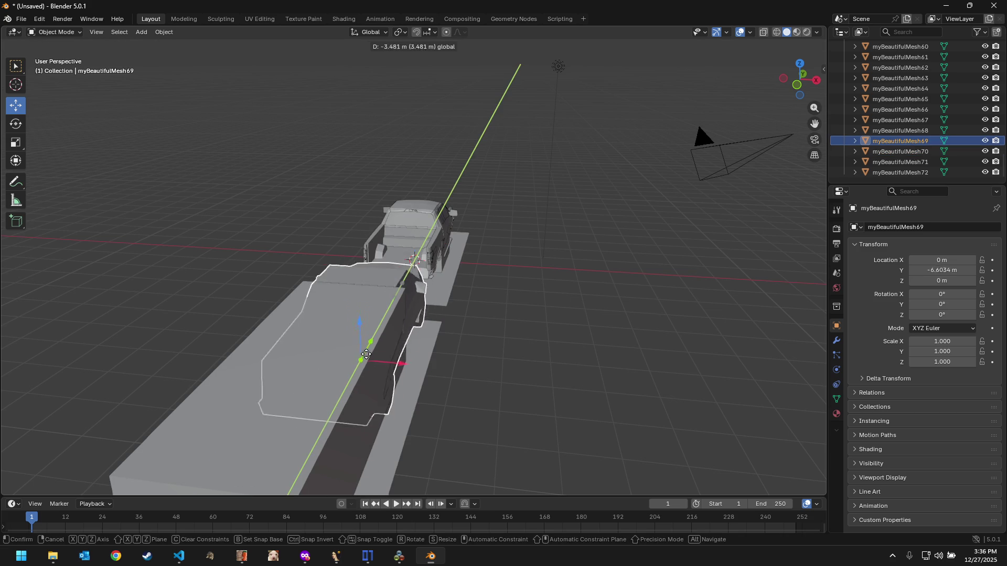
click(368, 556)
click(728, 194)
click(801, 202)
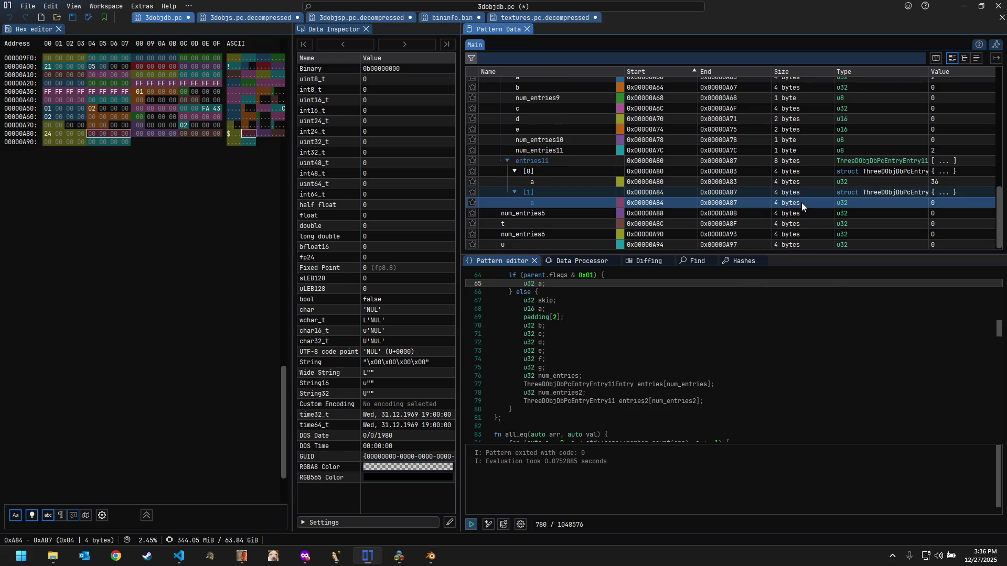
click(845, 184)
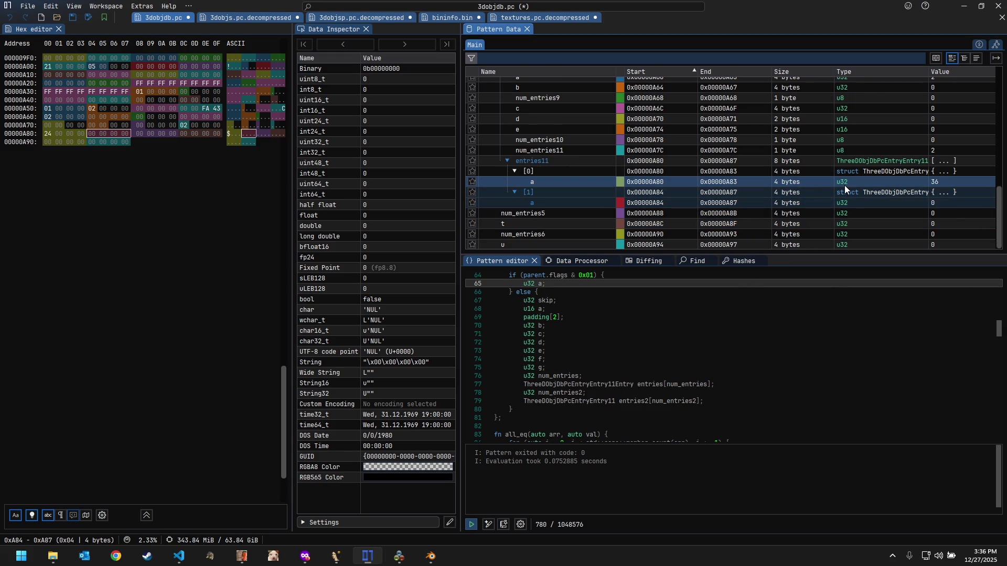
click(847, 185)
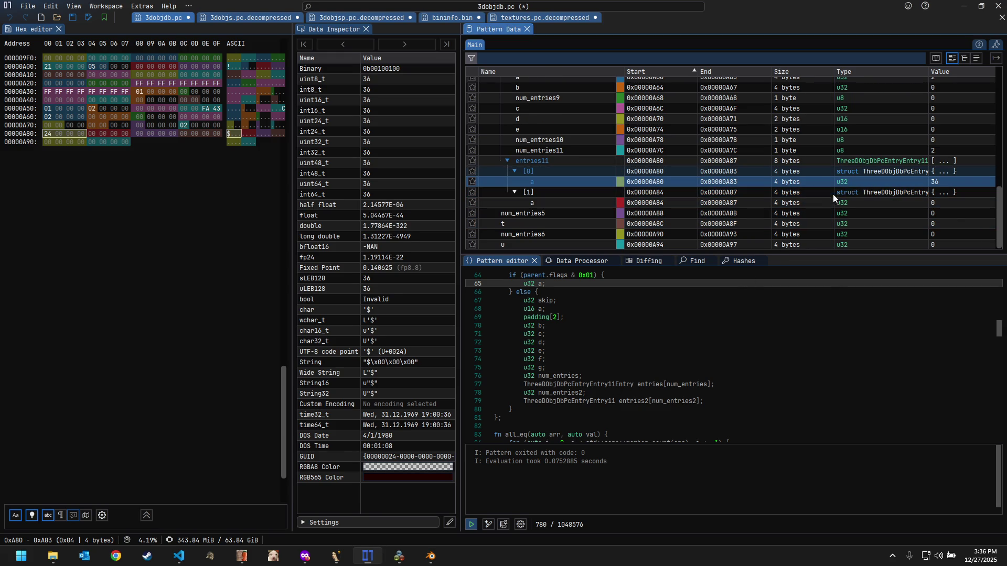
click(815, 202)
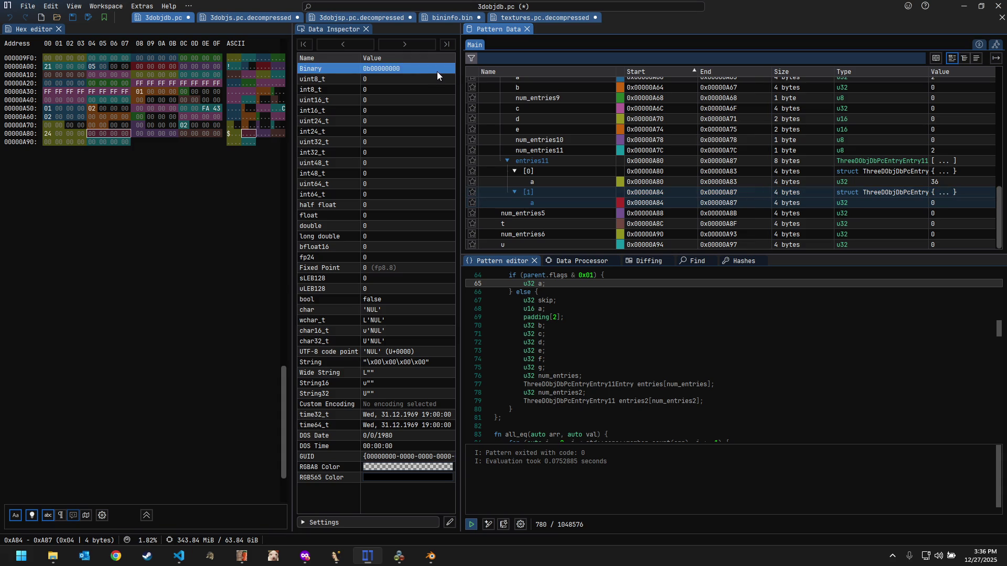
Step: Set up a Numeric Value search for 69, trying uint32_t and then uint16_t types
click(684, 259)
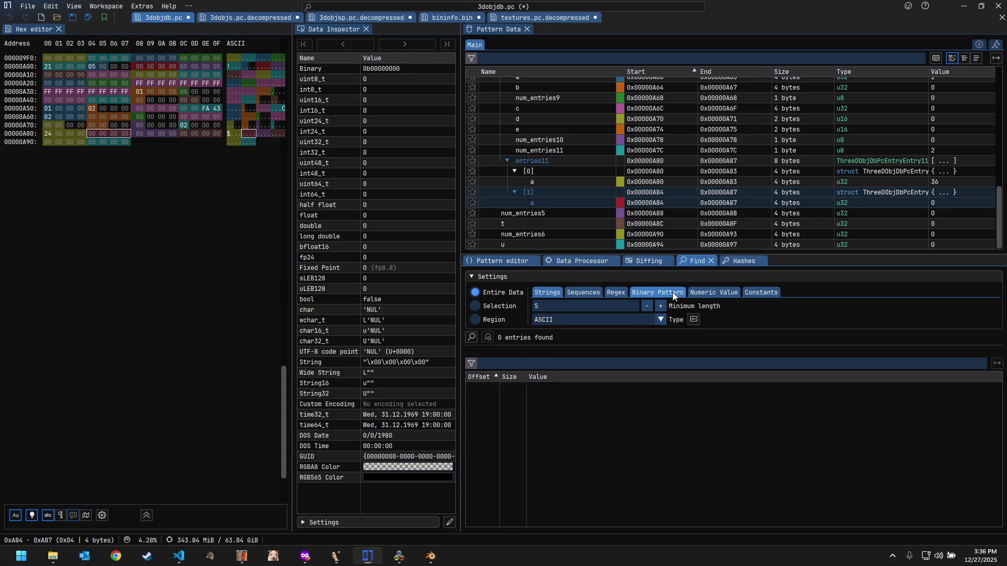
click(697, 292)
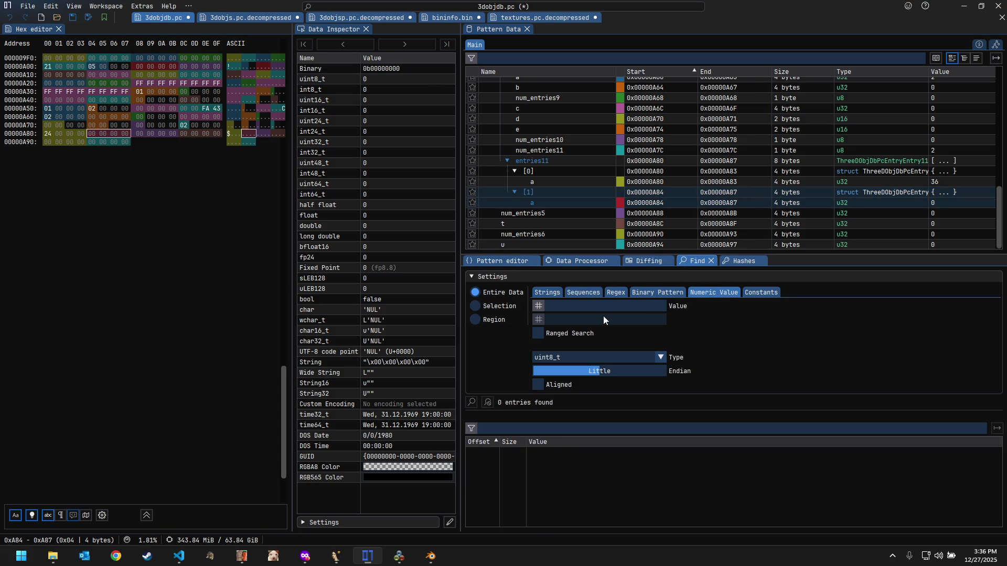
click(593, 355)
click(572, 390)
text(69)
click(557, 357)
click(563, 381)
Step: Search for 69 as uint8_t and jump to the first of the five matches at 0x124
click(564, 358)
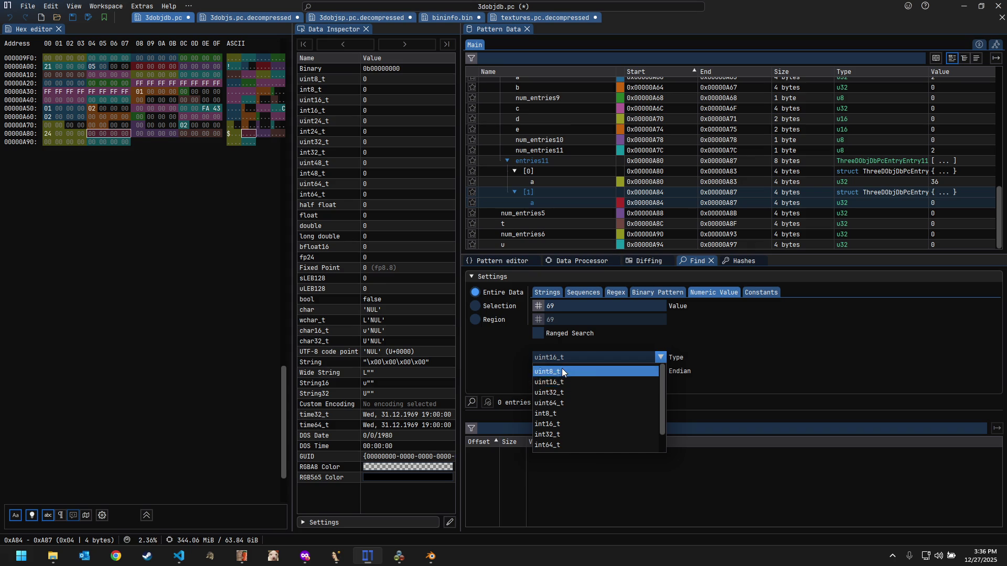
click(562, 368)
click(467, 406)
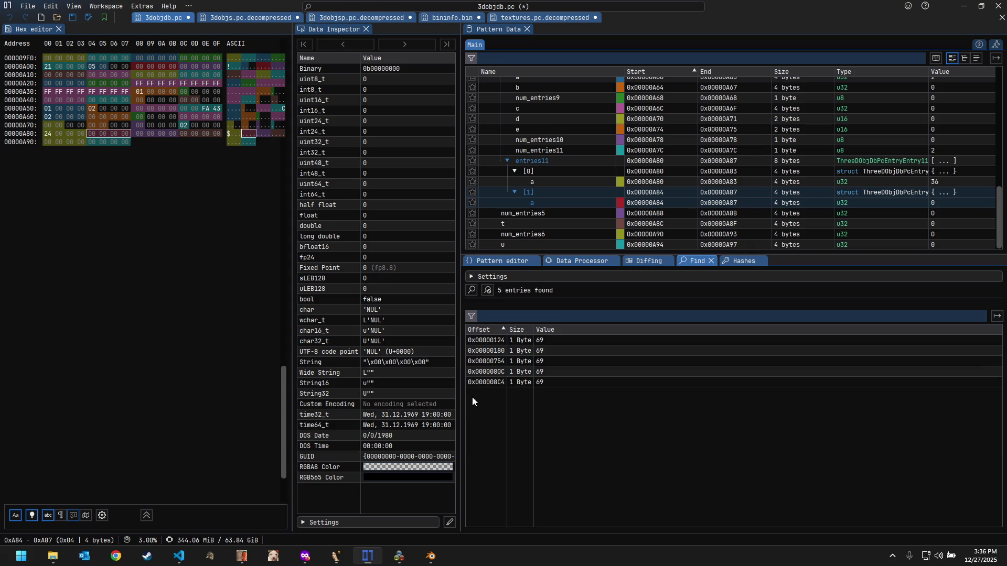
click(541, 343)
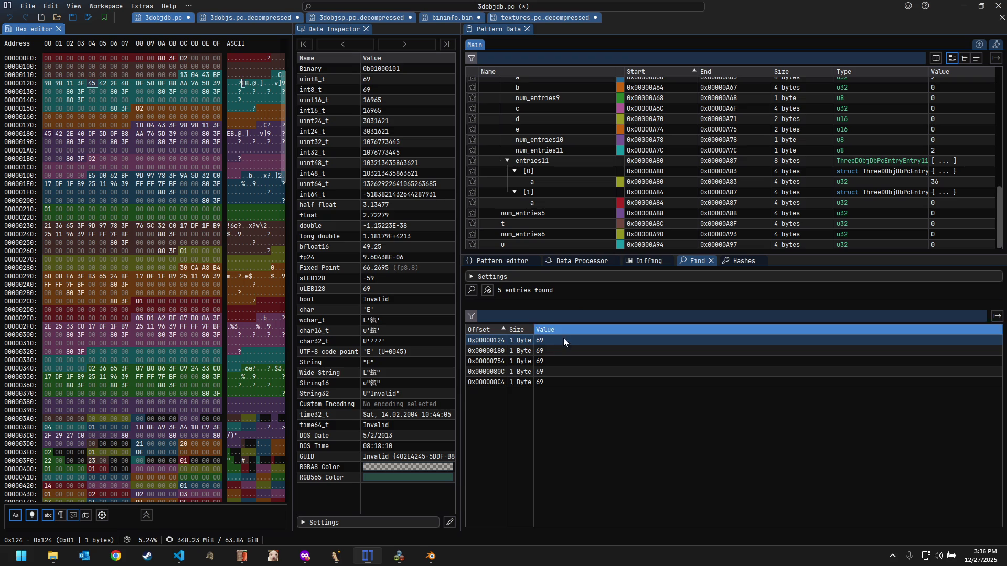
scroll(594, 218, up, 5)
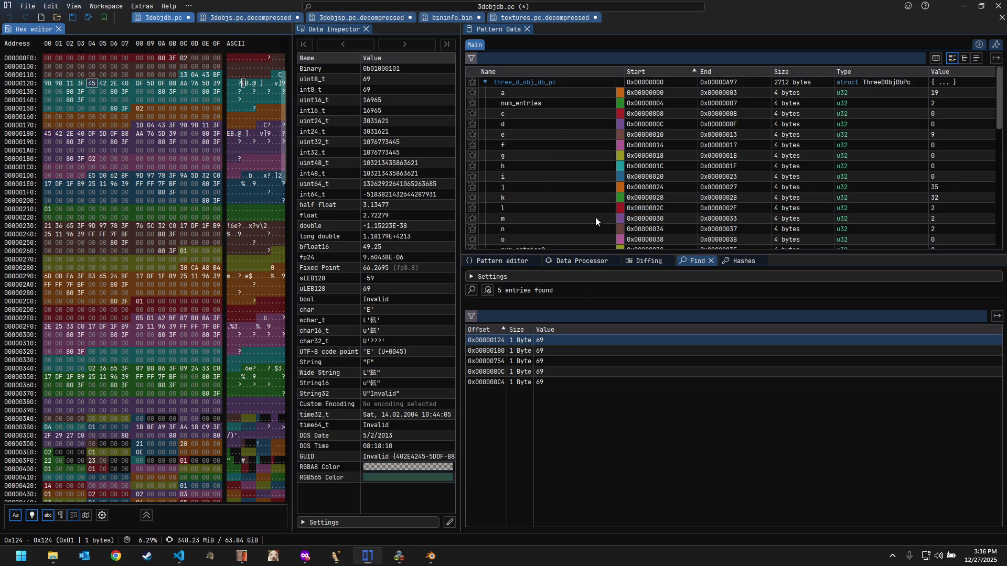
scroll(596, 221, down, 3)
scroll(565, 202, up, 3)
scroll(565, 202, down, 3)
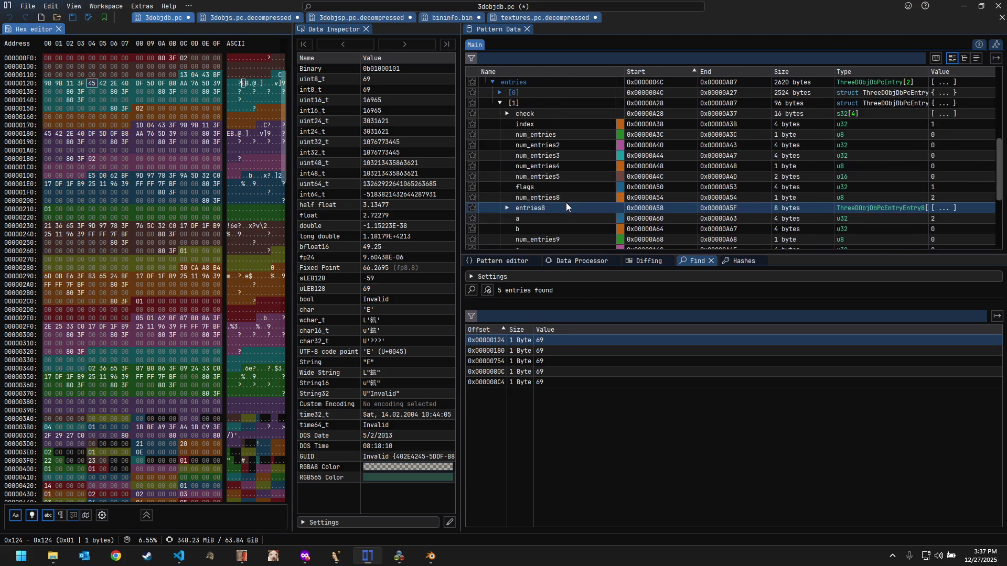
scroll(565, 202, up, 1)
Step: Expand entry [0]'s nested entry [2] floats to inspect the value at 0x128
click(498, 135)
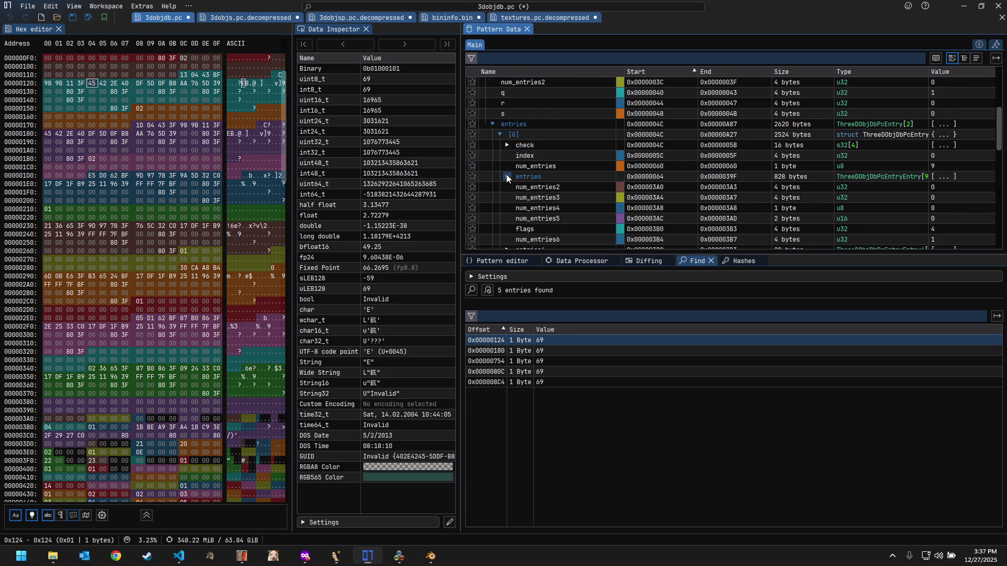
click(506, 176)
click(513, 208)
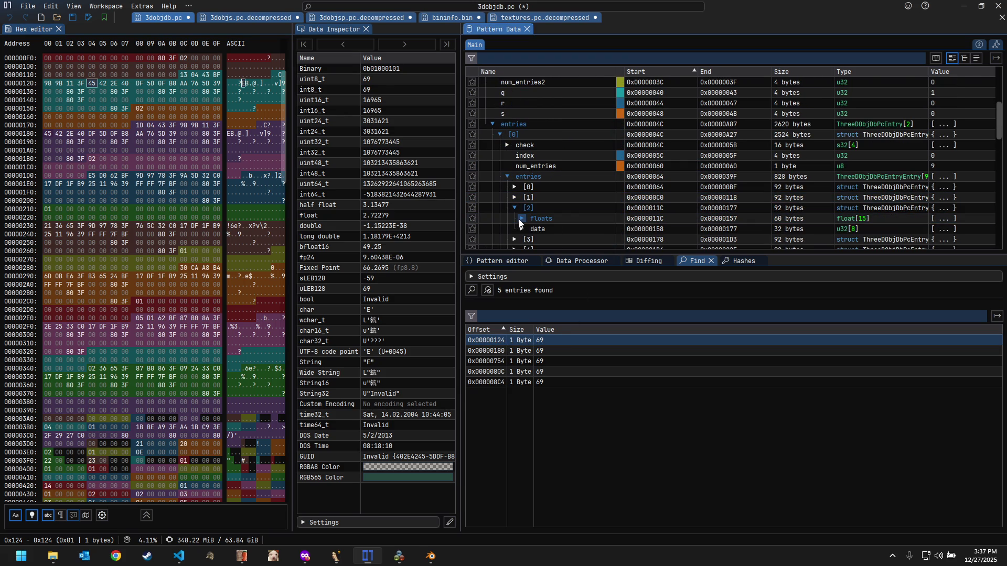
click(519, 219)
scroll(601, 199, down, 3)
scroll(669, 188, down, 3)
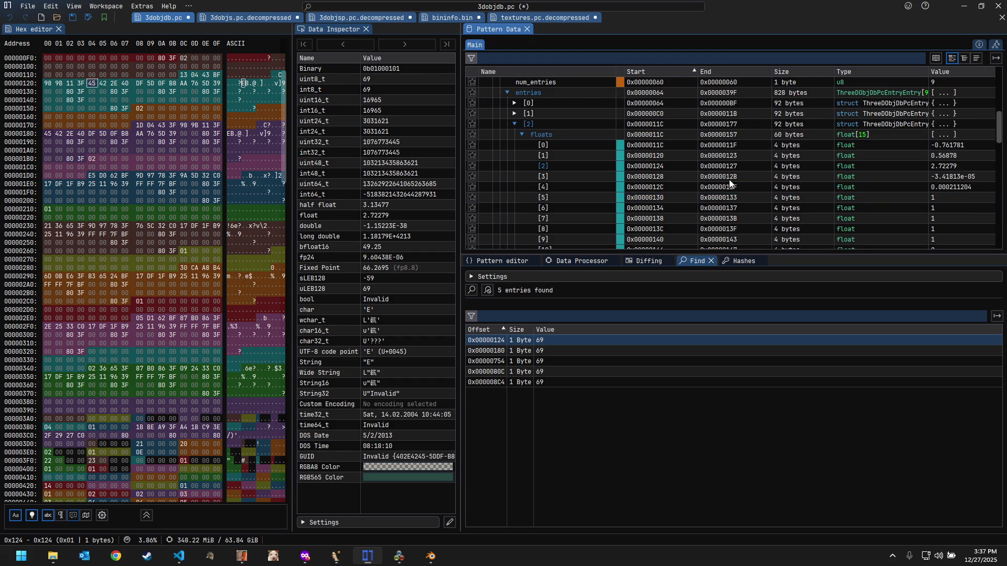
click(731, 179)
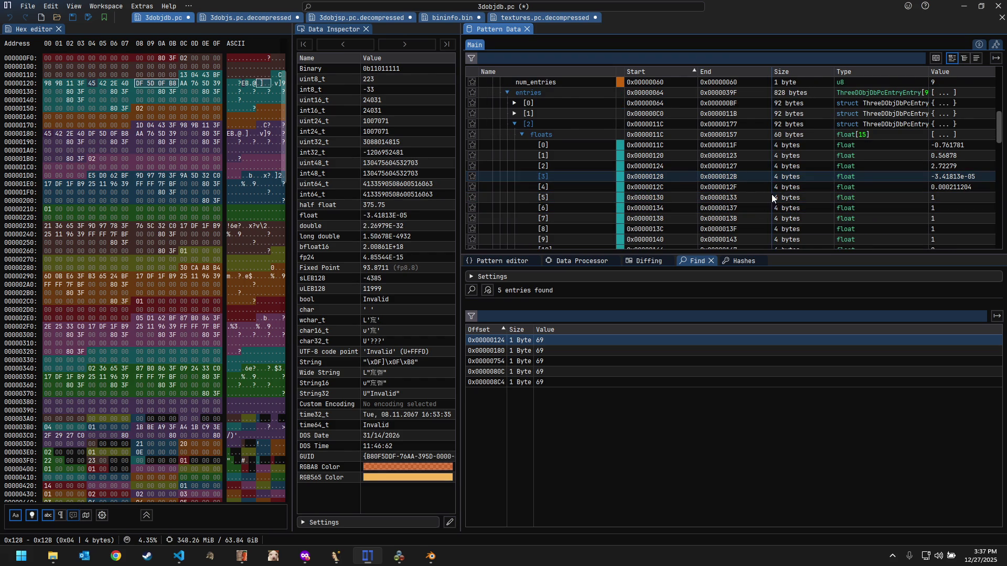
Step: Jump to the matches at 0x180 and 0x754, then expand entries11's entries2 down to element 16's fields
click(616, 348)
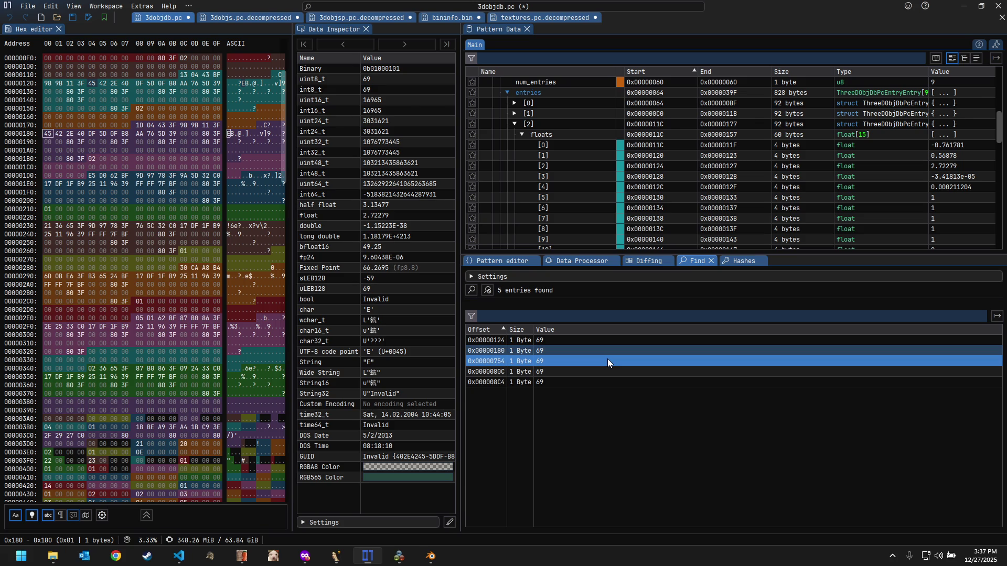
click(607, 359)
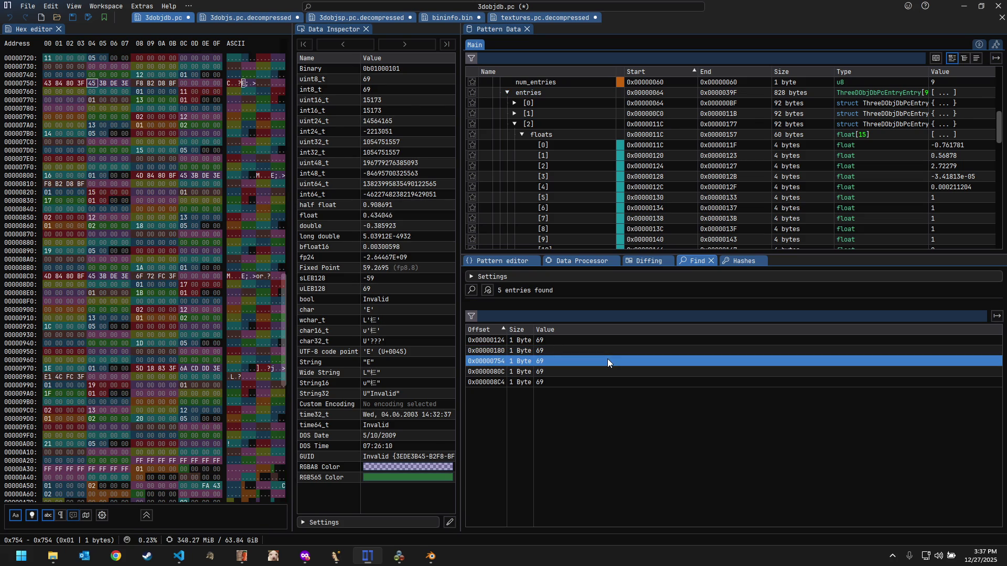
scroll(672, 170, up, 3)
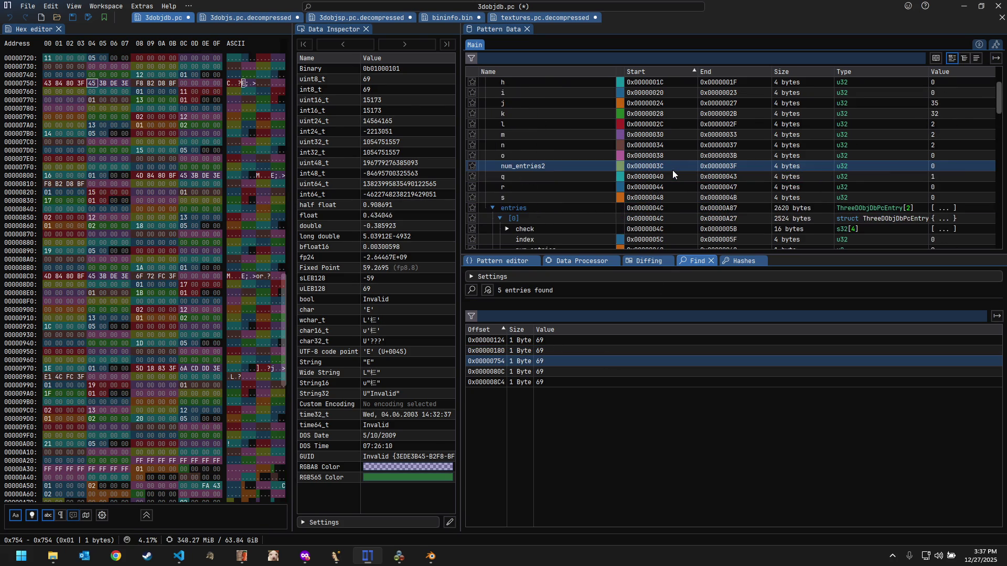
scroll(672, 170, down, 2)
scroll(672, 170, down, 3)
scroll(672, 170, down, 3)
scroll(672, 169, down, 3)
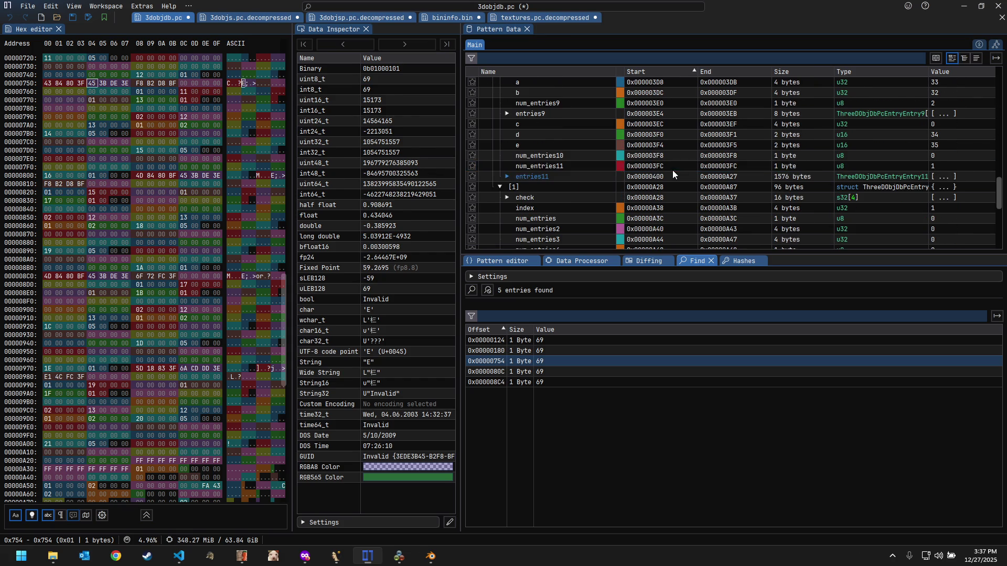
click(523, 177)
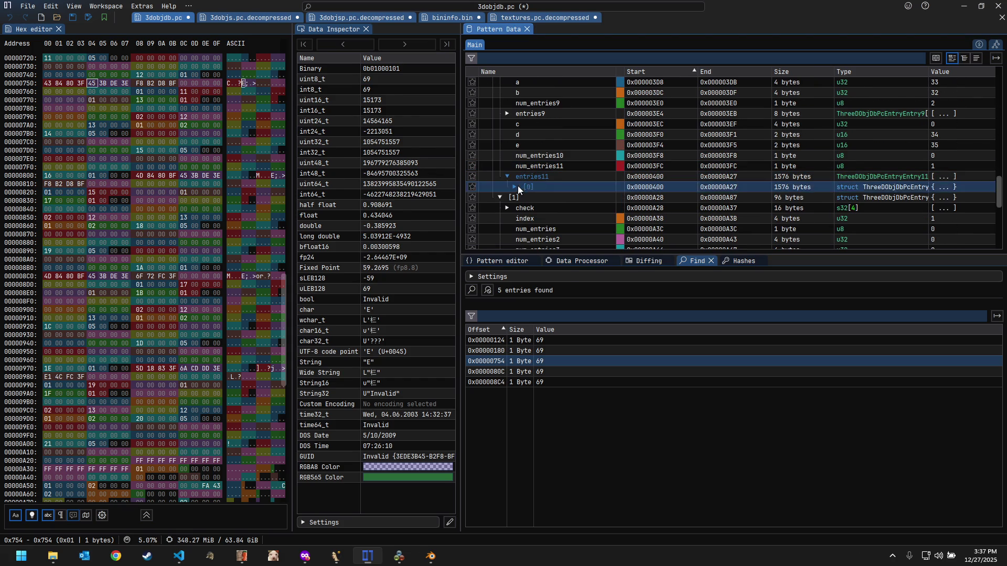
scroll(550, 185, down, 2)
scroll(553, 182, down, 2)
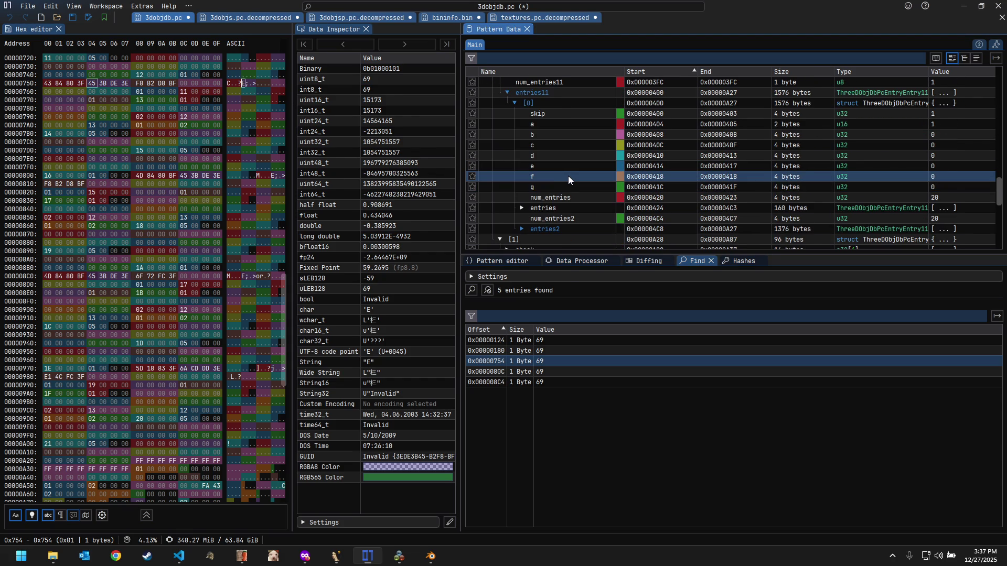
scroll(568, 175, down, 2)
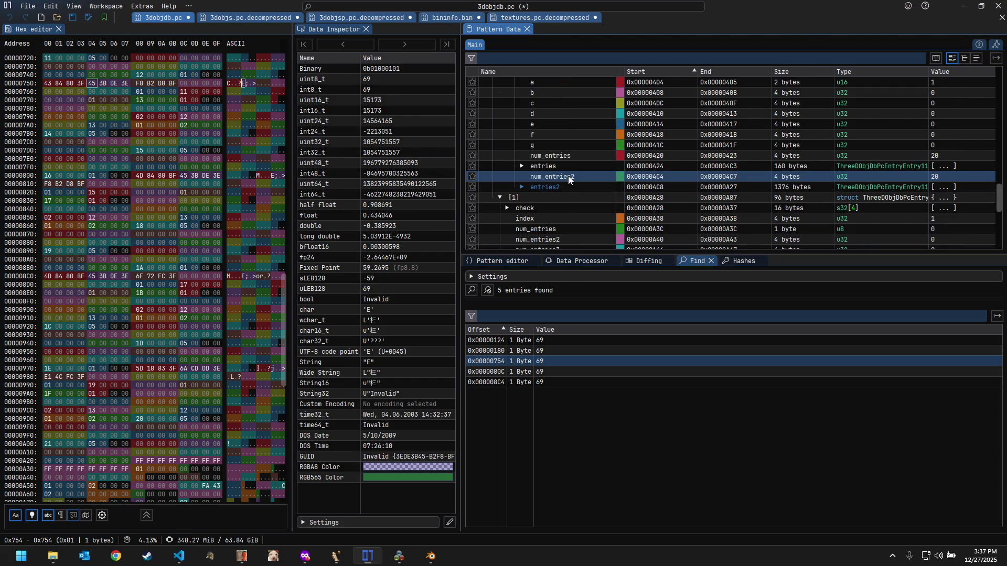
click(524, 187)
scroll(537, 183, down, 3)
scroll(550, 183, down, 5)
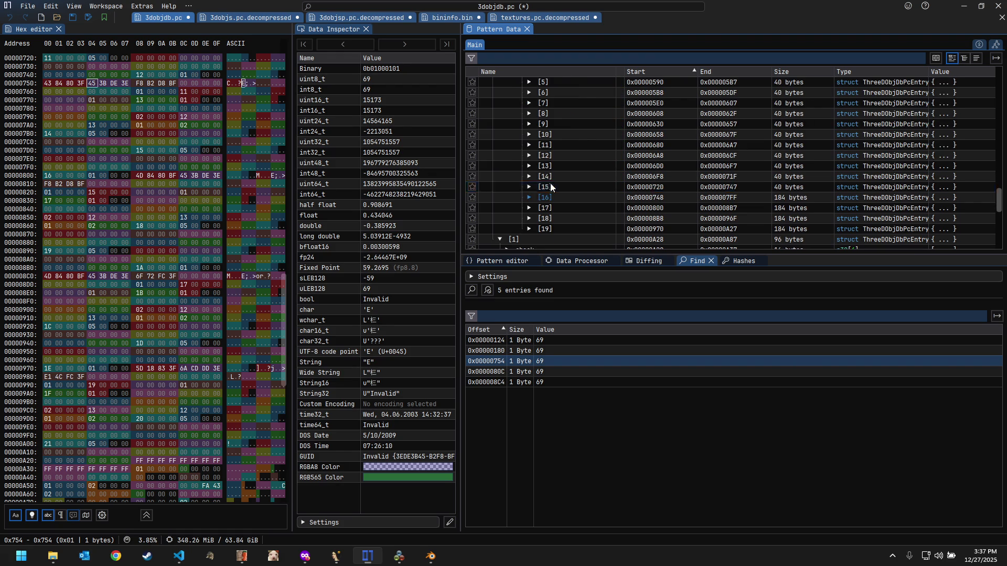
click(527, 197)
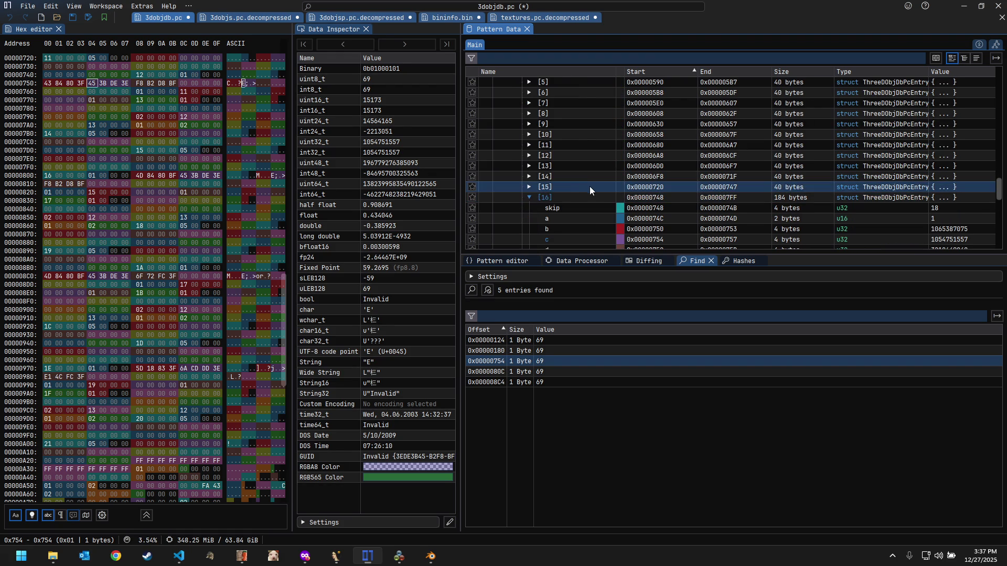
scroll(589, 186, down, 2)
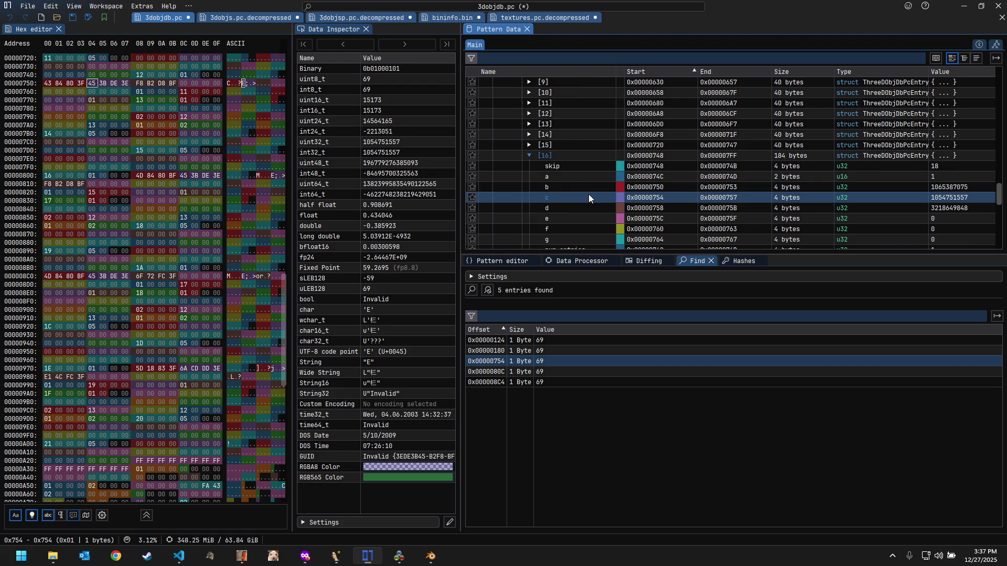
Step: Select the four bytes of field c in element 16, 0x754–0x757, for inspection
click(588, 197)
Step: Compare the decoded values of entry fields b, c and d in the Data Inspector
click(950, 186)
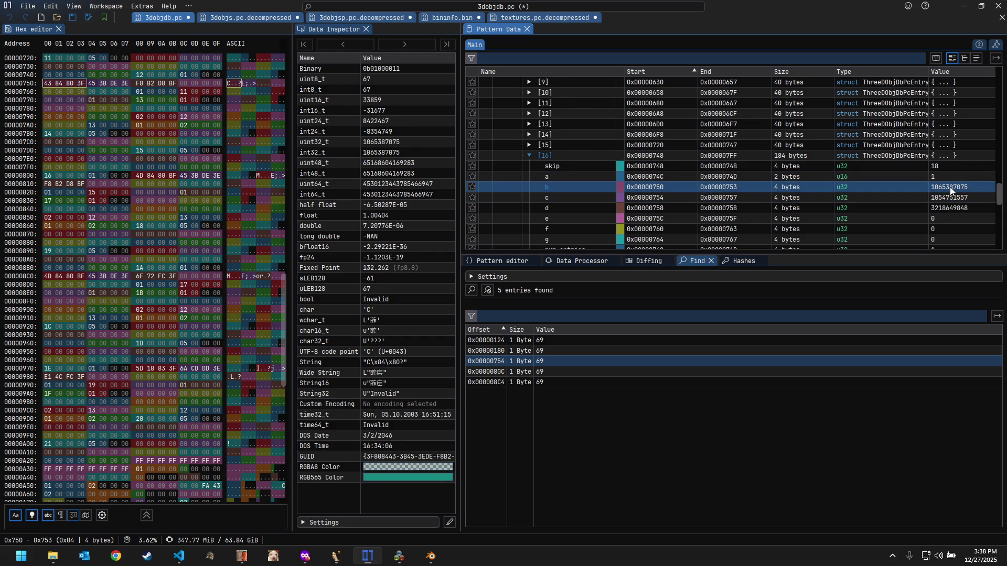
click(948, 196)
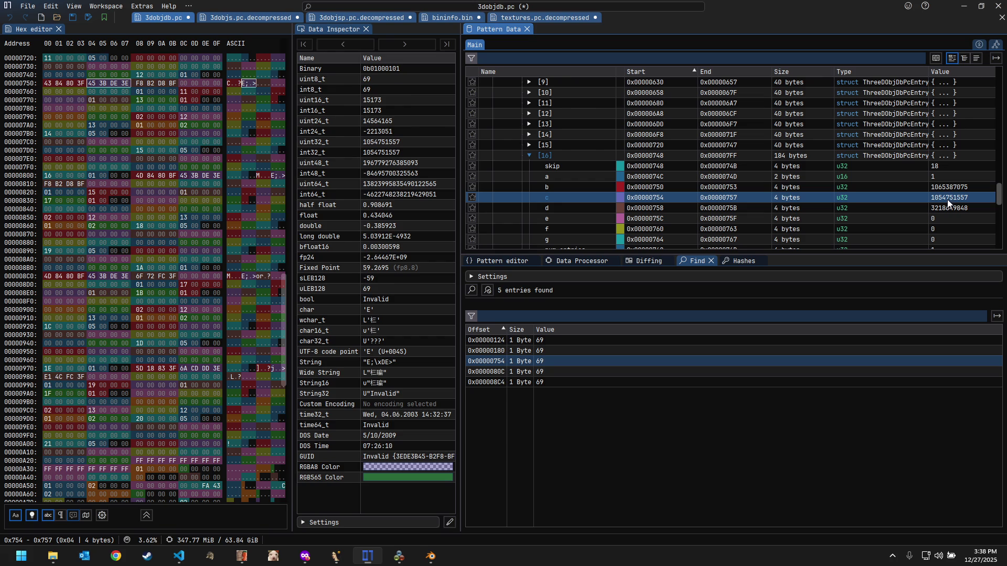
click(947, 208)
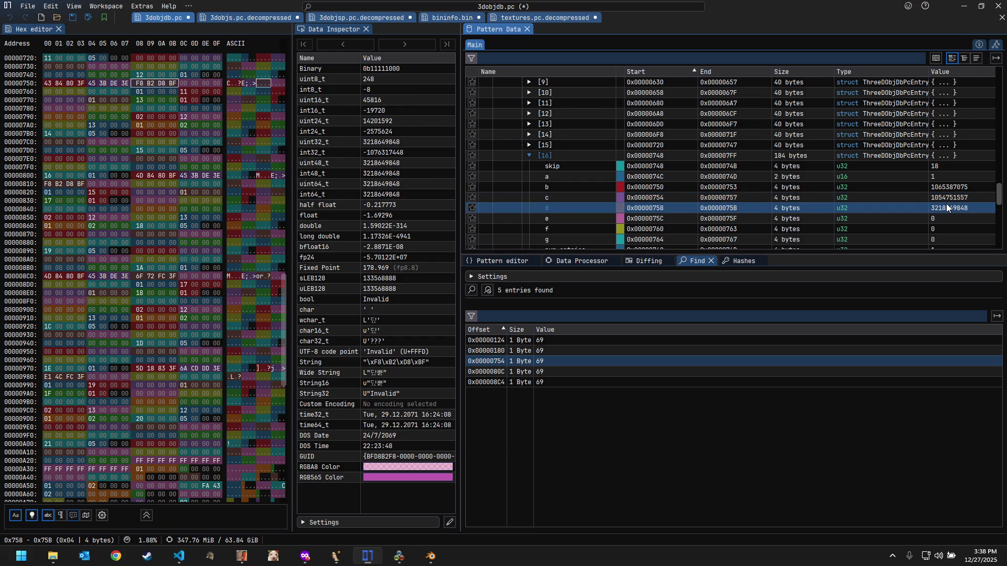
click(946, 198)
click(946, 187)
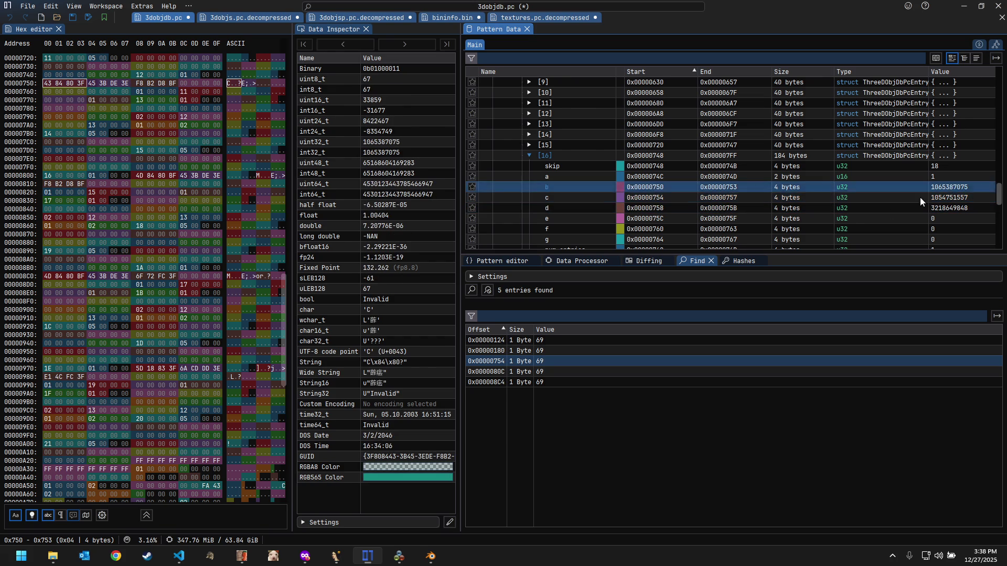
click(513, 262)
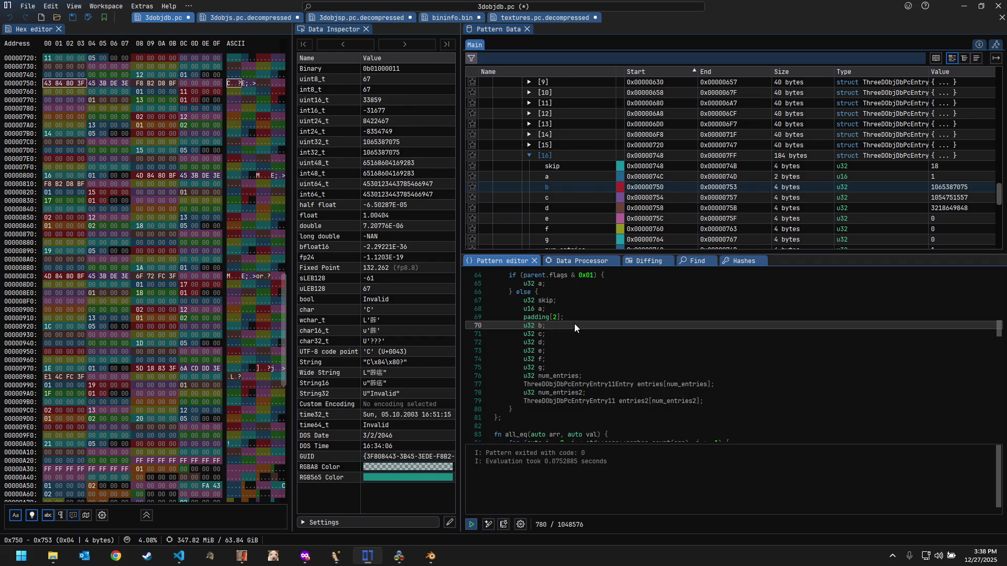
click(950, 197)
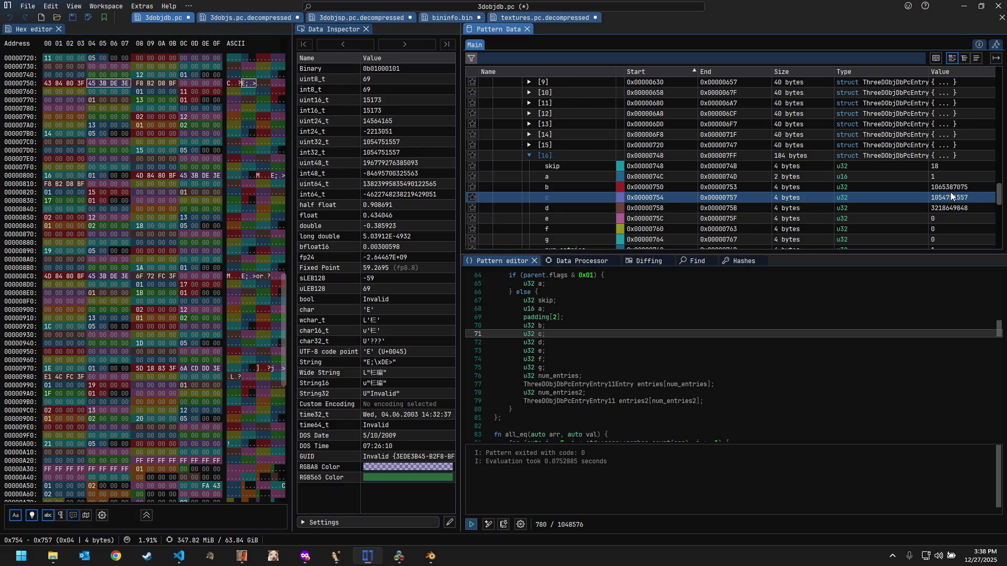
click(951, 205)
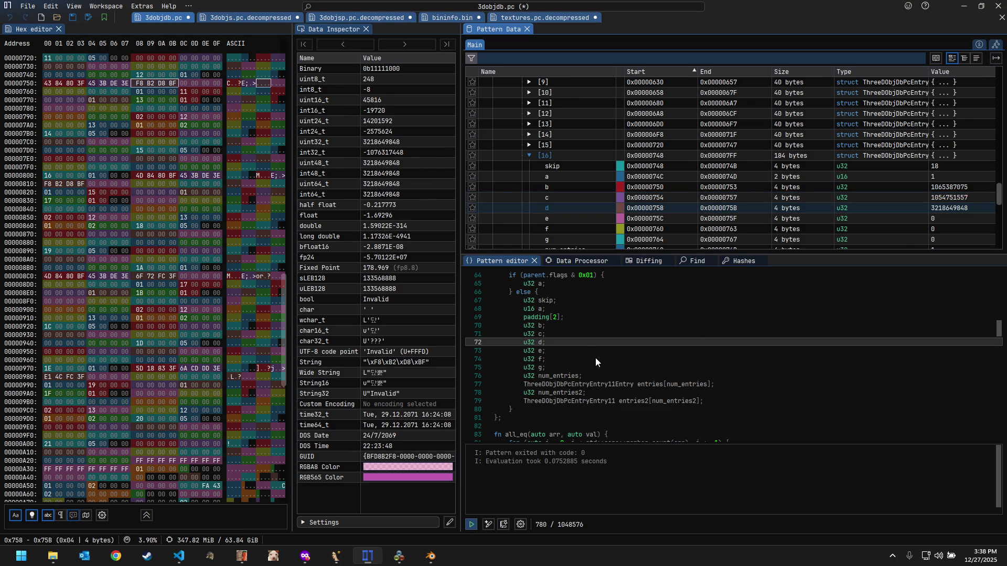
Step: Retype fields b, c and d from u32 to float on pattern lines 70–72 and re-run the pattern
click(531, 326)
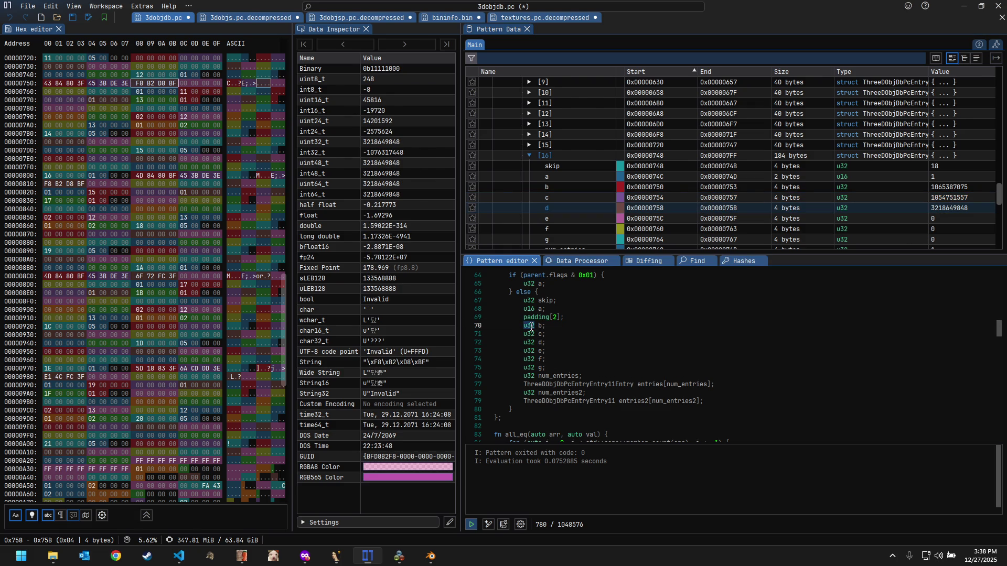
text(float)
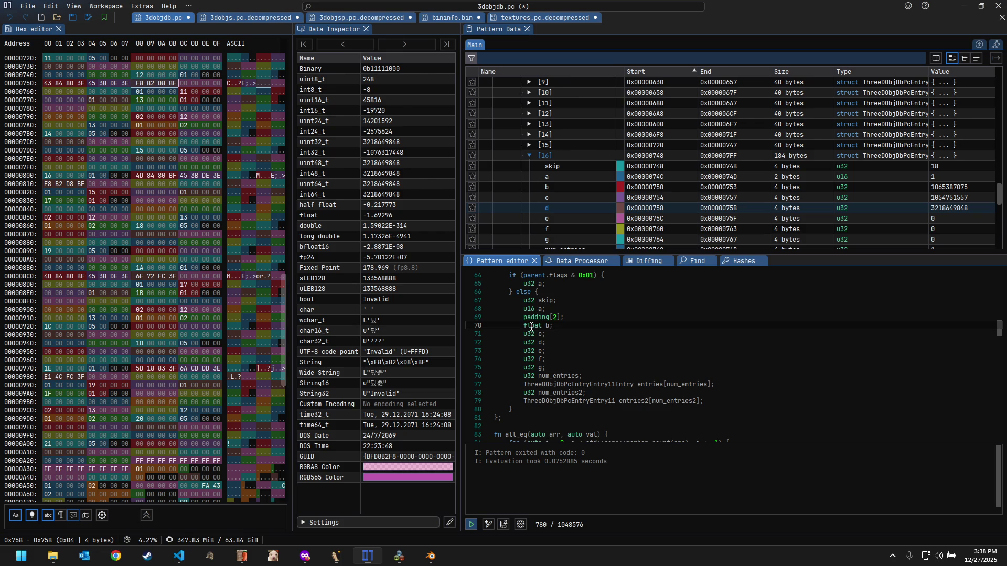
key(shift+Left)
key(shift+Left)
key(shift+Left)
key(shift+Left)
key(shift+Left)
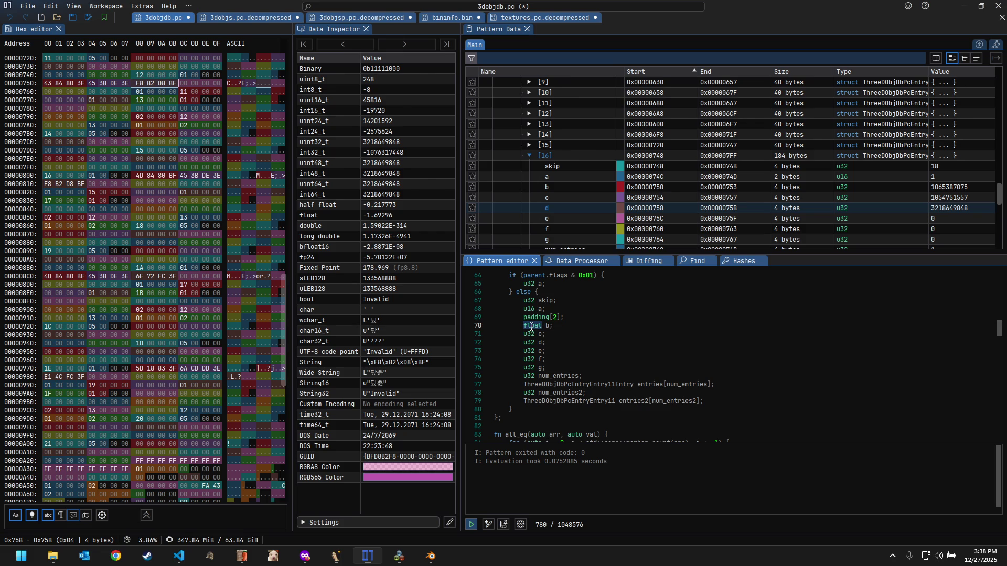
key(ctrl+c)
double_click(530, 334)
key(ctrl+v)
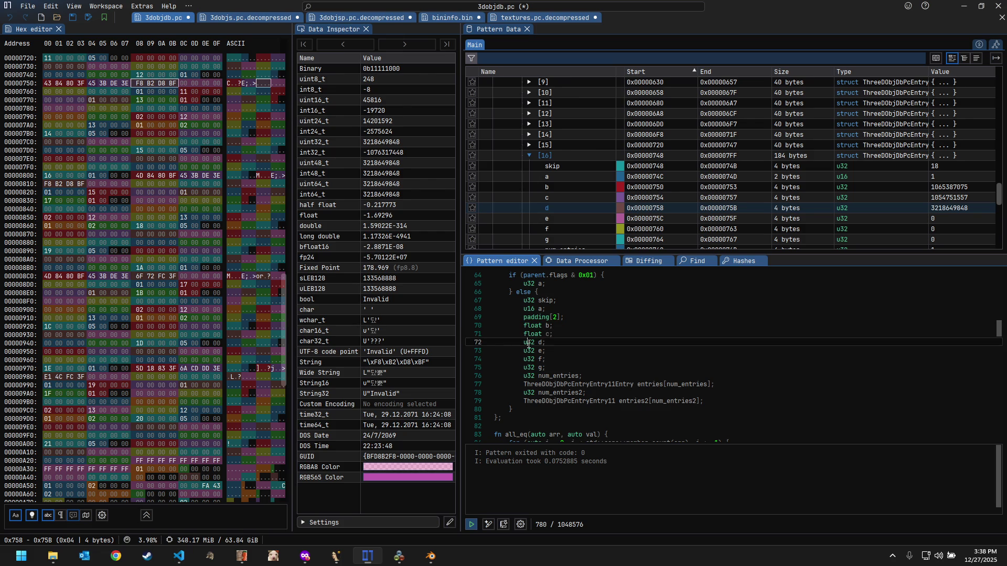
double_click(529, 342)
key(ctrl+v)
click(470, 525)
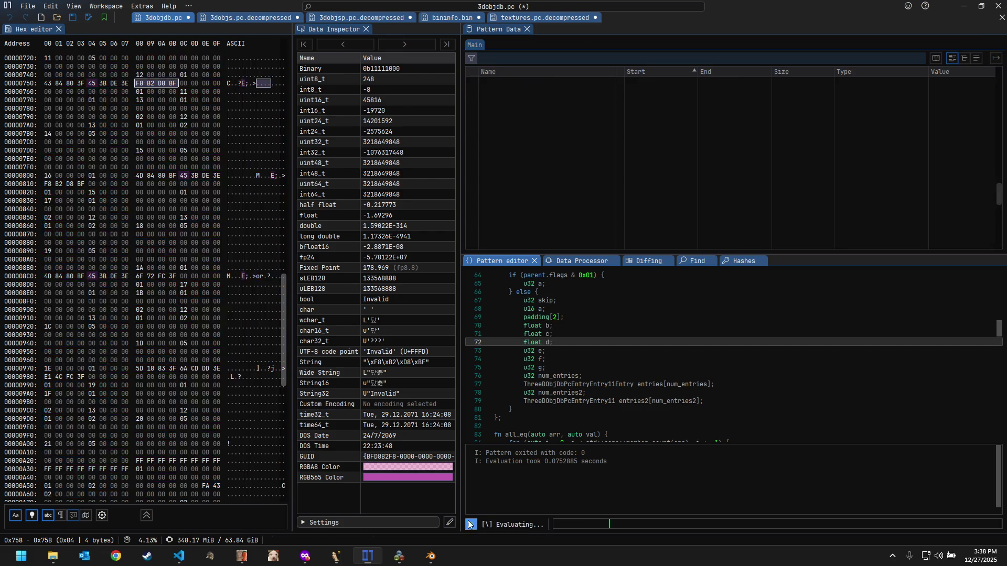
Step: Revisit the Find results, jumping to the matches at 0x80C and 0x8C4
click(686, 260)
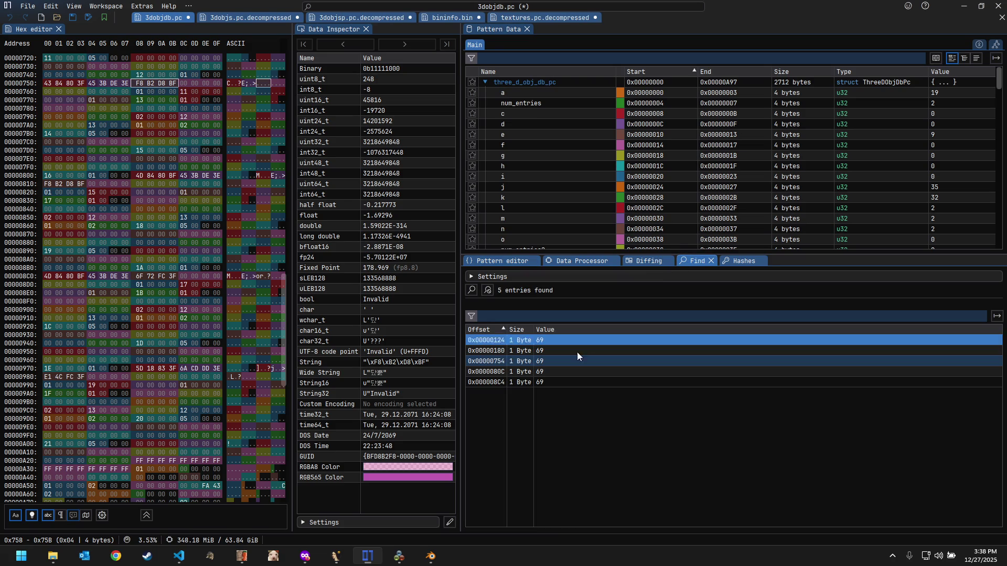
click(572, 369)
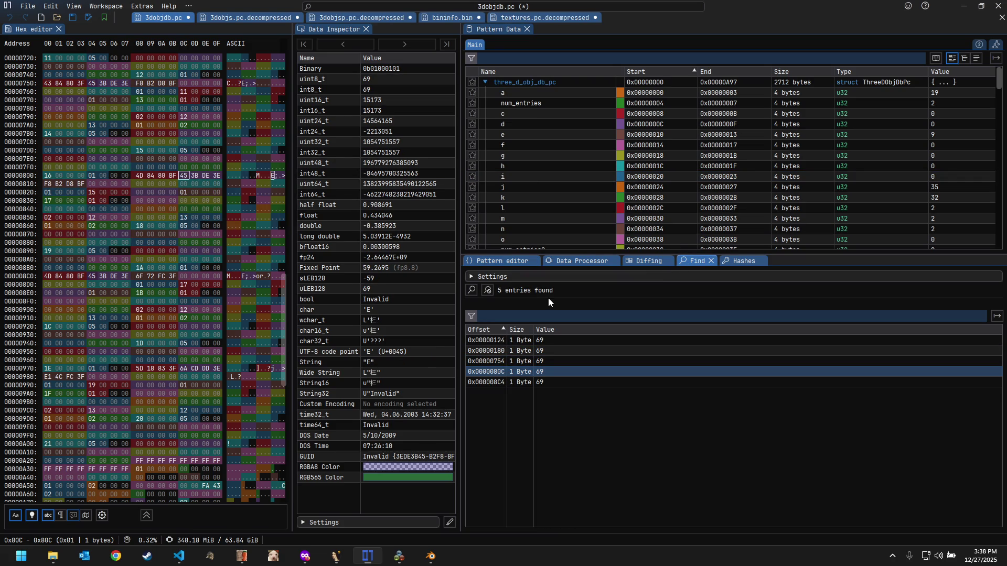
click(545, 382)
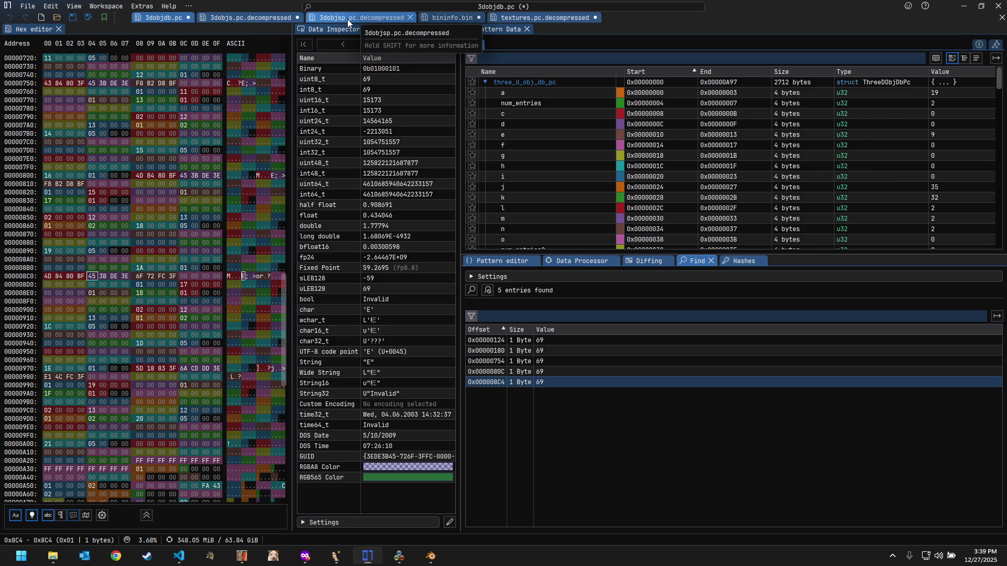
Step: Search 3dobjs.pc.decompressed for 69 as a 32-bit unsigned value and jump to the match at 0xCB8
click(254, 19)
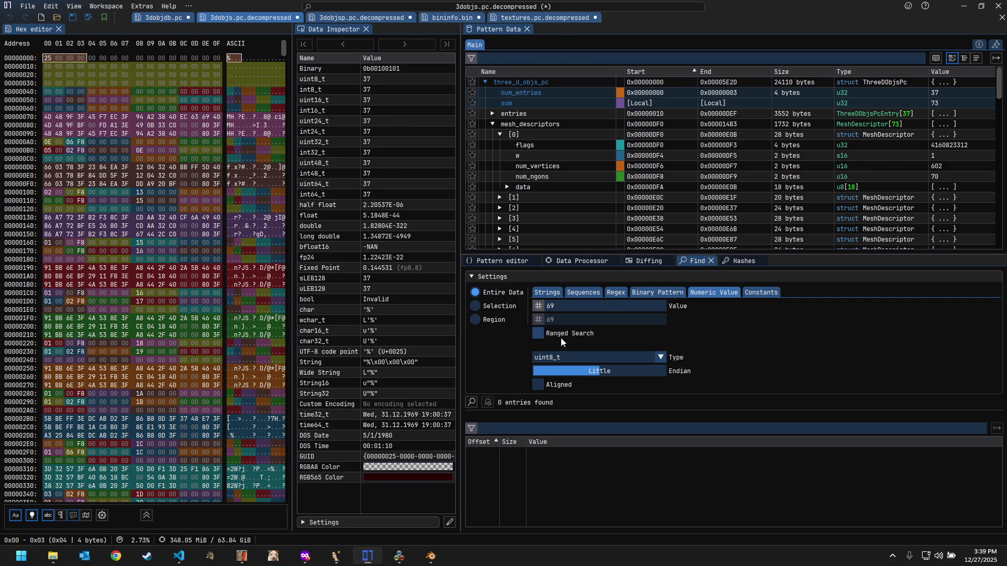
click(470, 402)
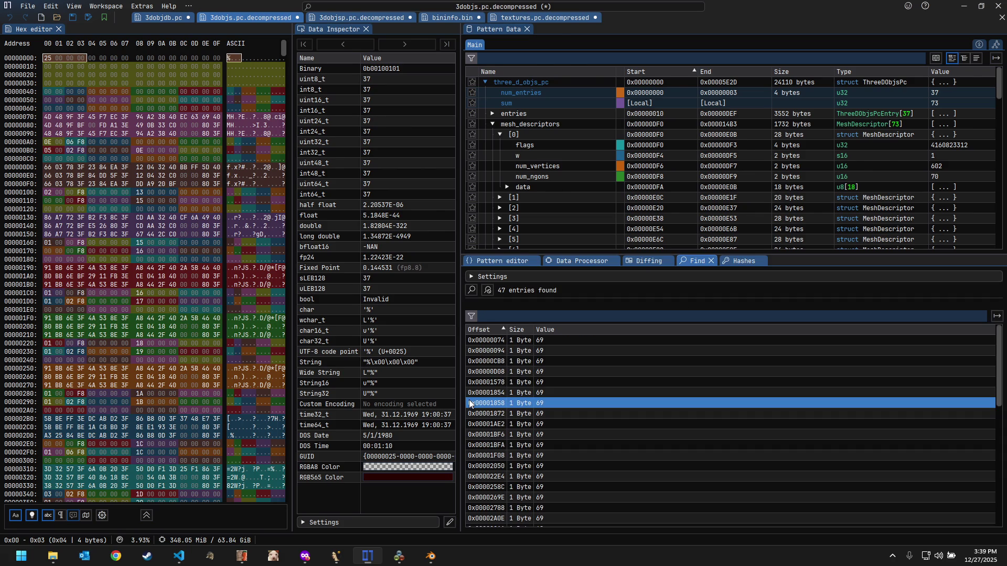
click(469, 276)
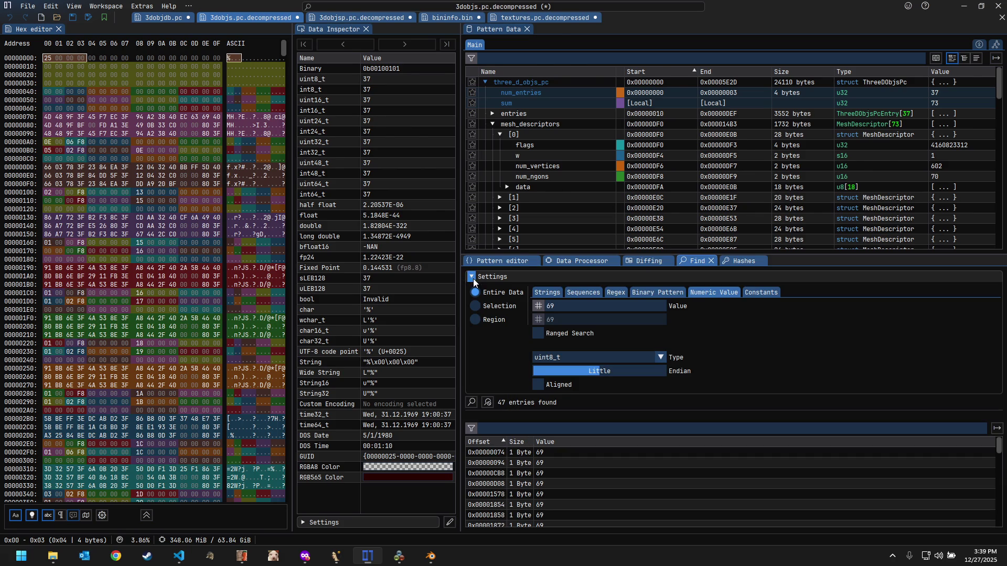
click(569, 359)
click(570, 389)
click(472, 403)
click(552, 340)
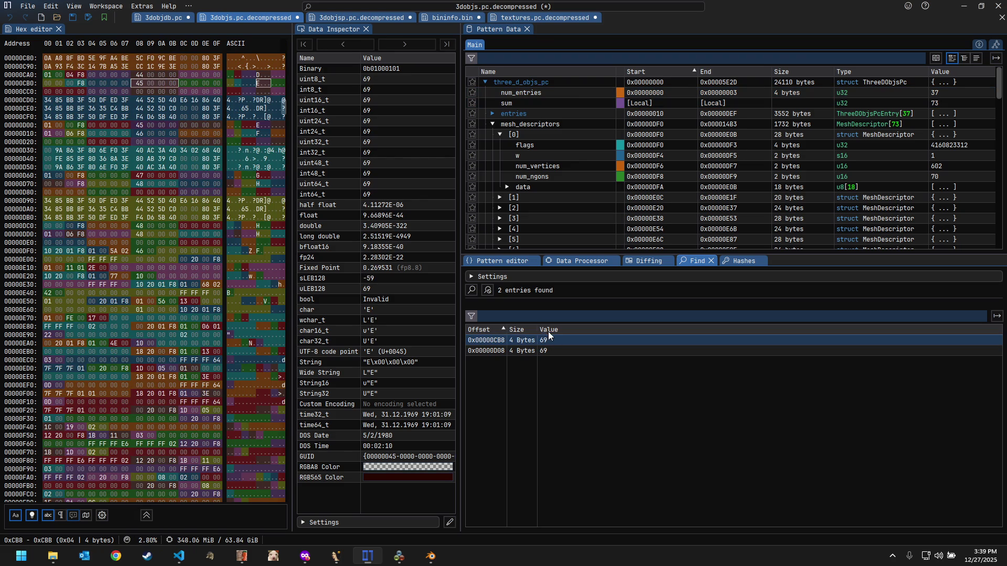
Step: Trace the 0xCB8 match to field s of entry [33], then jump to the second match at 0xD08
click(493, 114)
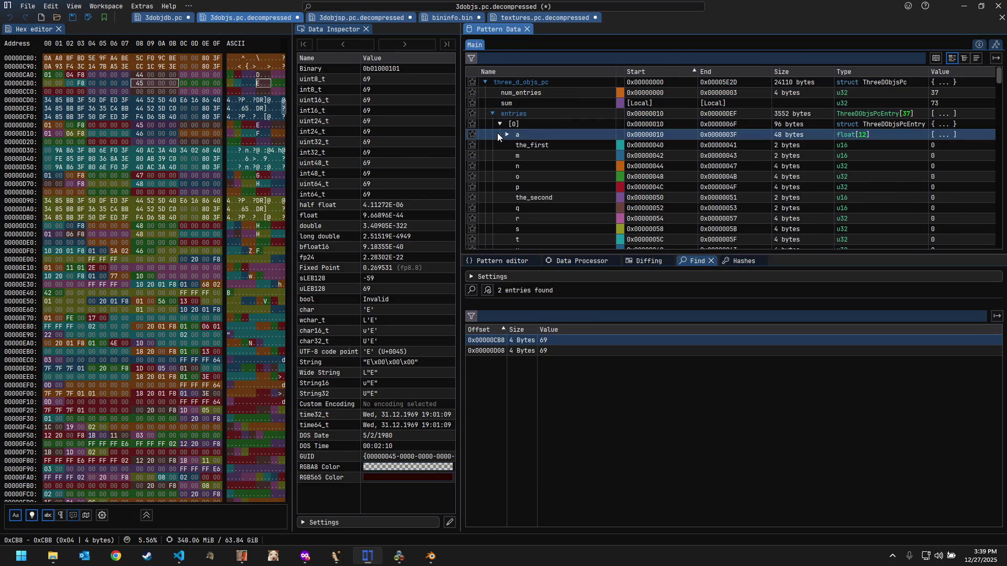
click(499, 124)
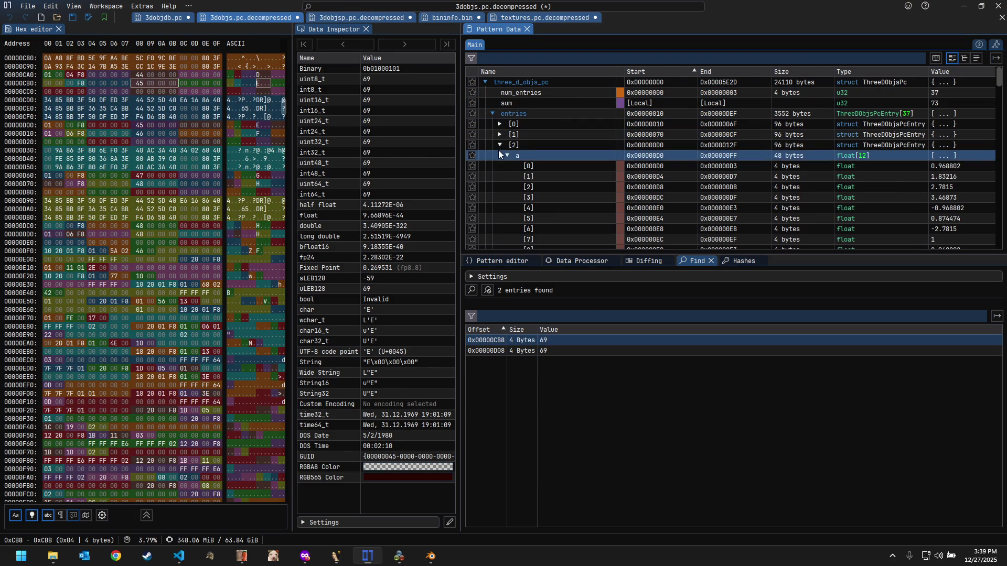
click(498, 150)
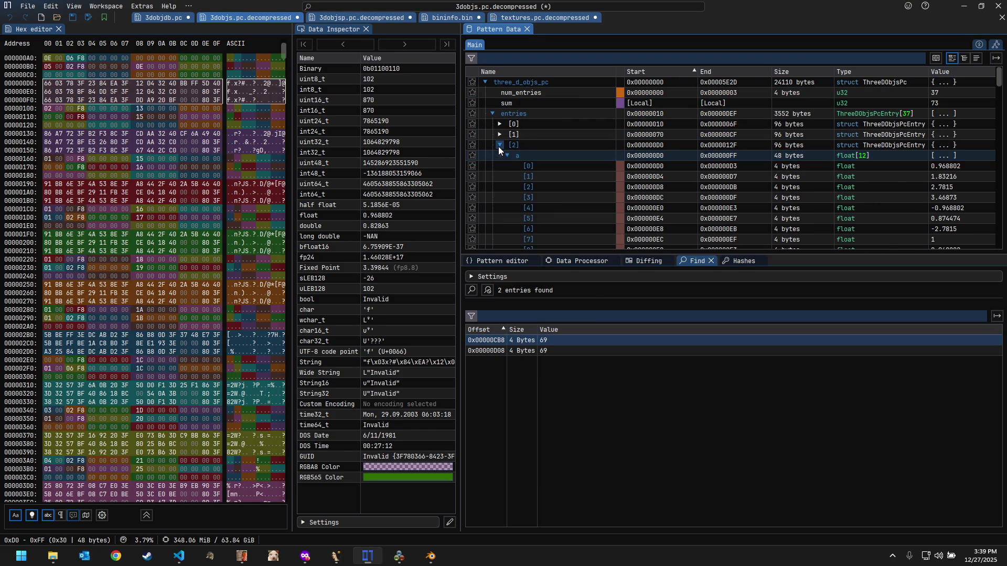
click(564, 340)
scroll(556, 241, down, 5)
scroll(551, 231, down, 1)
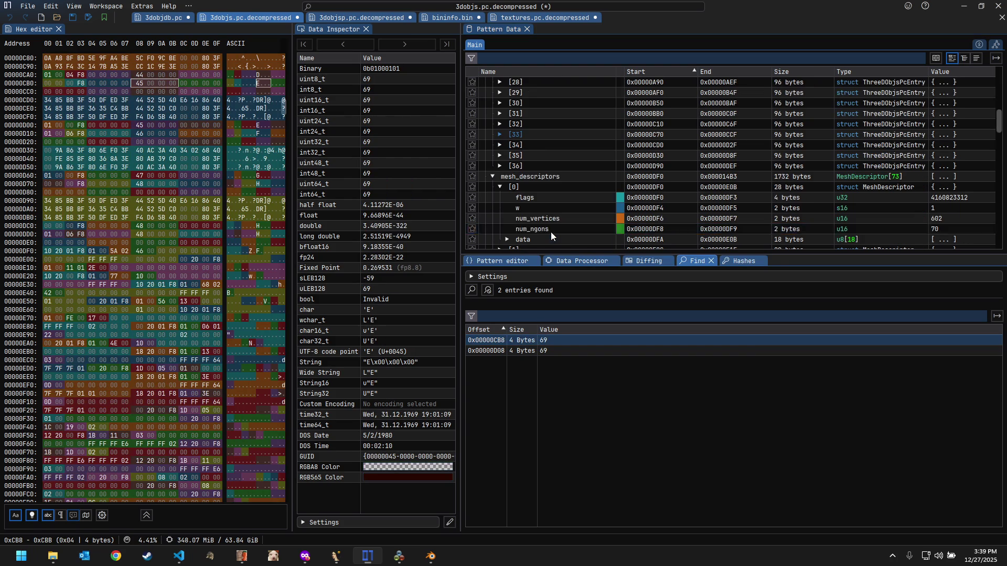
click(500, 134)
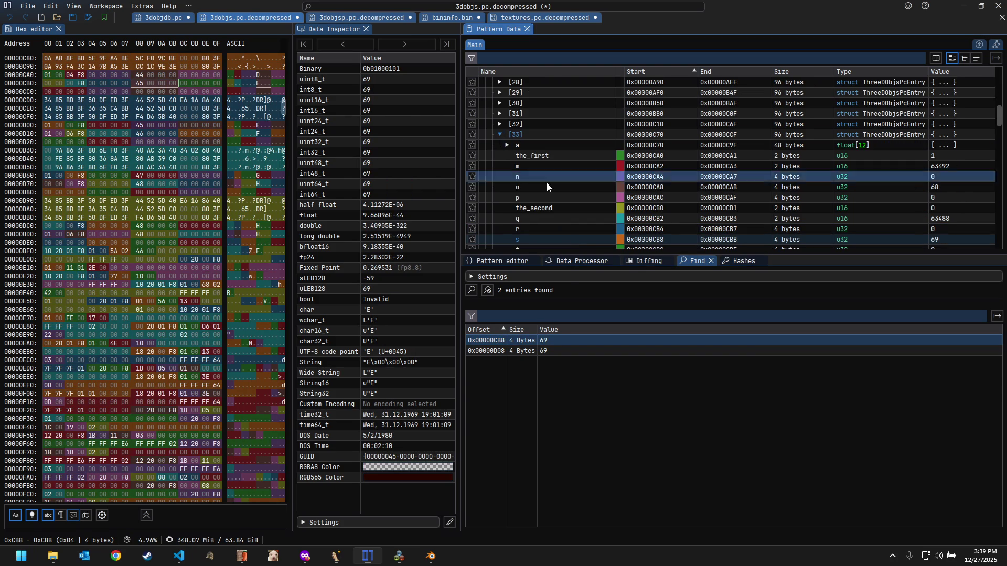
scroll(549, 183, down, 1)
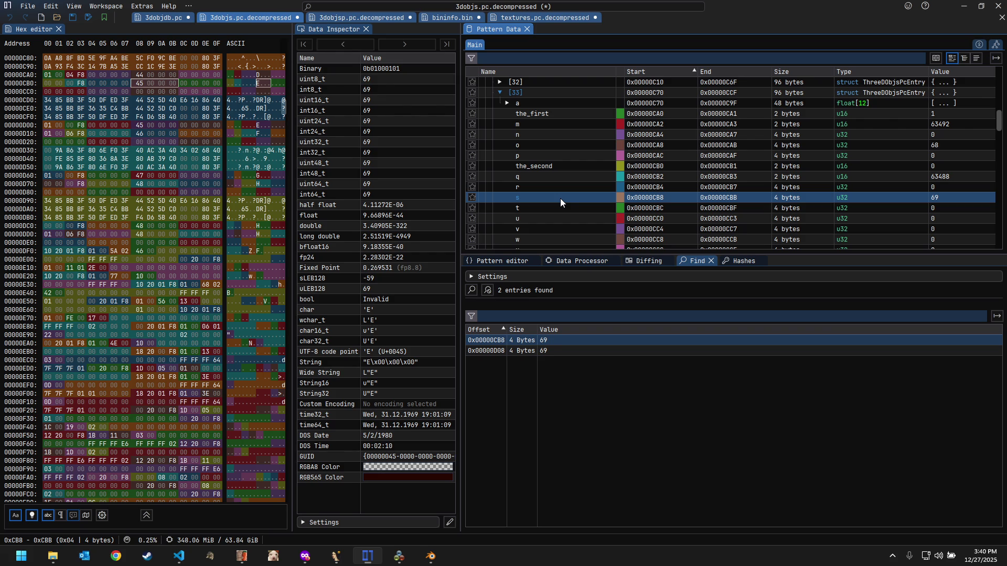
click(555, 348)
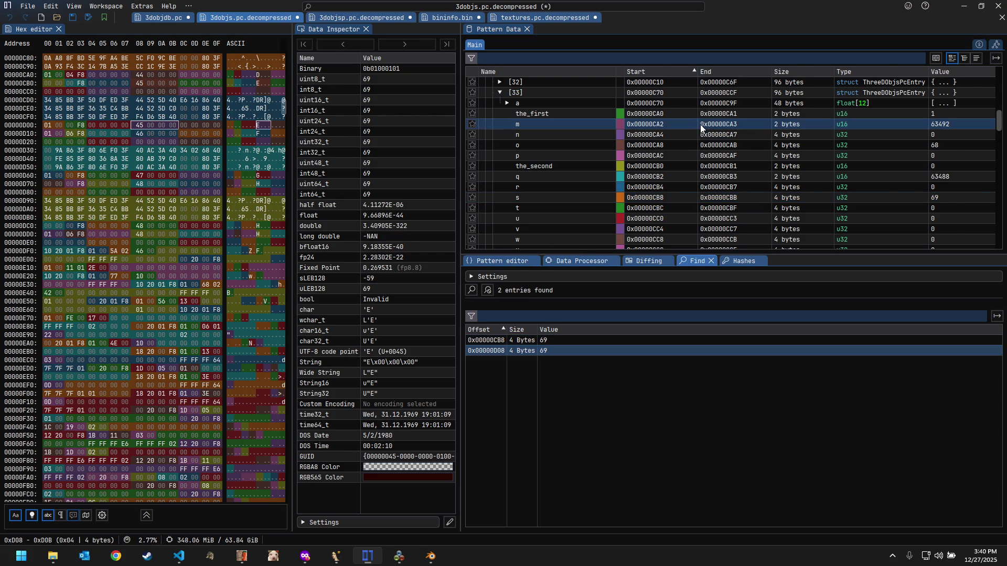
scroll(677, 135, down, 4)
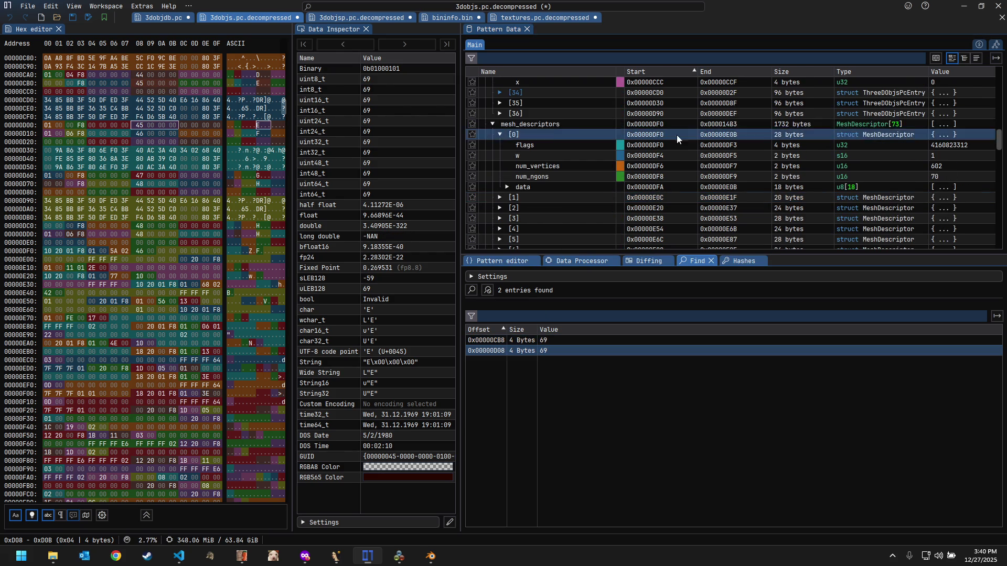
Step: Expand entry [34] to check field o at 0xD08, fields m (63488) and q (63494), and the first mesh descriptor's flags, then collapse mesh_descriptors
click(500, 93)
click(528, 145)
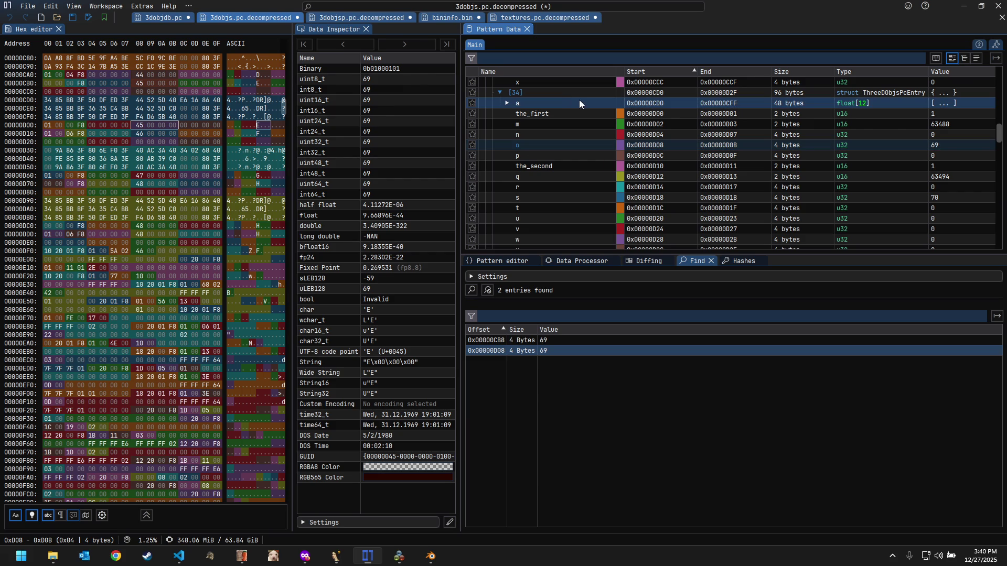
click(893, 126)
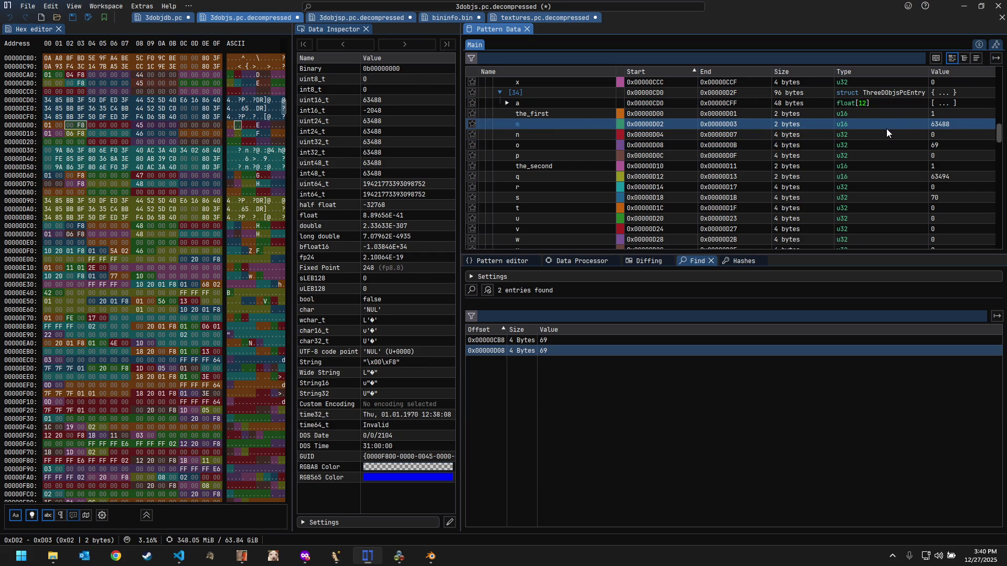
click(906, 172)
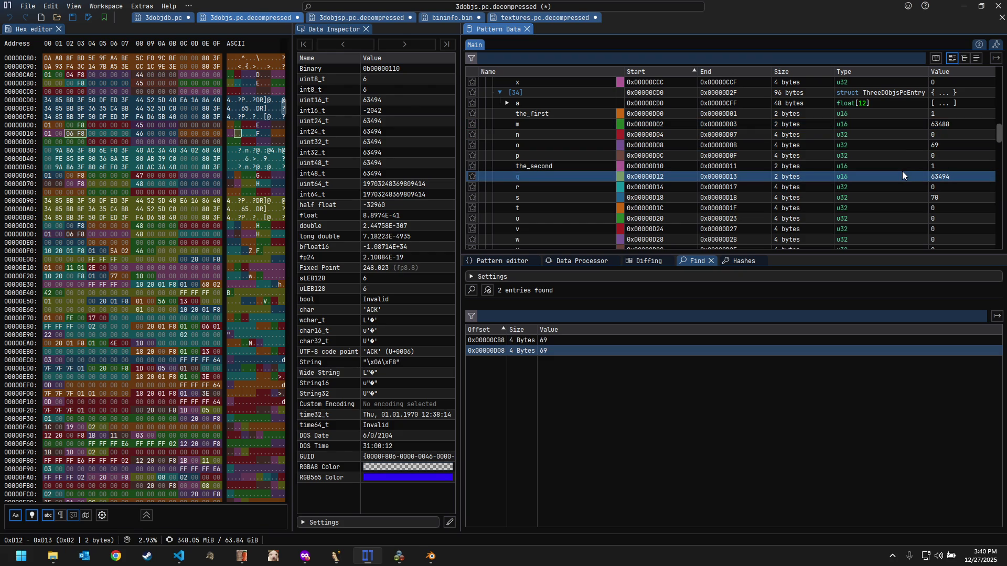
scroll(899, 177, down, 2)
scroll(898, 176, down, 2)
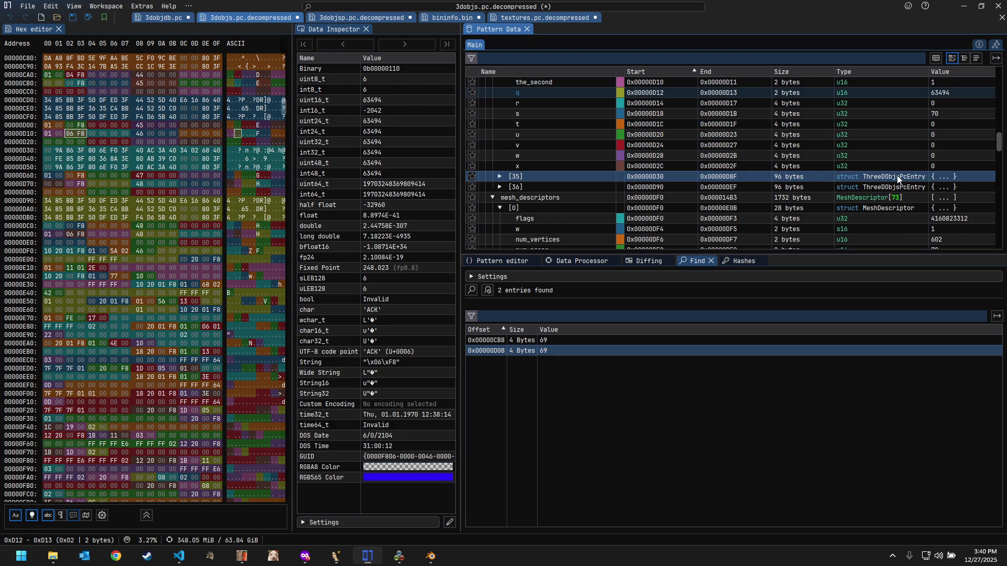
scroll(897, 176, down, 2)
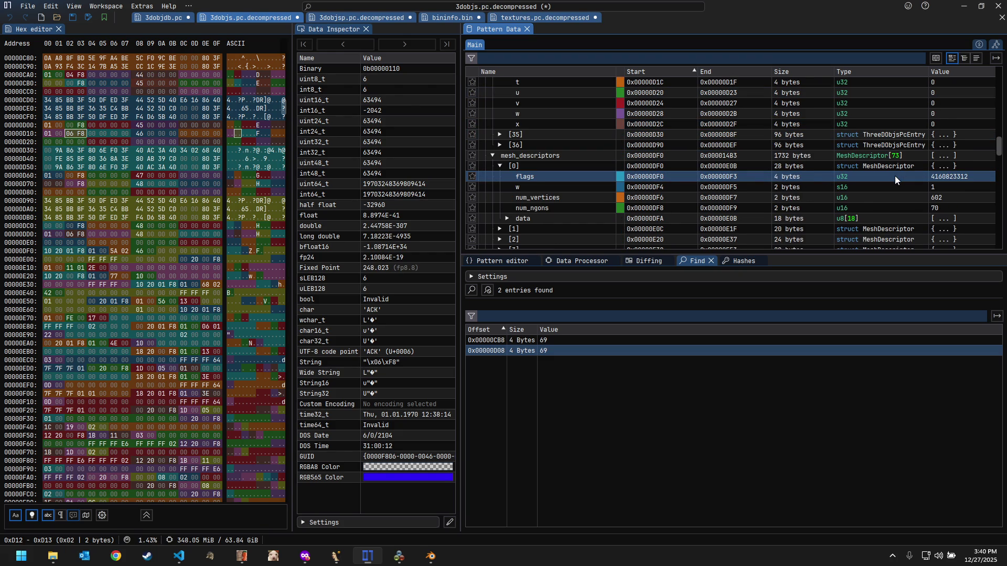
click(895, 176)
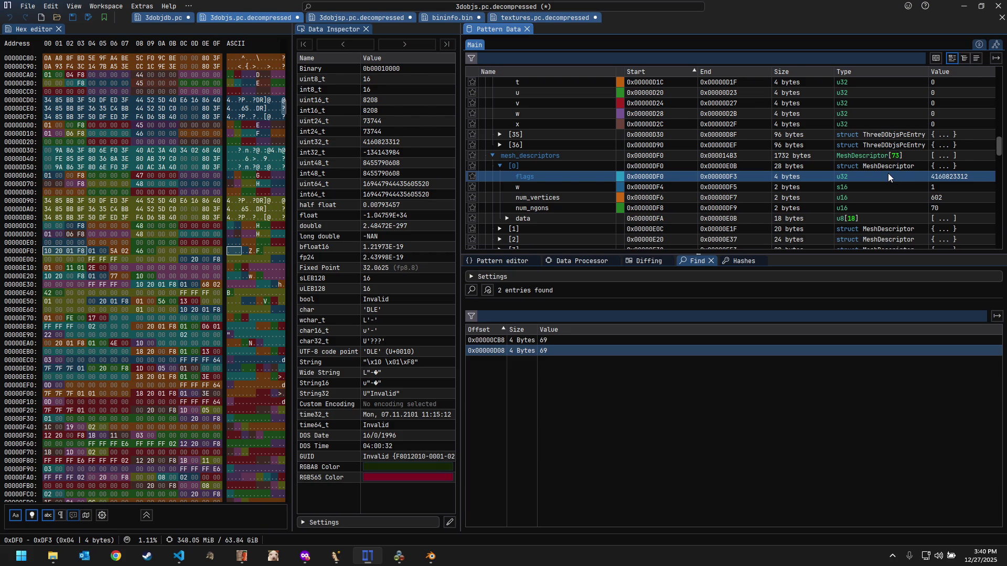
scroll(886, 173, down, 3)
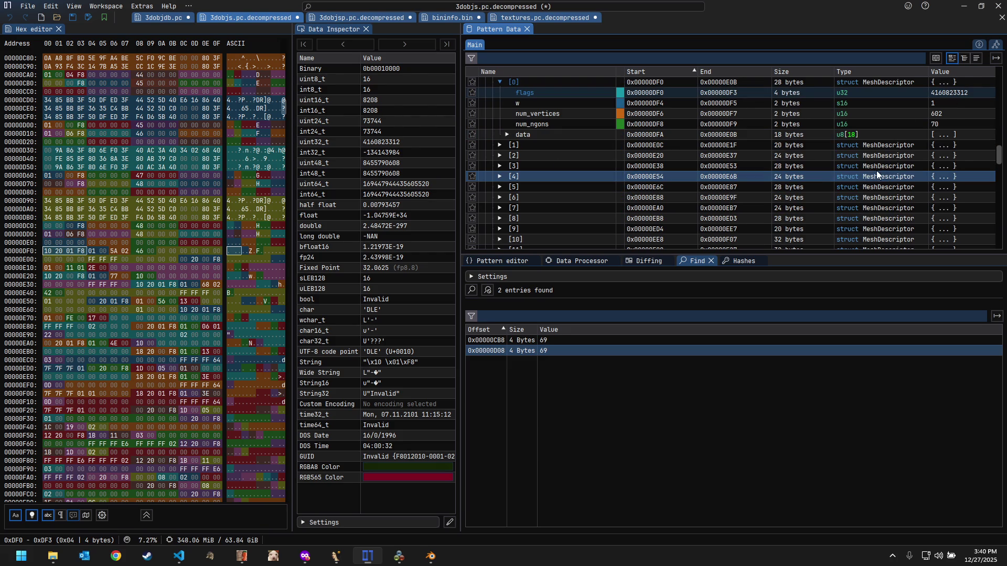
scroll(630, 112, up, 2)
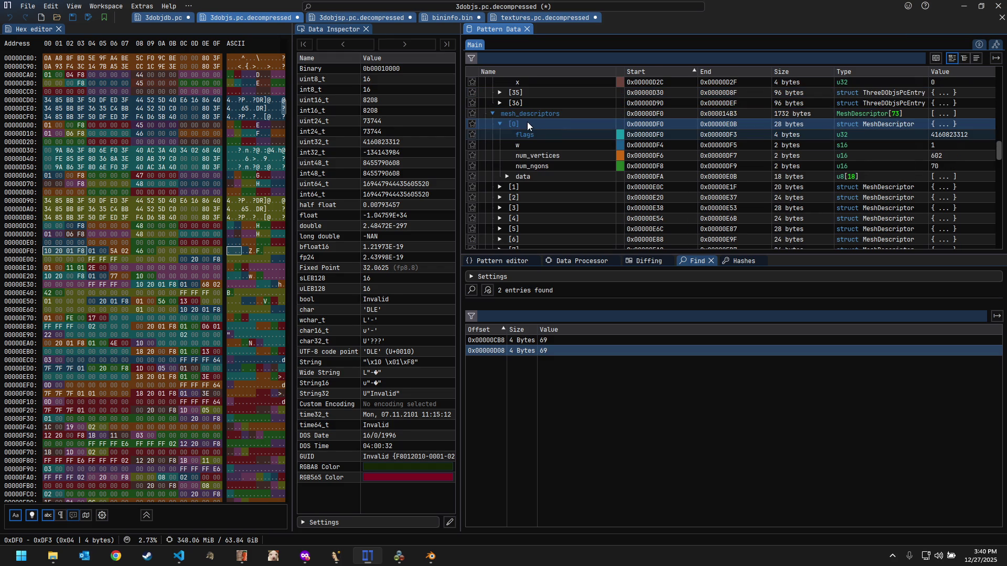
scroll(499, 118, down, 2)
scroll(502, 123, down, 6)
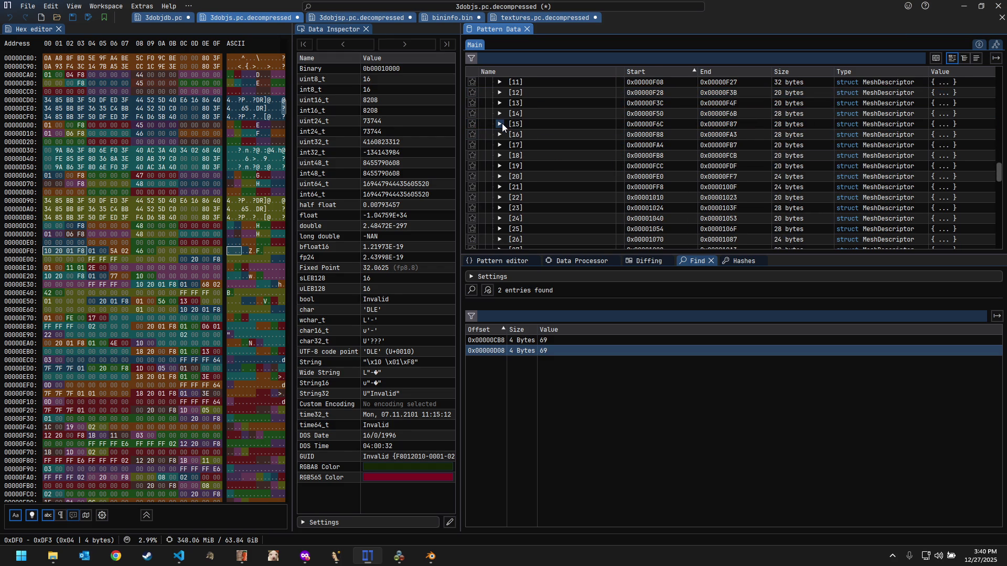
scroll(502, 124, down, 2)
scroll(502, 124, down, 1)
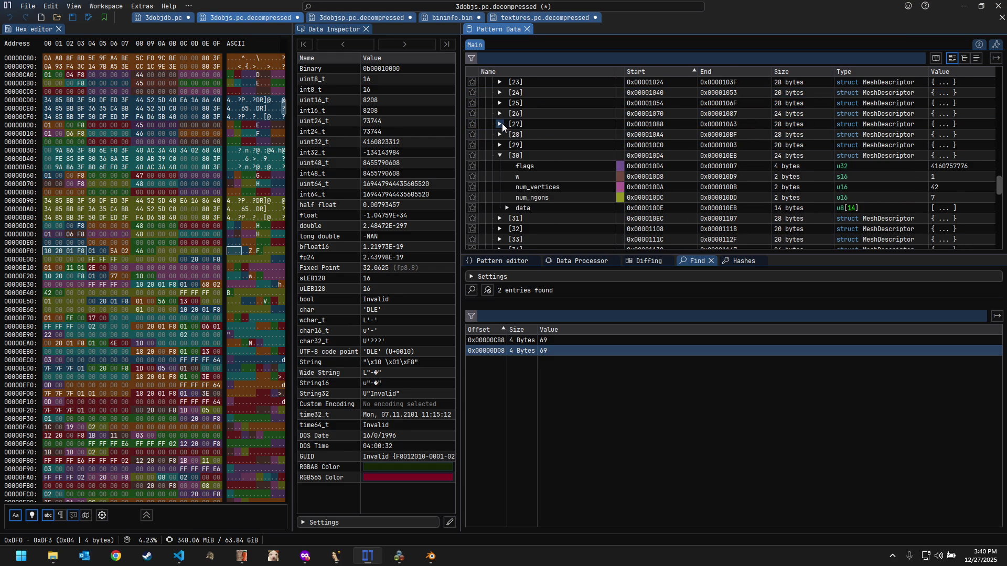
scroll(502, 123, down, 1)
scroll(502, 124, down, 2)
scroll(503, 124, down, 1)
scroll(502, 123, down, 1)
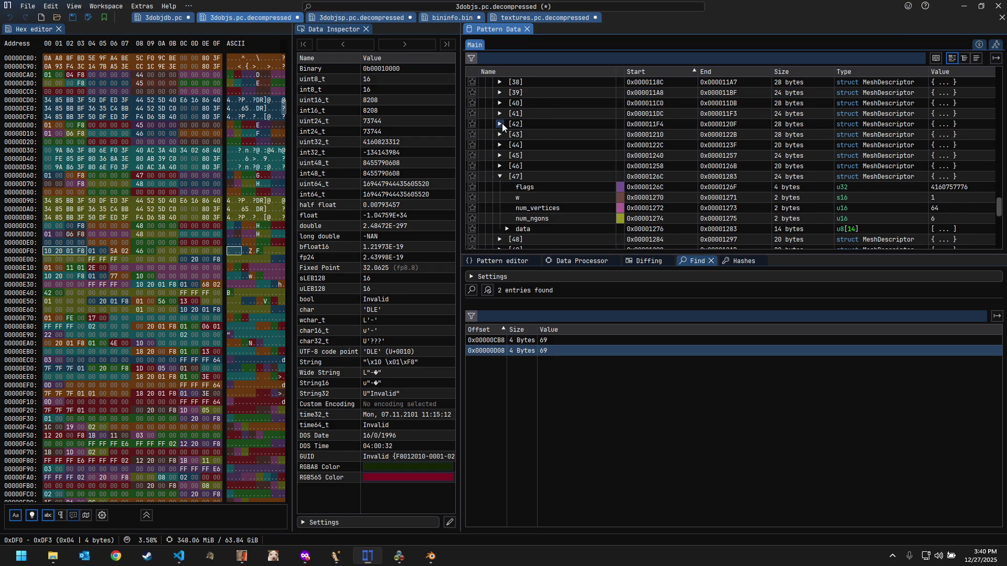
scroll(502, 124, down, 2)
scroll(503, 123, down, 2)
scroll(502, 124, down, 1)
scroll(502, 124, down, 2)
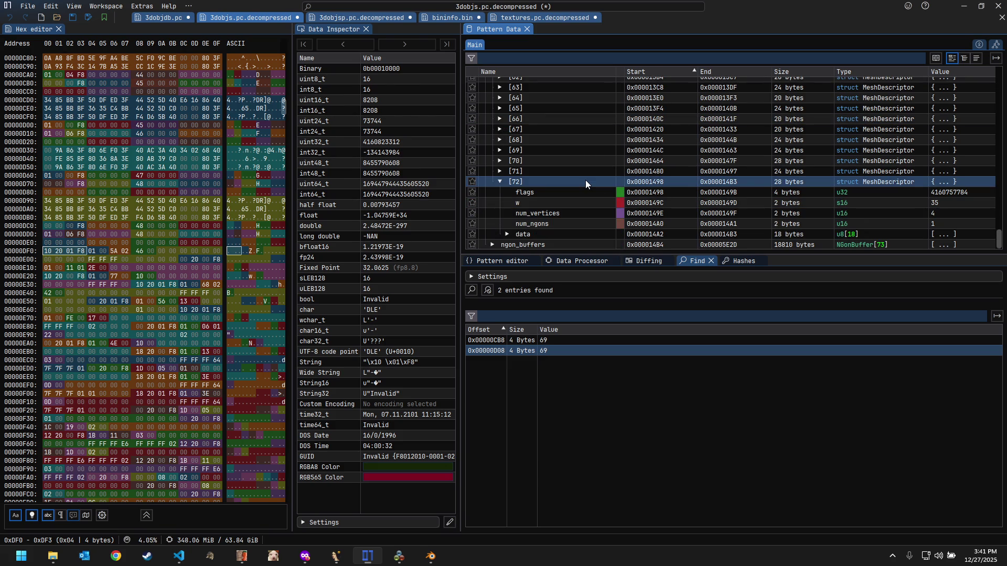
scroll(585, 180, up, 4)
scroll(586, 180, up, 4)
scroll(581, 180, up, 4)
scroll(581, 181, up, 4)
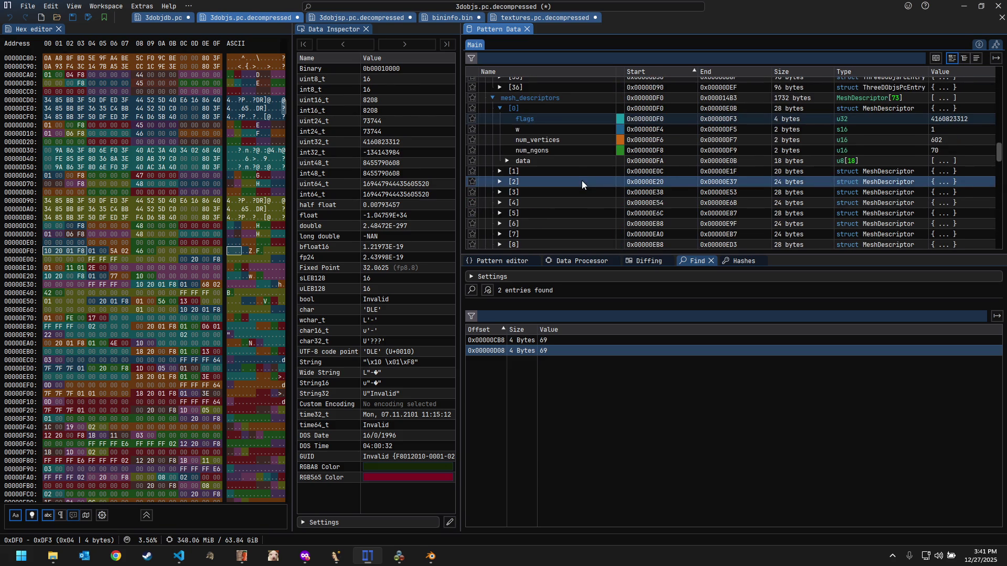
scroll(558, 156, up, 1)
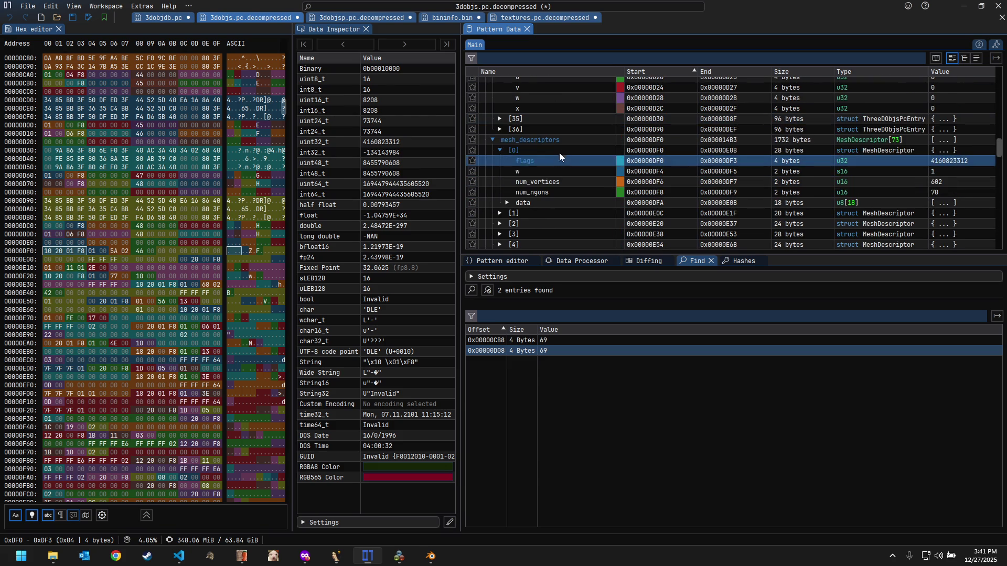
click(491, 139)
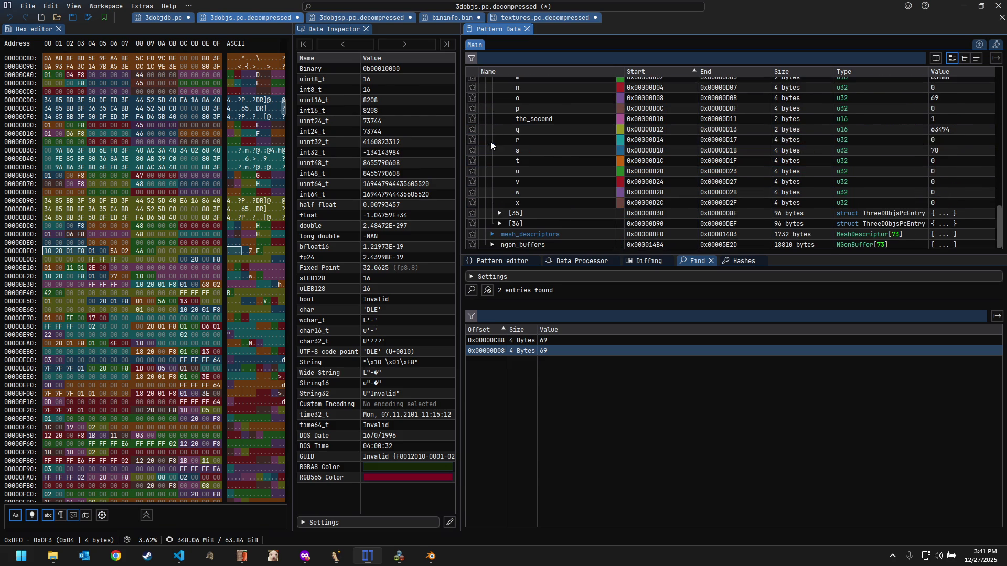
Step: Select the collapsed ngon_buffers node at 0x14B4 and show the 3dobjs pattern source
click(493, 245)
click(531, 241)
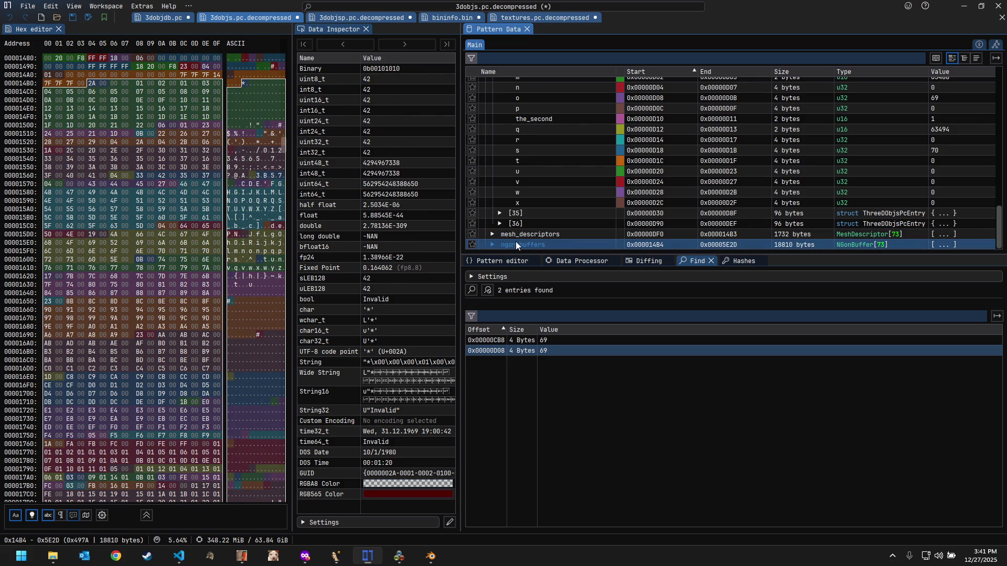
click(505, 265)
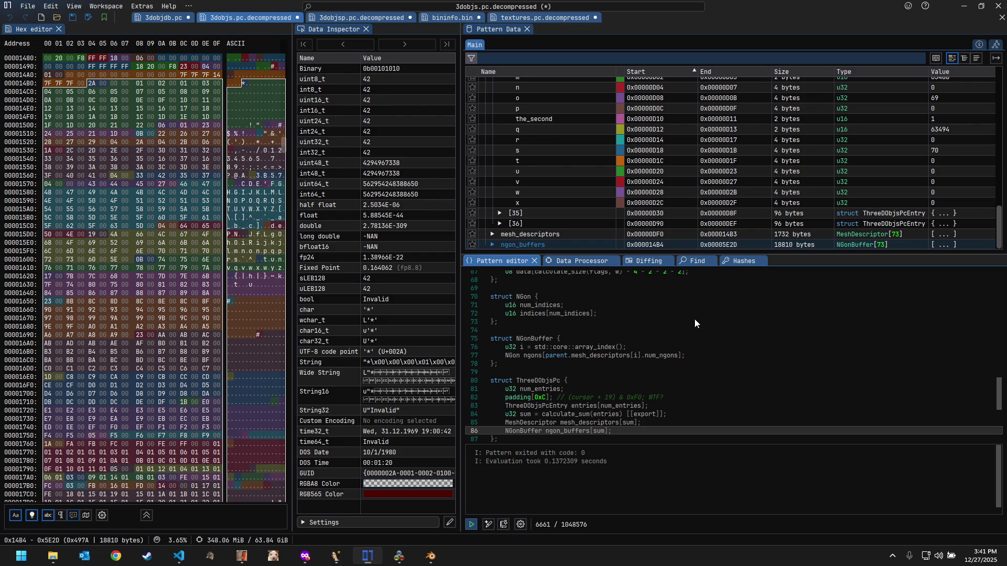
scroll(669, 322, down, 1)
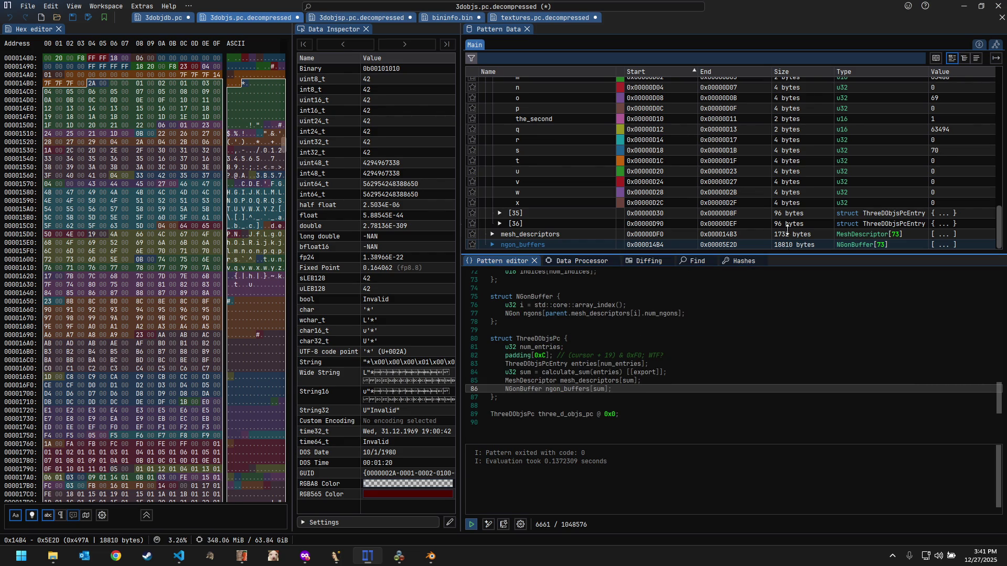
Step: Enlarge the pattern code area, add a blank line after the struct on line 87, and select the parsed mesh_descriptors entry
drag(788, 228, 787, 180)
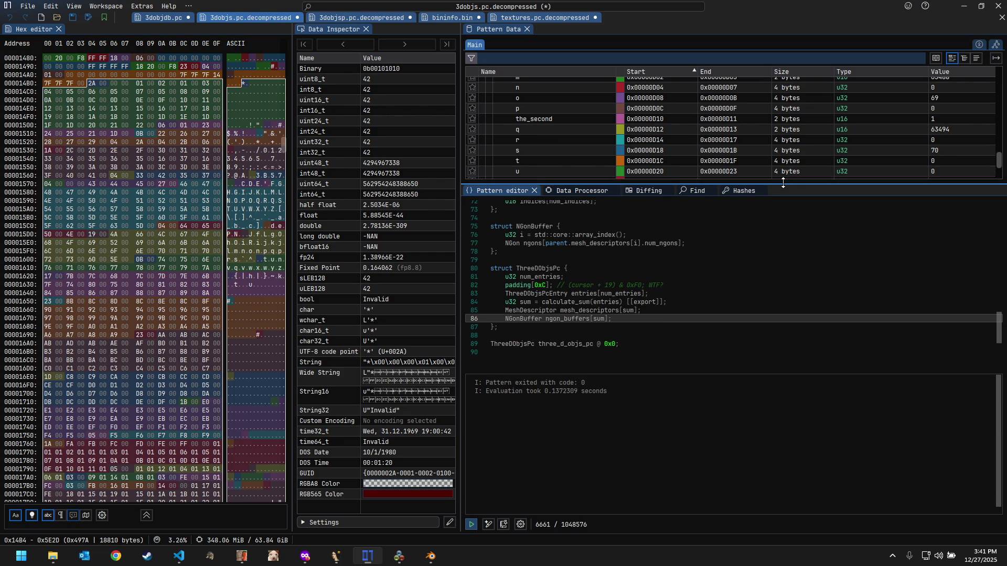
click(656, 351)
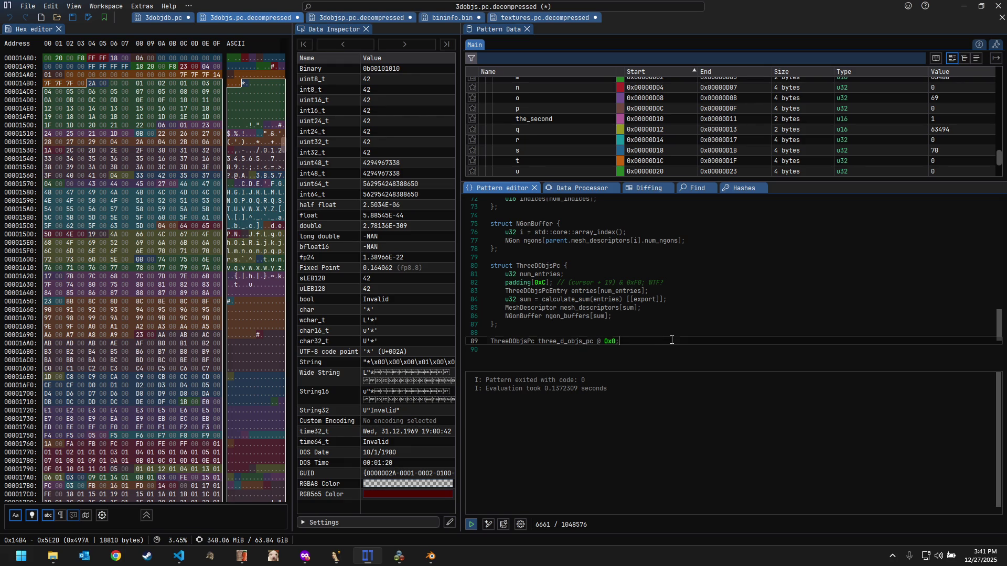
click(691, 329)
key(Return)
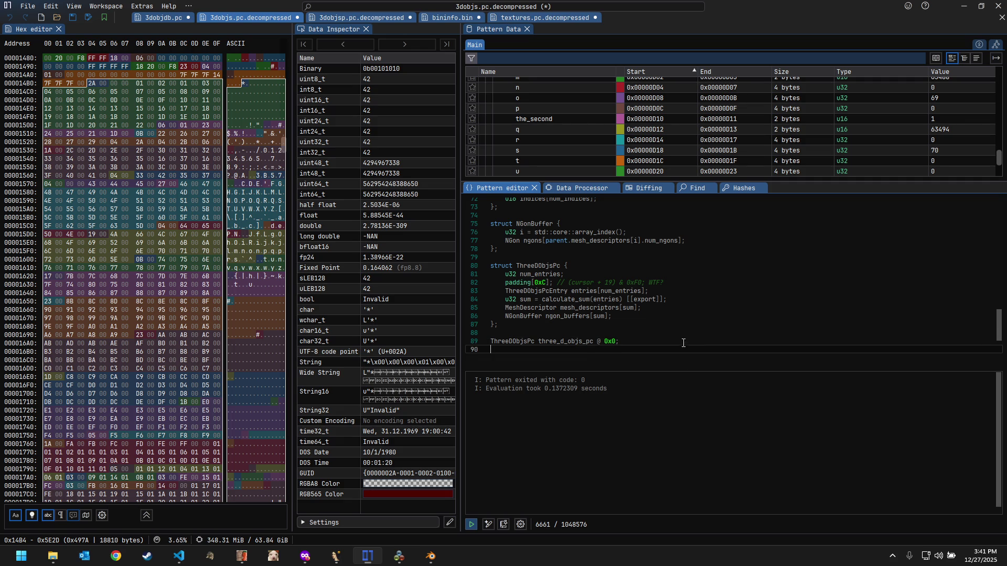
key(Delete)
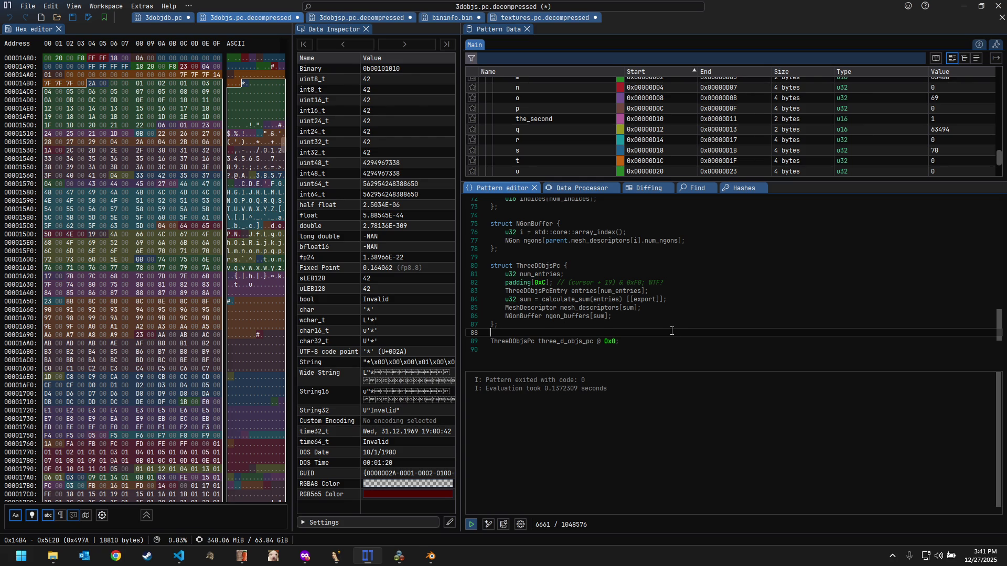
click(660, 357)
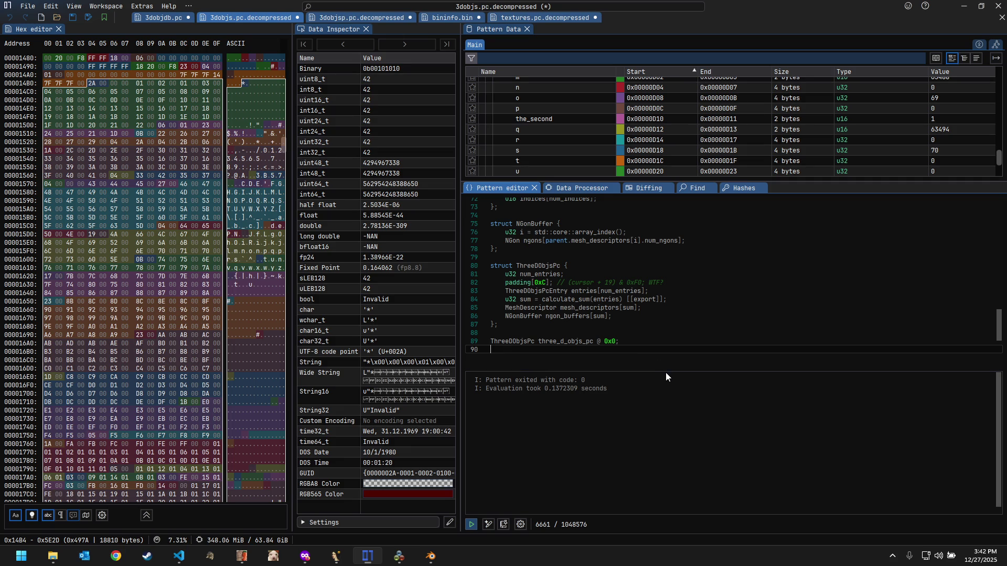
drag(674, 371, 673, 464)
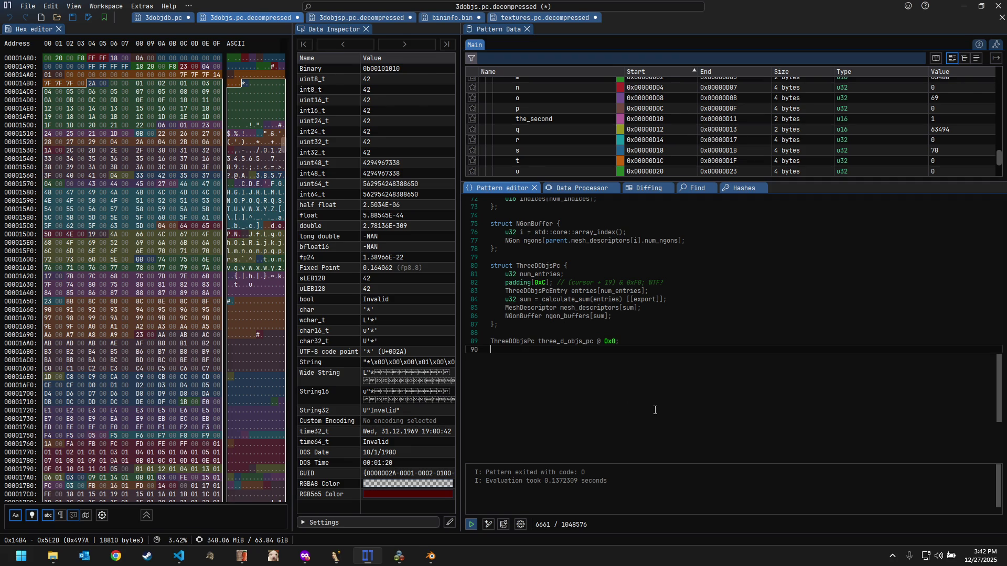
scroll(610, 161, down, 2)
click(610, 162)
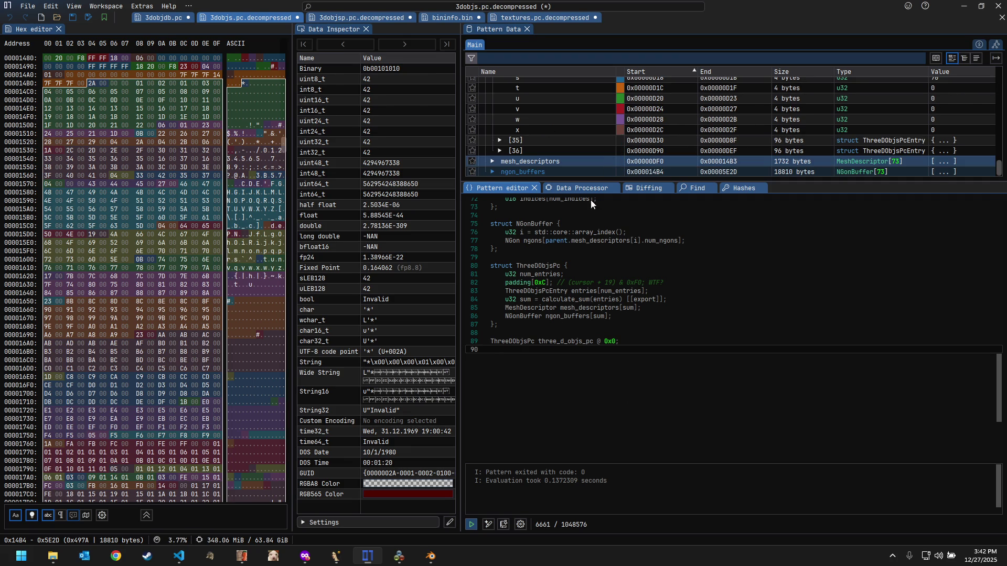
scroll(573, 273, up, 2)
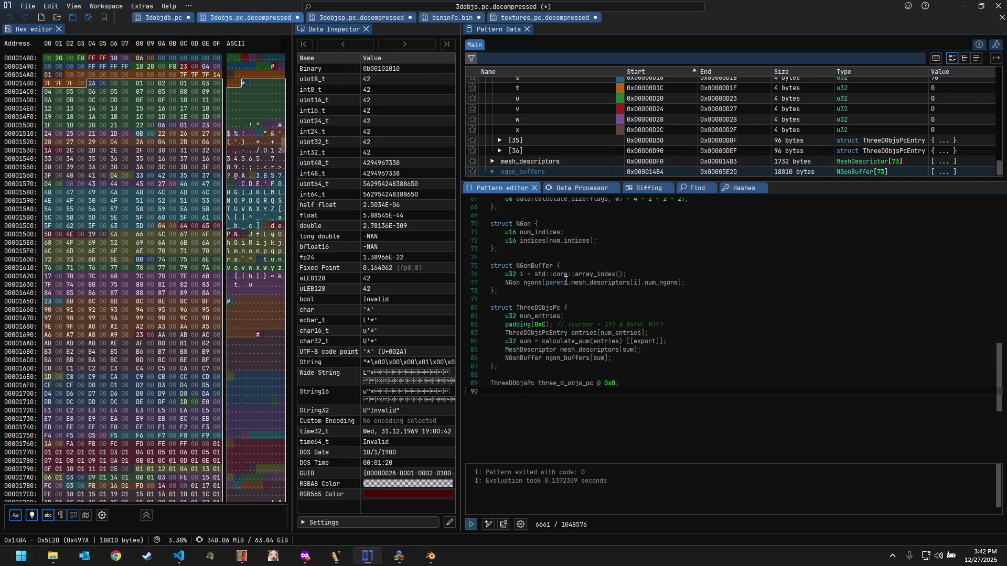
Step: Rename the NGonBuffer struct and its use on line 86 to TriangleStripBuffer and its element type NGon to TriangleStrip
double_click(531, 266)
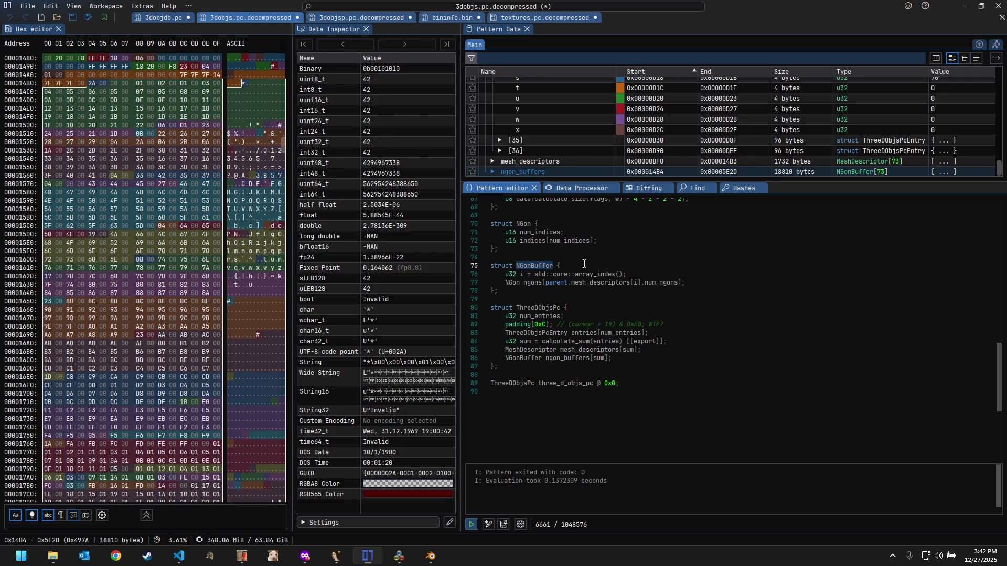
text(Triangl)
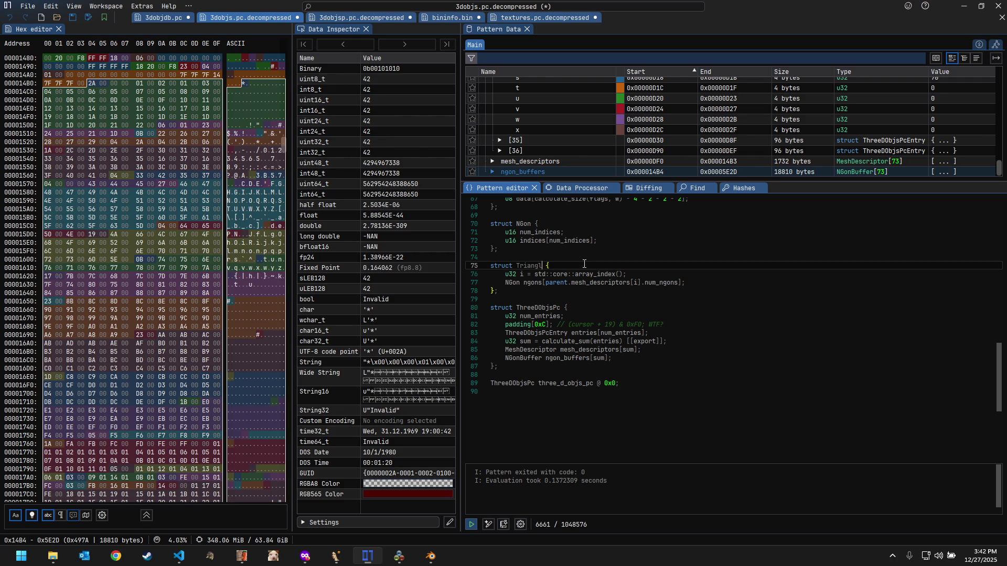
text(eStri)
text(pBu)
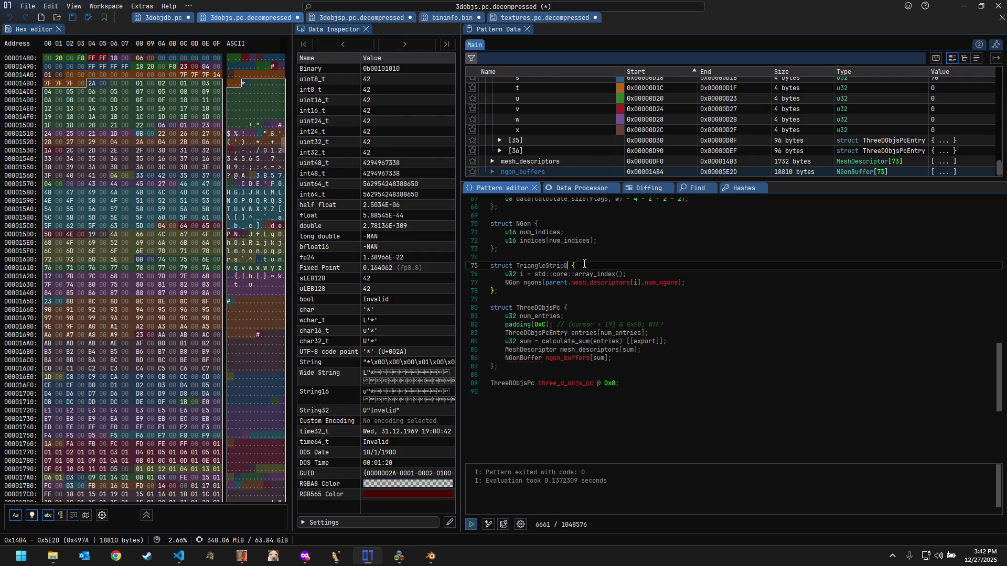
text(ffer)
double_click(523, 358)
text(TriangleStripBuffer)
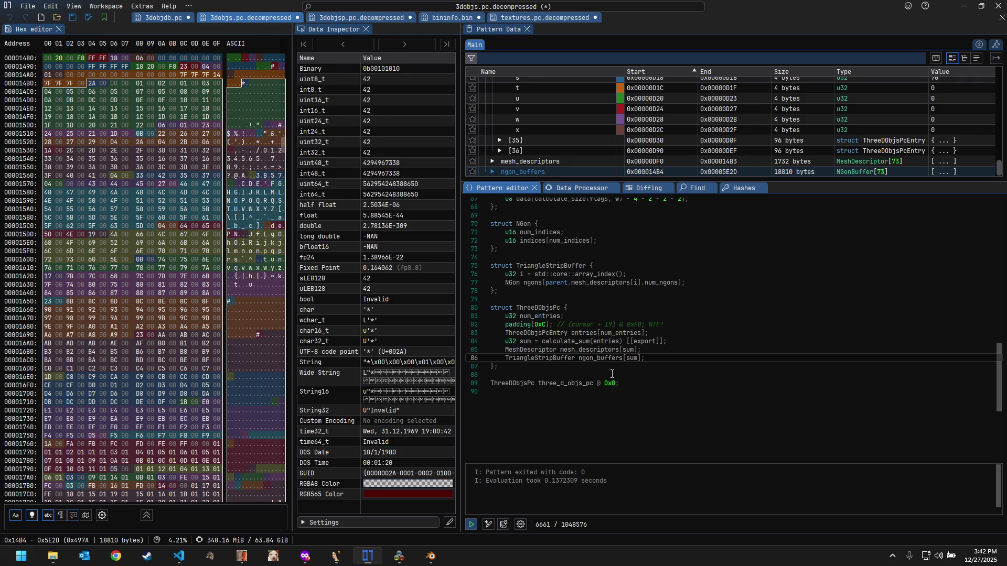
scroll(611, 367, up, 2)
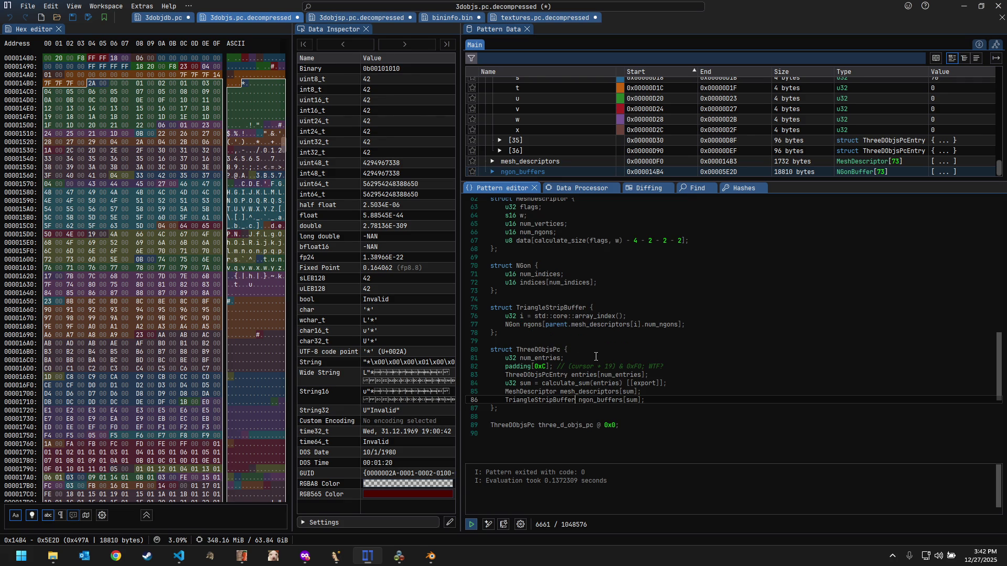
double_click(516, 325)
text(TriangleStrip)
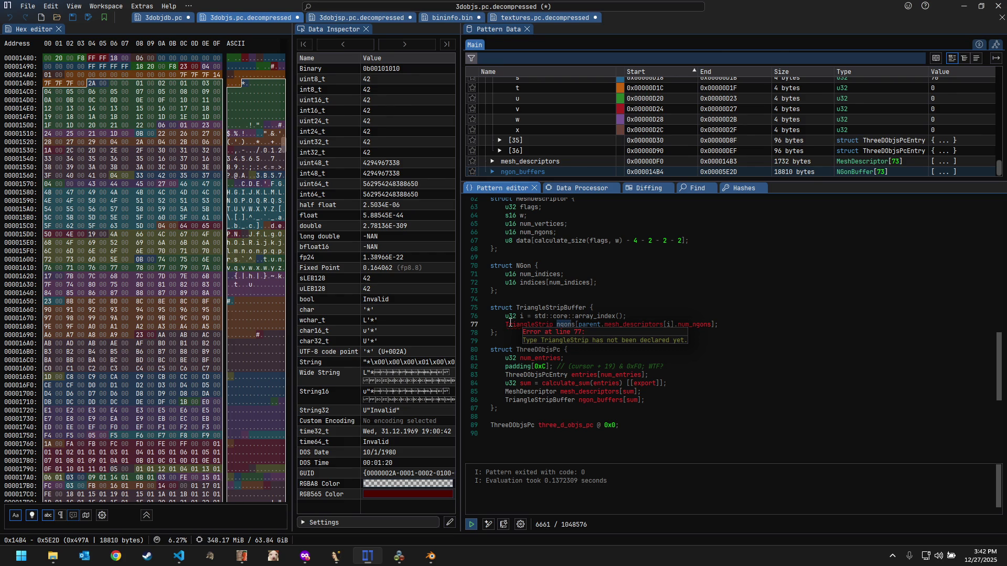
Step: Switch to types.py in Visual Studio Code and begin renaming MeshDescriptor's num_ngons field
key(alt+Tab)
key(F2)
key(Right)
Step: Rename num_ngons to num_triangle_strips, fixing the leftover occurrences by pasting the new name
key(BackSpace)
key(BackSpace)
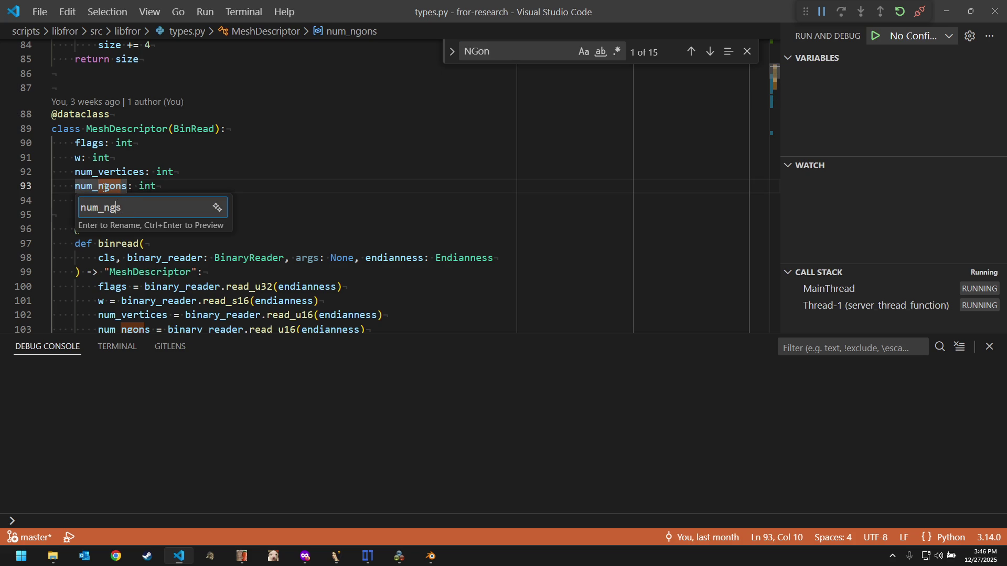
key(BackSpace)
key(BackSpace)
text(triangle_)
text(strip)
key(Return)
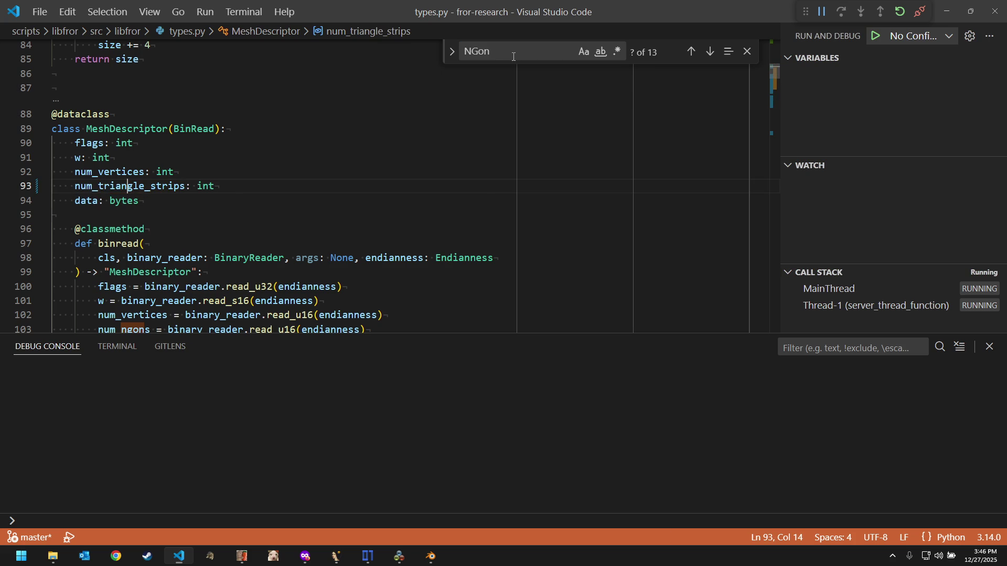
click(513, 56)
key(Return)
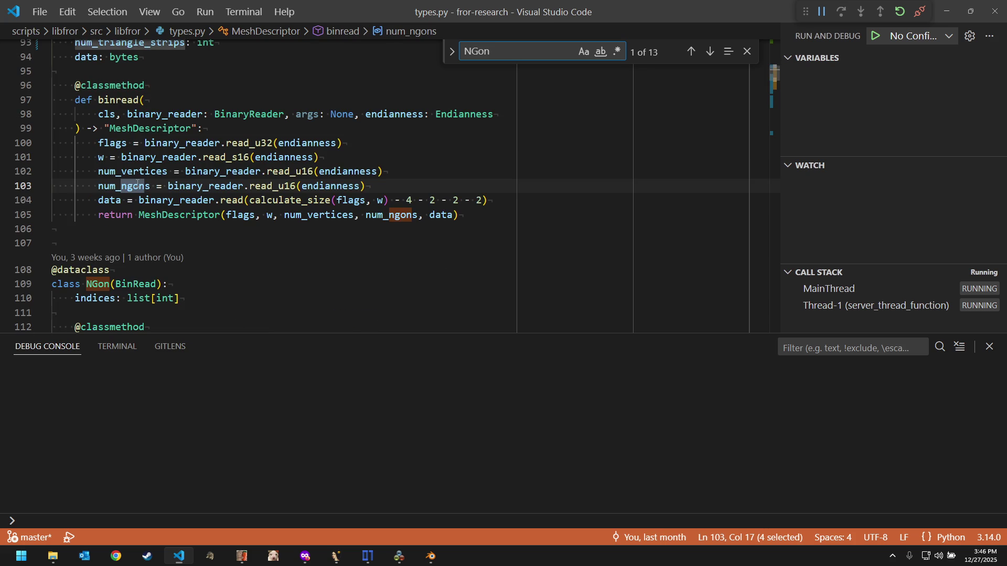
click(138, 186)
scroll(157, 124, up, 1)
double_click(168, 70)
key(ctrl+c)
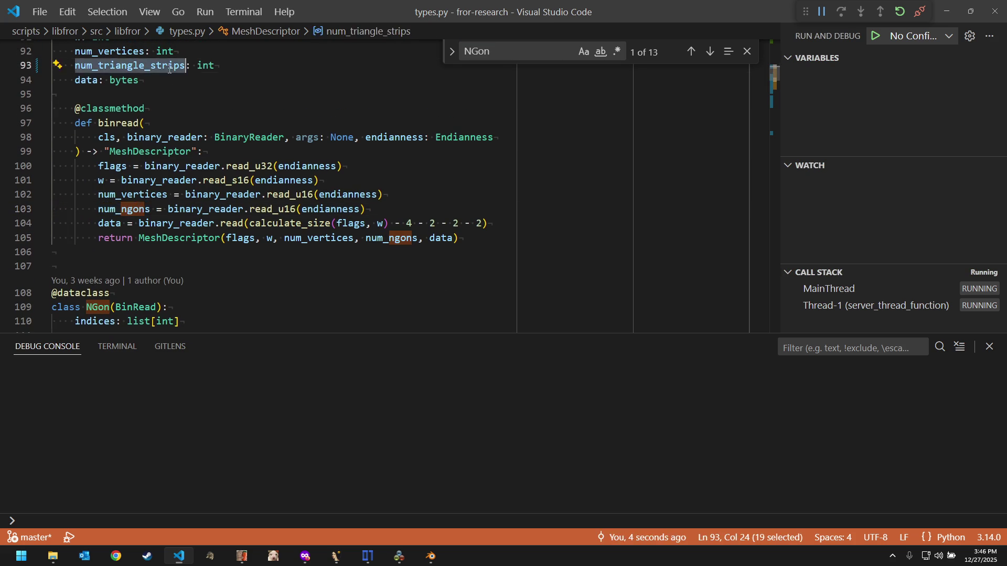
key(ctrl+u)
key(F2)
key(ctrl+v)
key(Return)
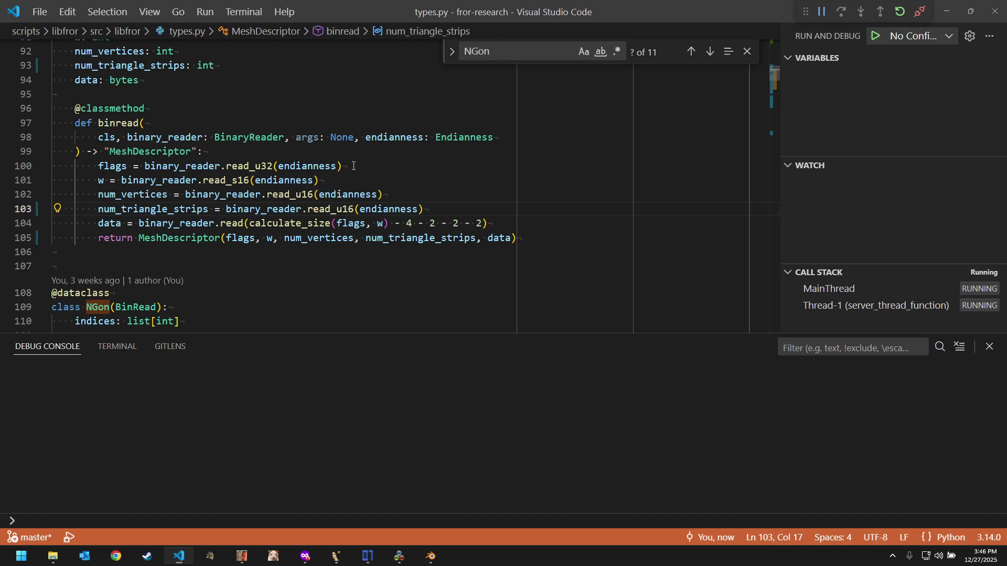
scroll(353, 165, down, 1)
scroll(353, 166, down, 1)
scroll(353, 164, down, 1)
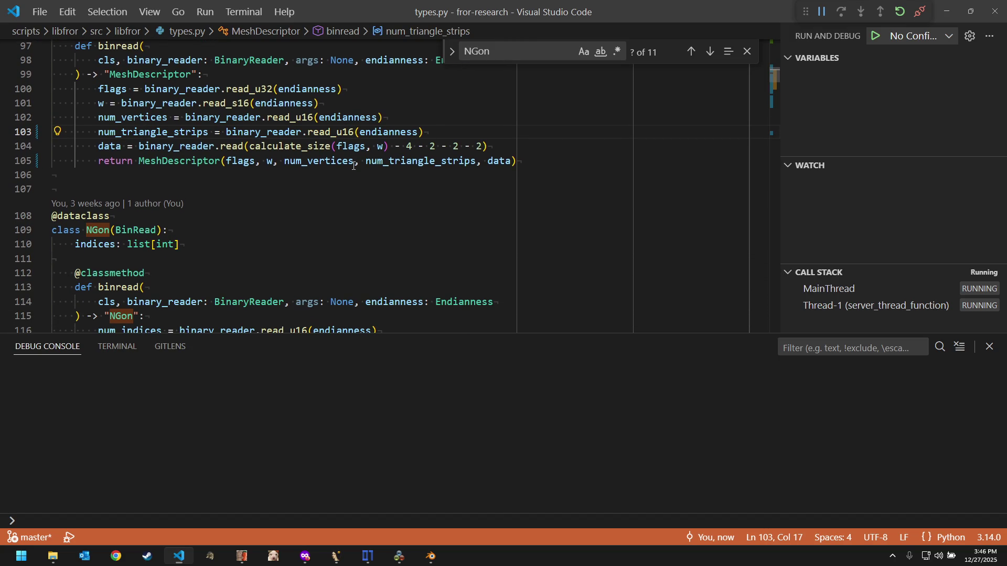
scroll(174, 231, down, 1)
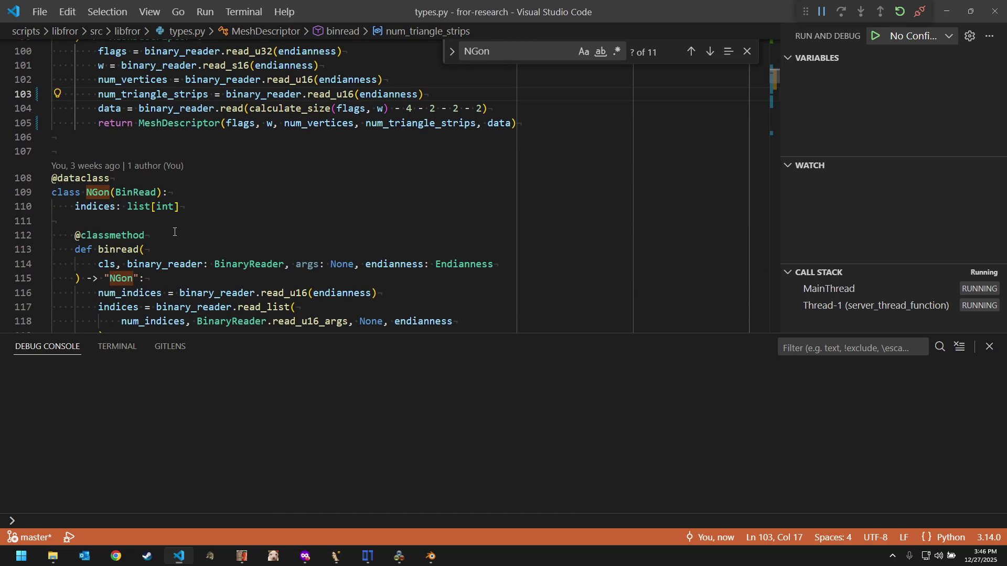
Step: Rename the NGon class to TriangleStrip and the buffer's ngons field to triangle_strips
click(103, 183)
key(F2)
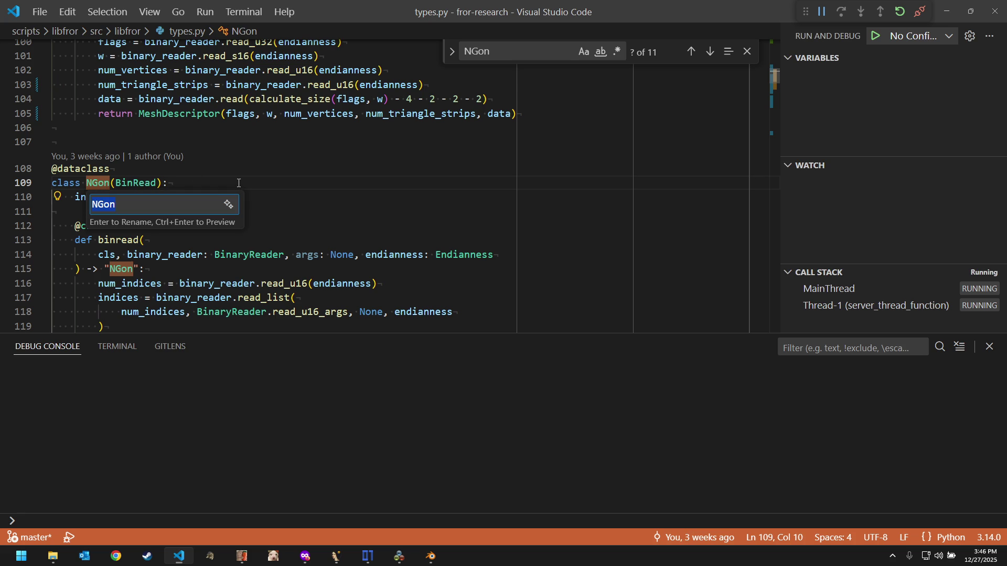
text(TriangleStri)
text(p)
key(Return)
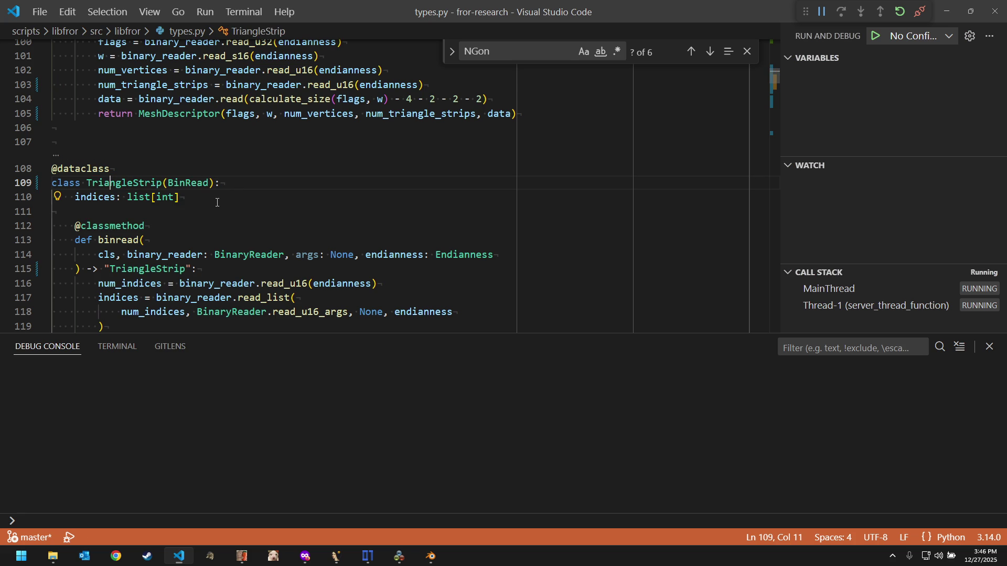
scroll(229, 193, down, 2)
scroll(217, 203, down, 2)
scroll(217, 203, down, 2)
scroll(218, 203, down, 1)
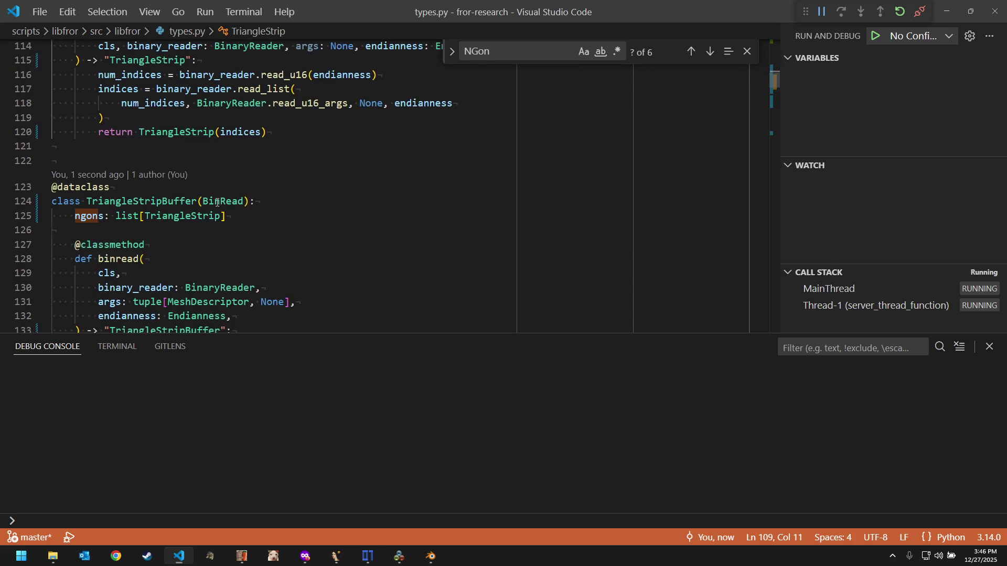
scroll(218, 203, down, 1)
click(93, 190)
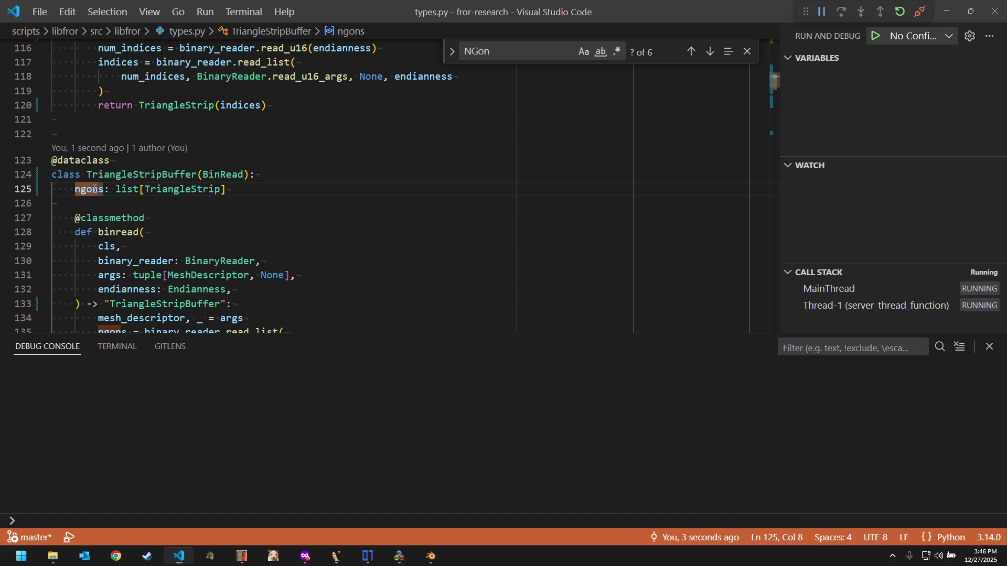
key(F2)
text(t)
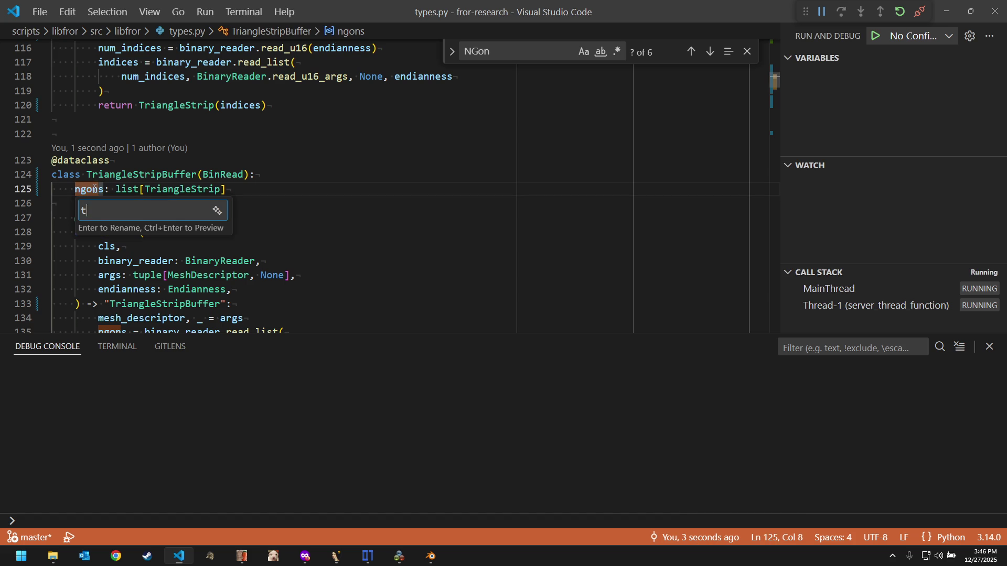
text(riangle_strips)
key(Return)
scroll(233, 176, up, 4)
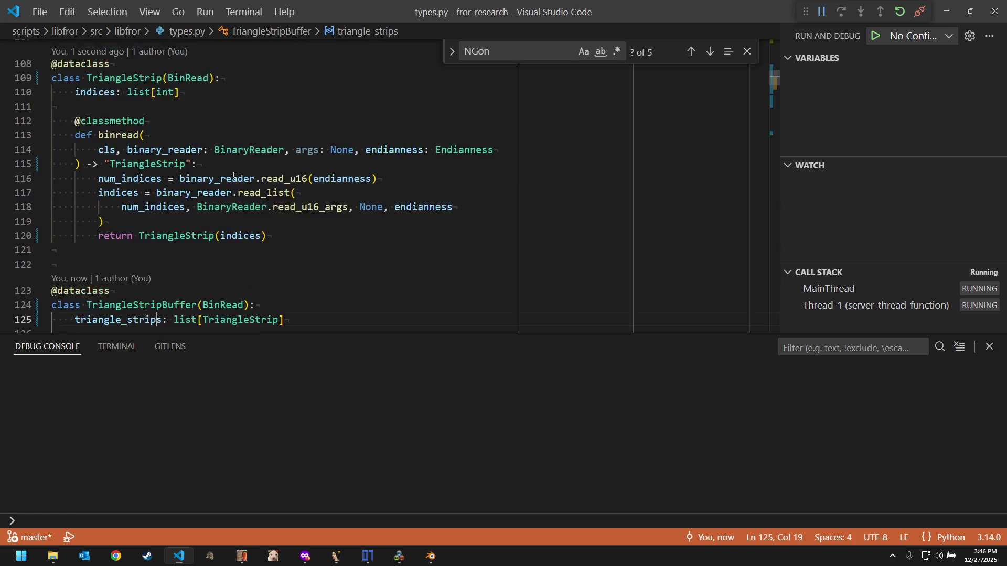
scroll(233, 177, up, 2)
scroll(232, 176, up, 6)
scroll(233, 176, up, 3)
scroll(233, 176, up, 6)
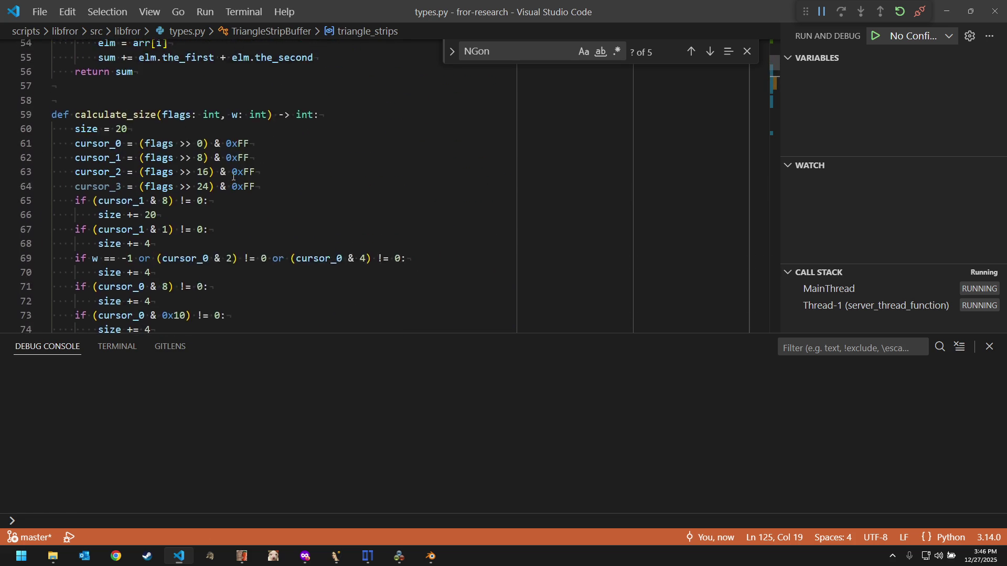
scroll(233, 177, up, 2)
scroll(234, 177, up, 5)
scroll(233, 177, down, 12)
scroll(233, 176, down, 7)
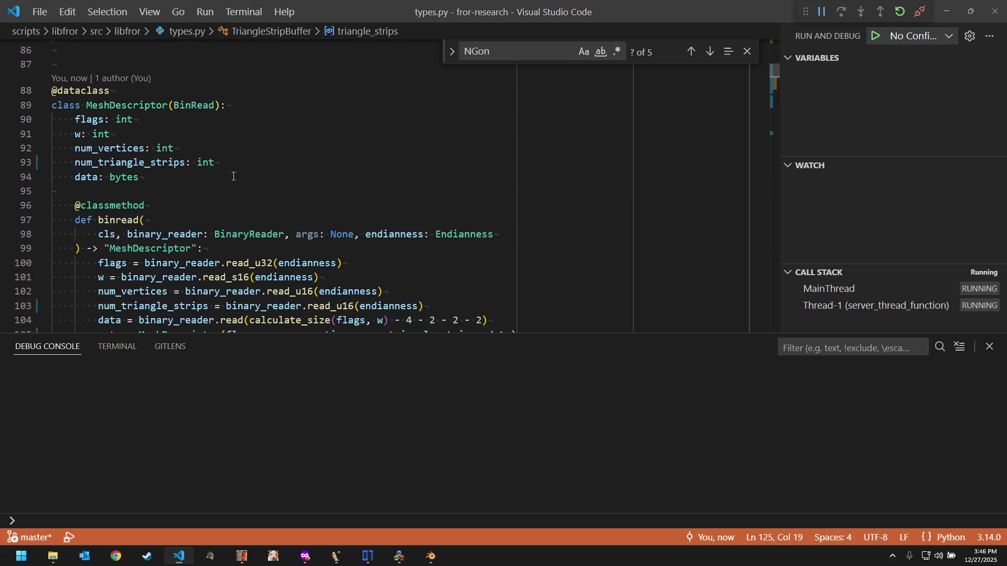
scroll(233, 176, down, 2)
scroll(233, 176, down, 1)
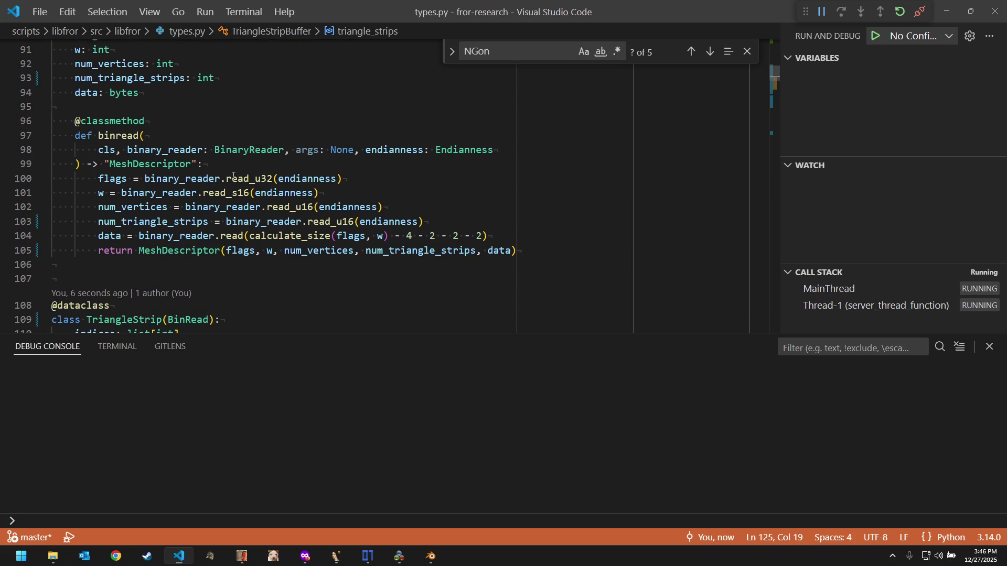
scroll(234, 176, down, 1)
scroll(233, 176, down, 2)
scroll(233, 176, down, 2)
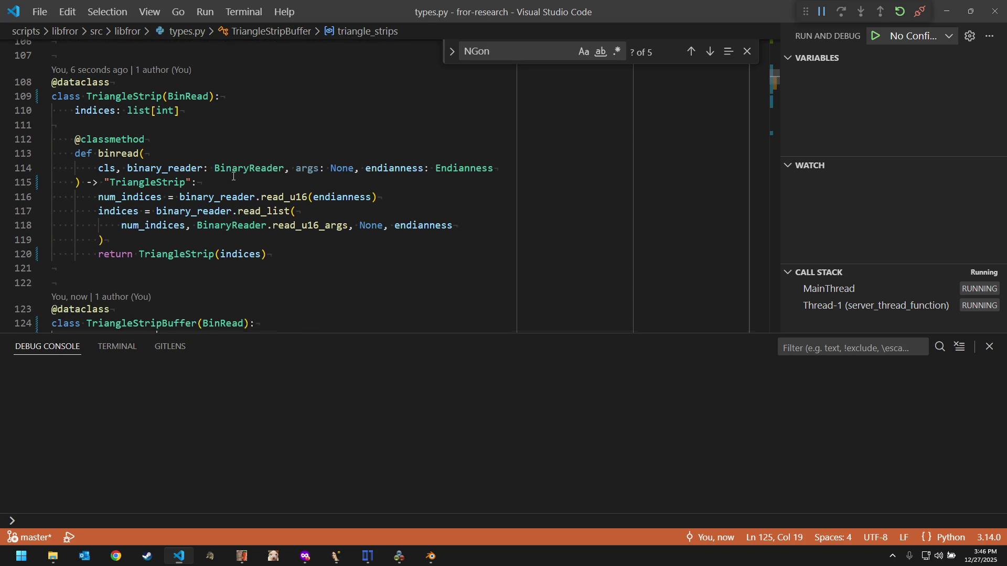
scroll(233, 176, down, 2)
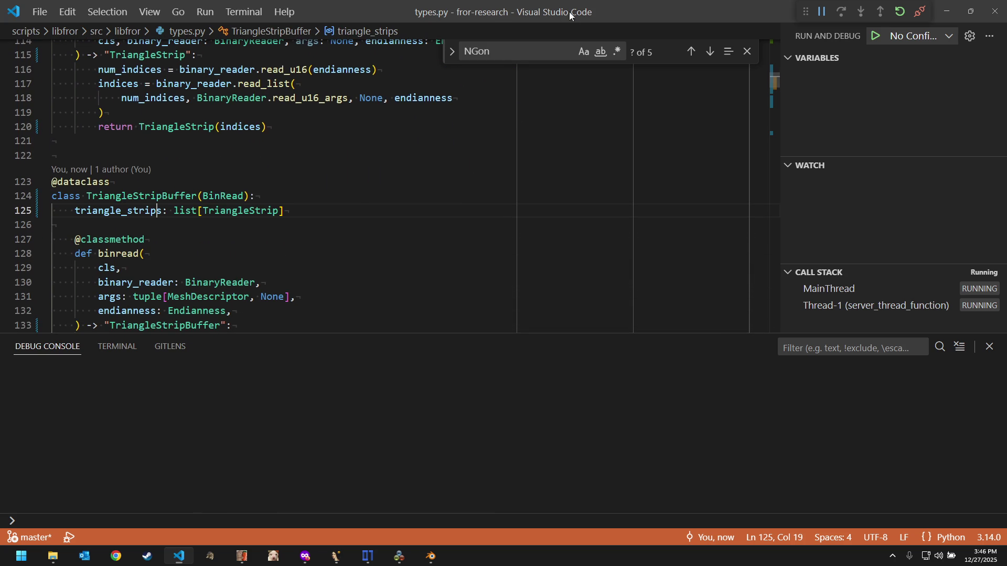
Step: Rename the leftover ngons variable to triangle_strips via the next NGon search match
click(523, 50)
key(Return)
scroll(150, 78, up, 1)
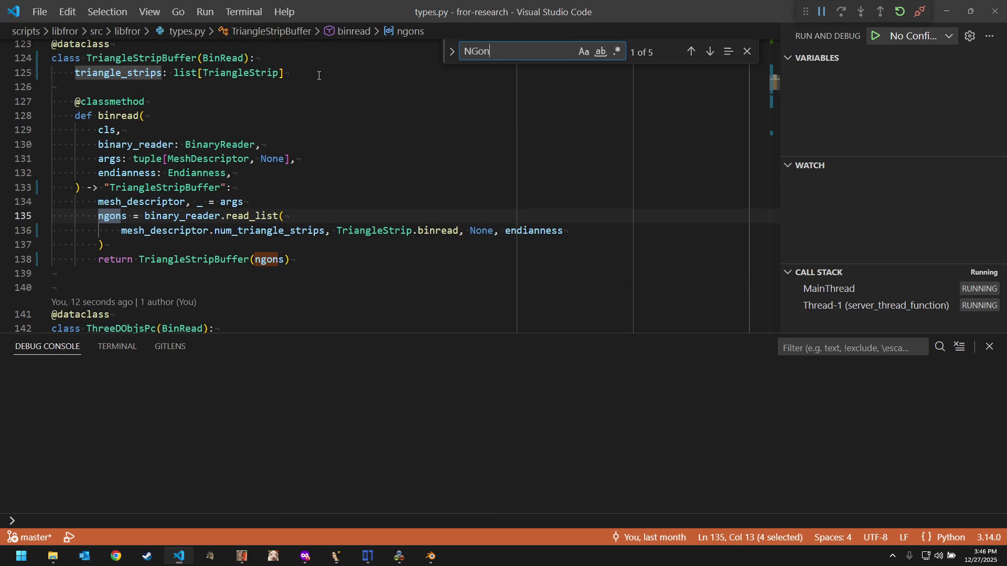
double_click(136, 92)
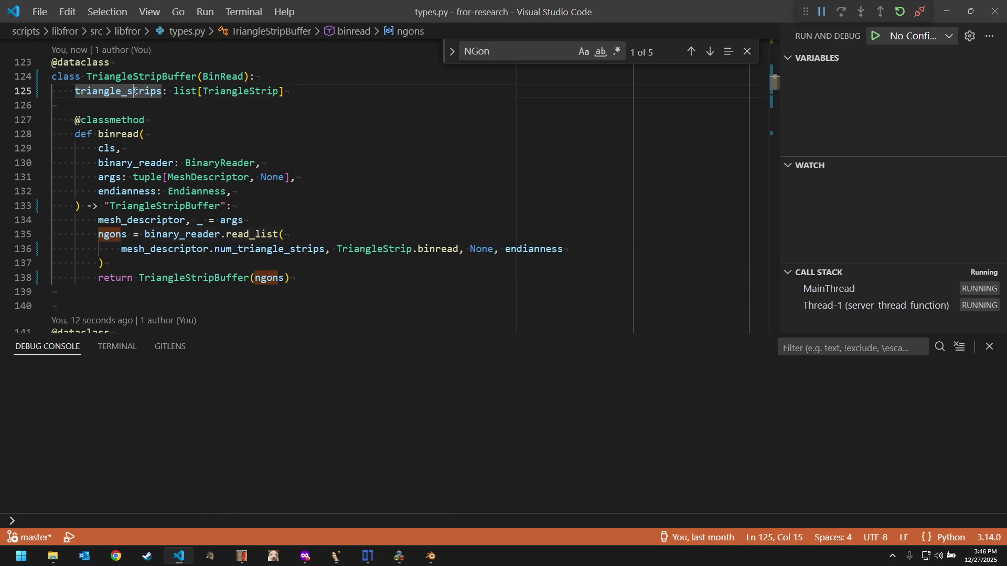
click(121, 234)
key(F2)
key(ctrl+v)
key(Return)
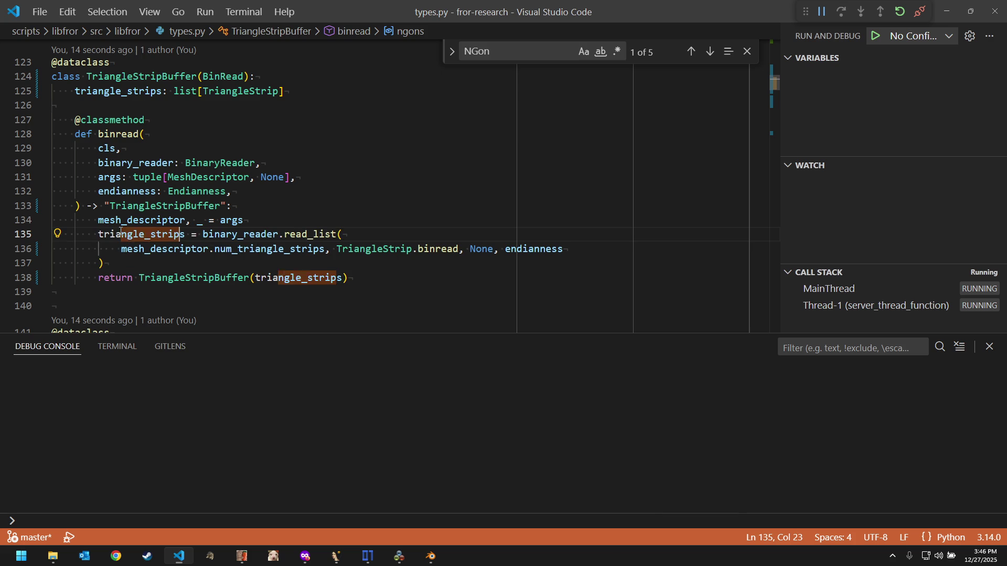
Step: Rename the ngon_buffers field on line 145 to triangle_strip_buffers
click(537, 57)
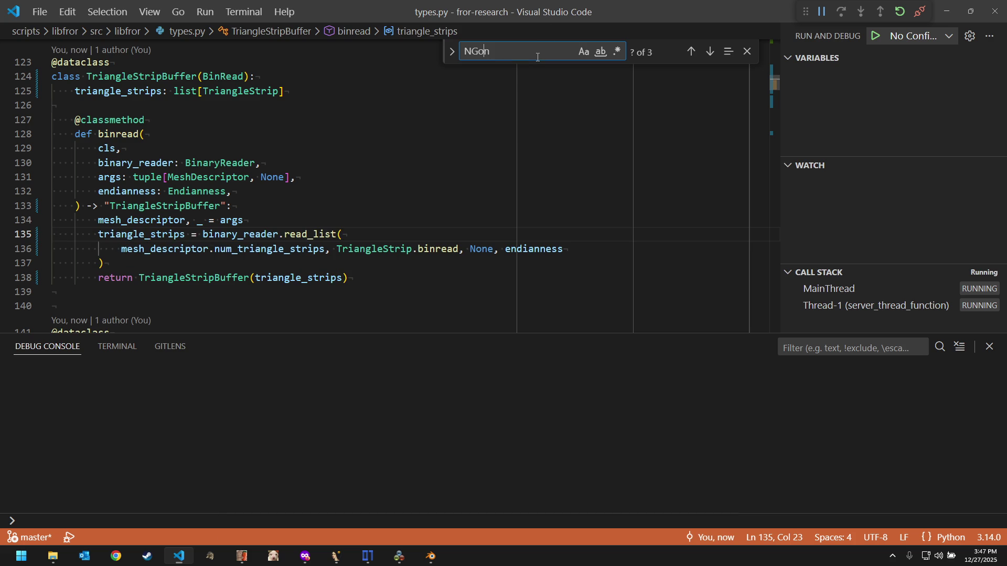
key(Return)
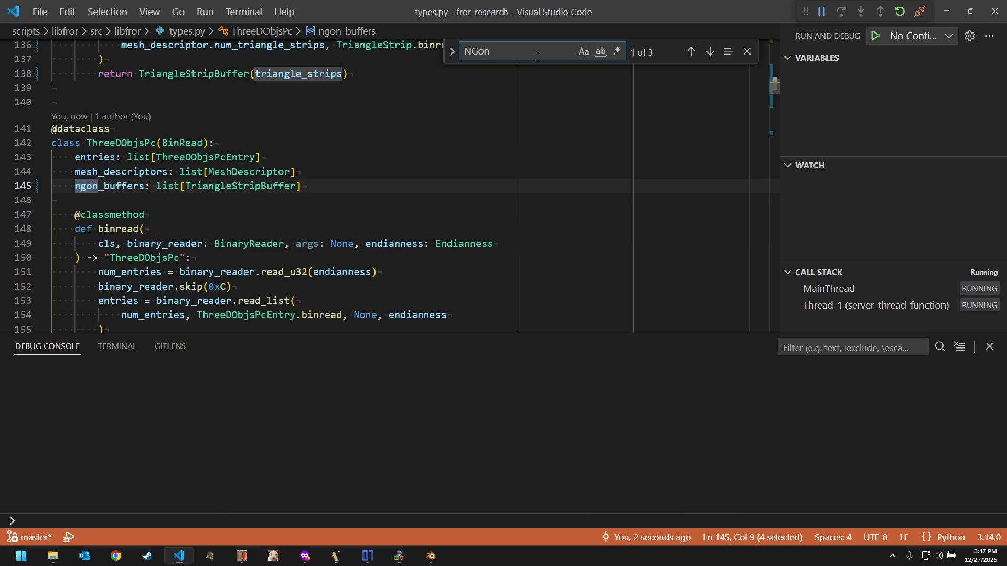
click(104, 188)
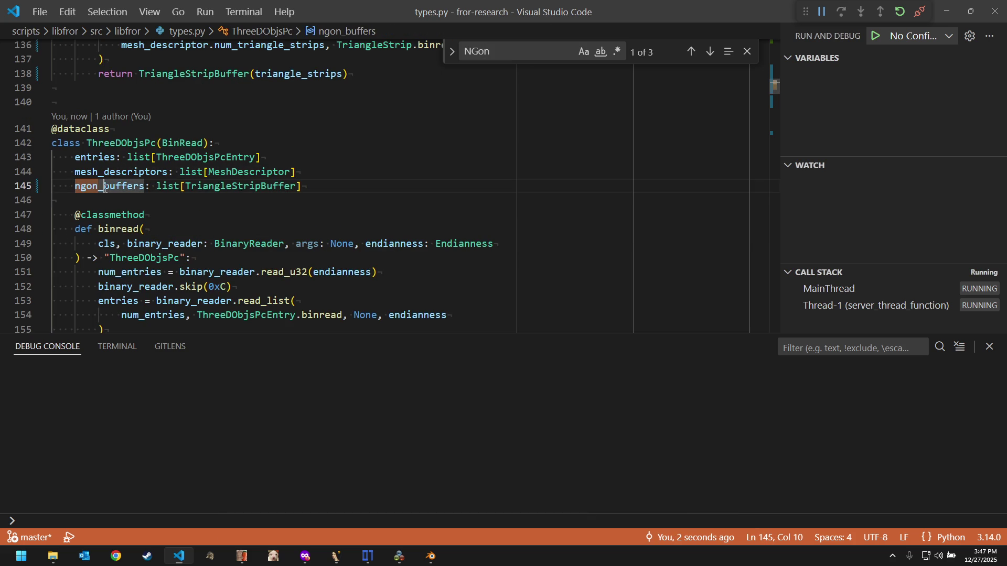
key(F2)
key(shift+Left)
key(shift+Left)
key(shift+Left)
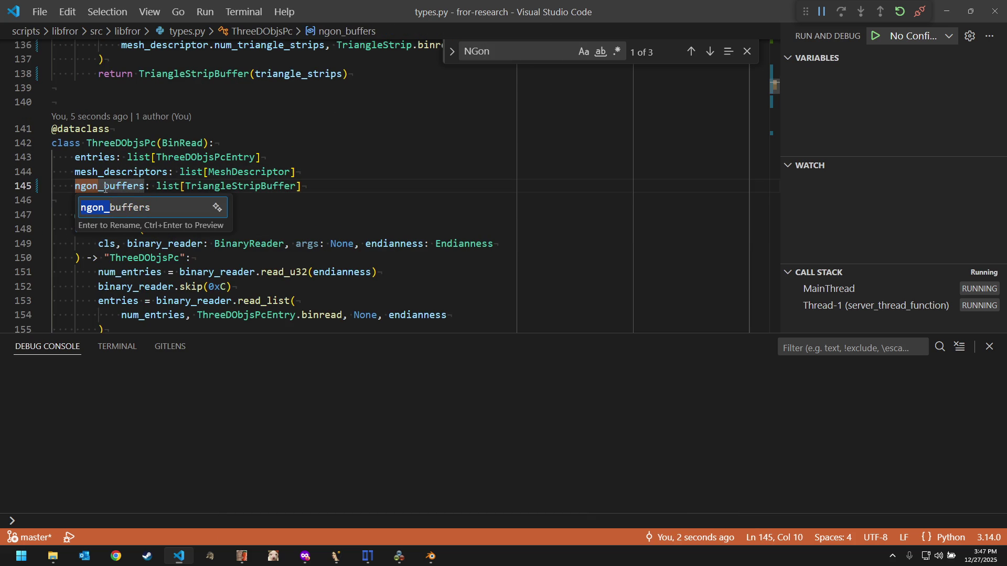
text(triangle_)
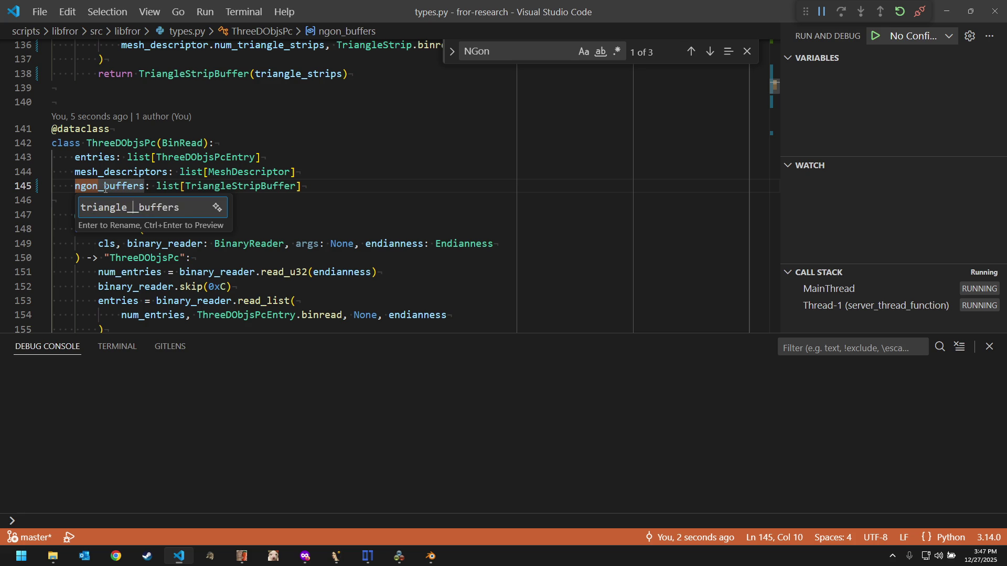
text(strip_)
key(Return)
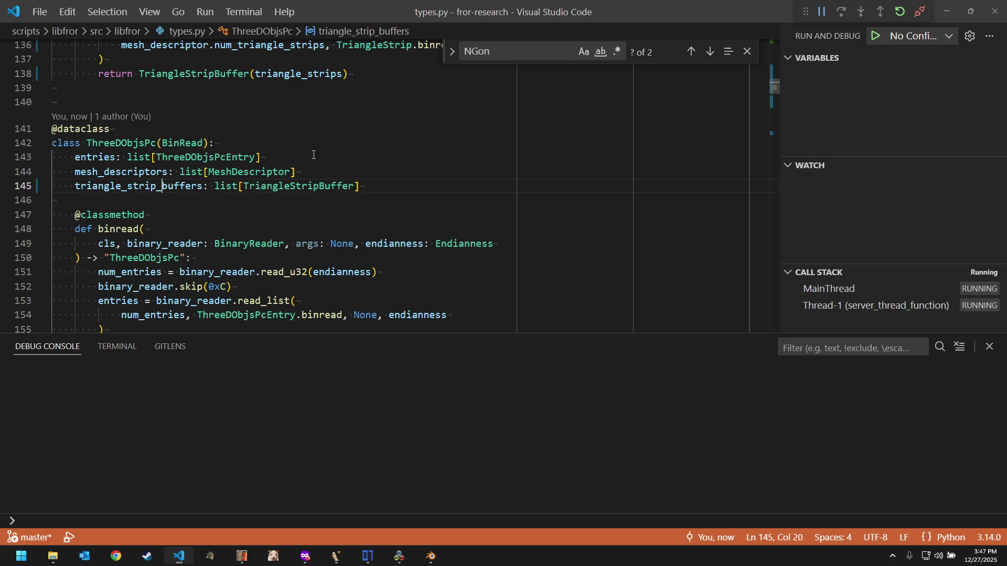
Step: Rename ThreeDObjsPc's local ngon_buffers on line 160 to triangle_strip_buffers, leaving no NGon matches
click(526, 57)
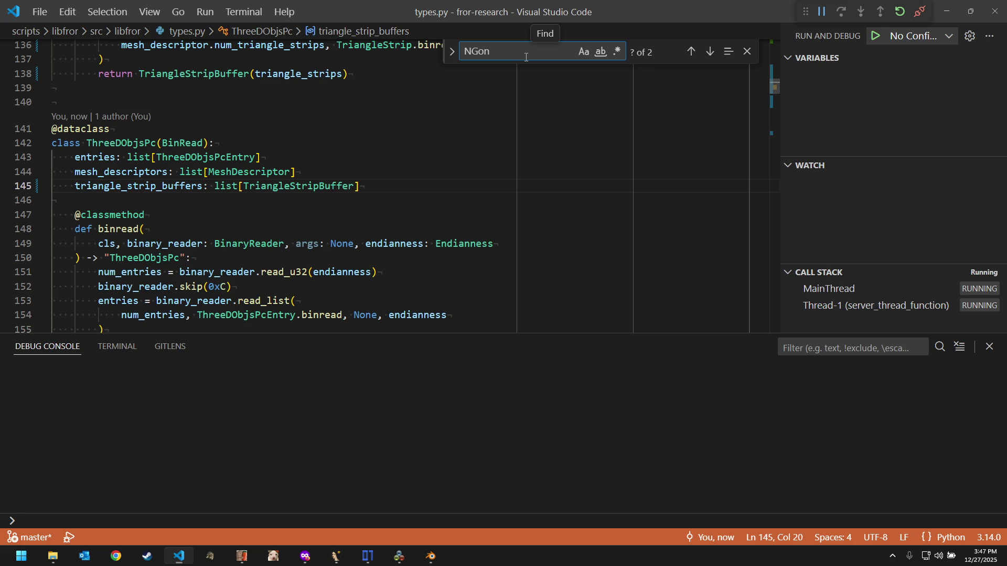
key(Return)
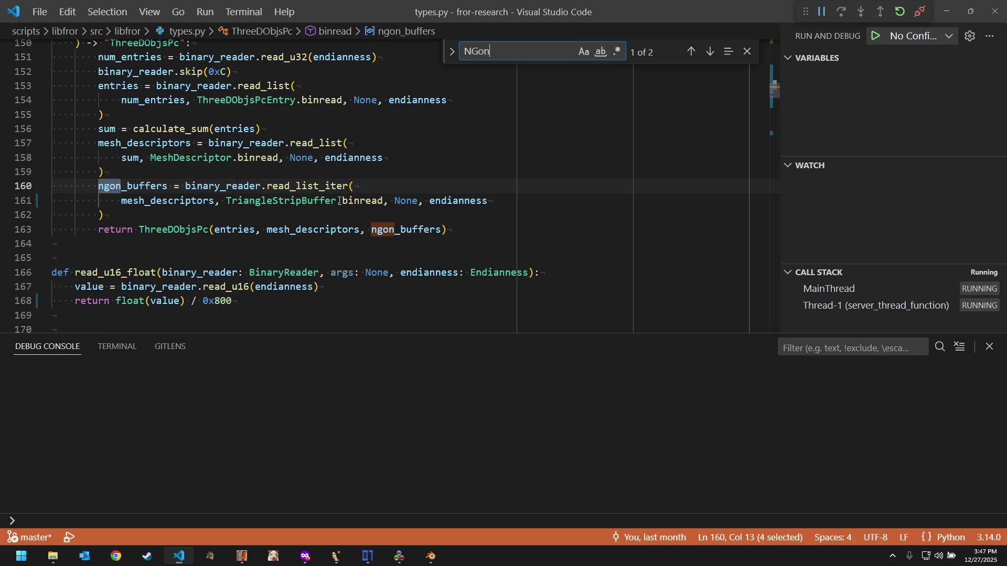
scroll(339, 201, up, 3)
double_click(168, 101)
key(ctrl+c)
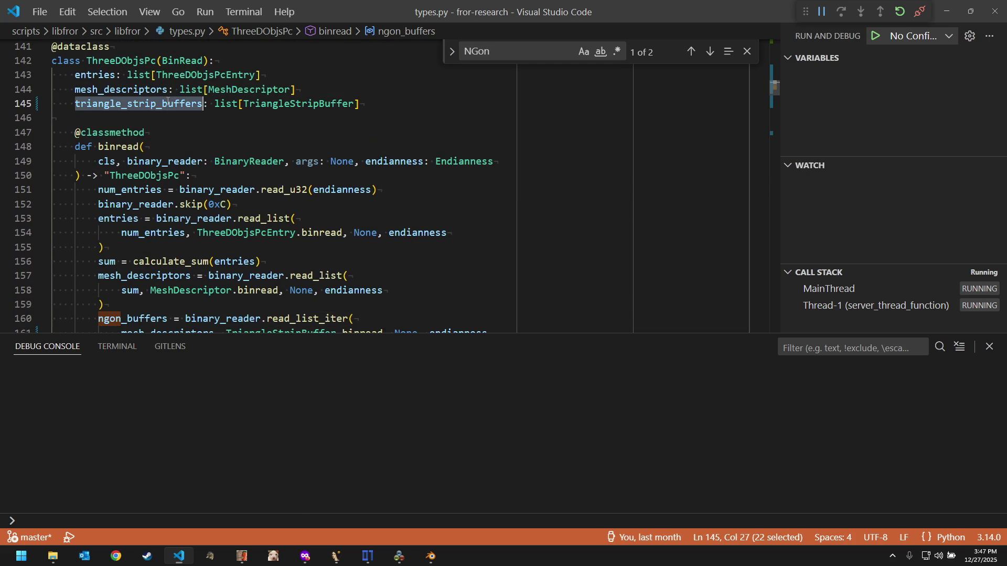
scroll(168, 101, down, 1)
click(141, 278)
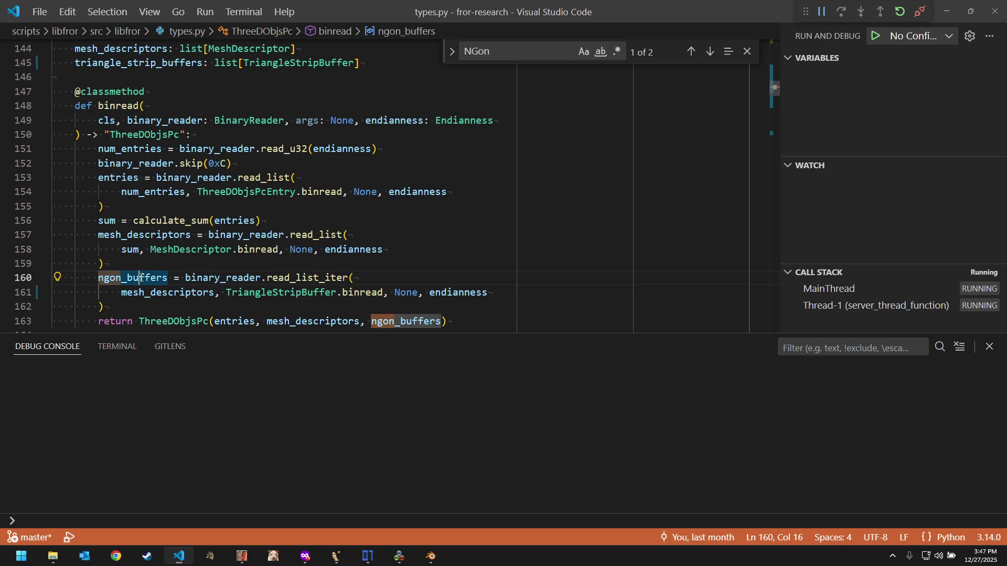
key(F2)
key(ctrl+v)
key(Return)
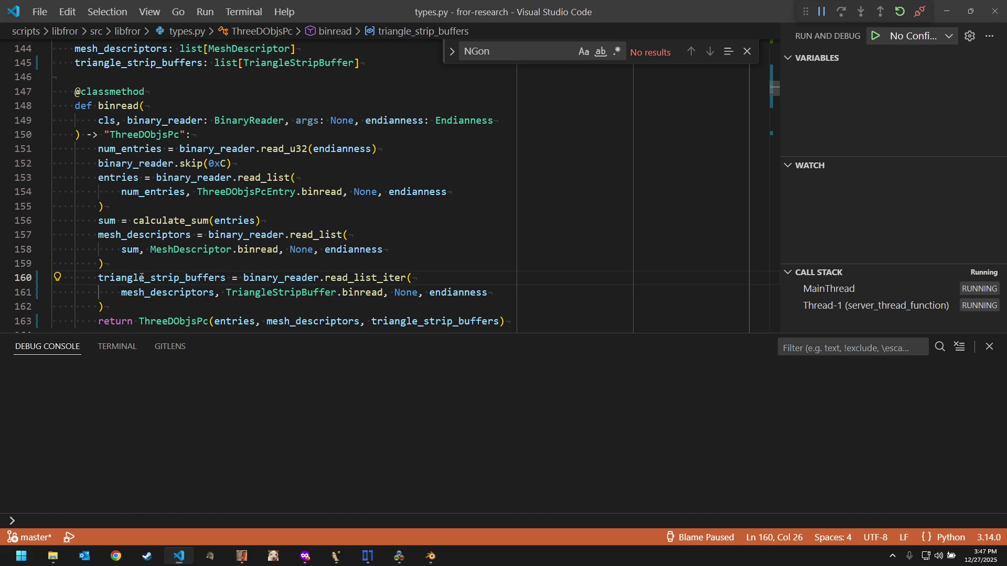
click(351, 179)
scroll(410, 192, down, 1)
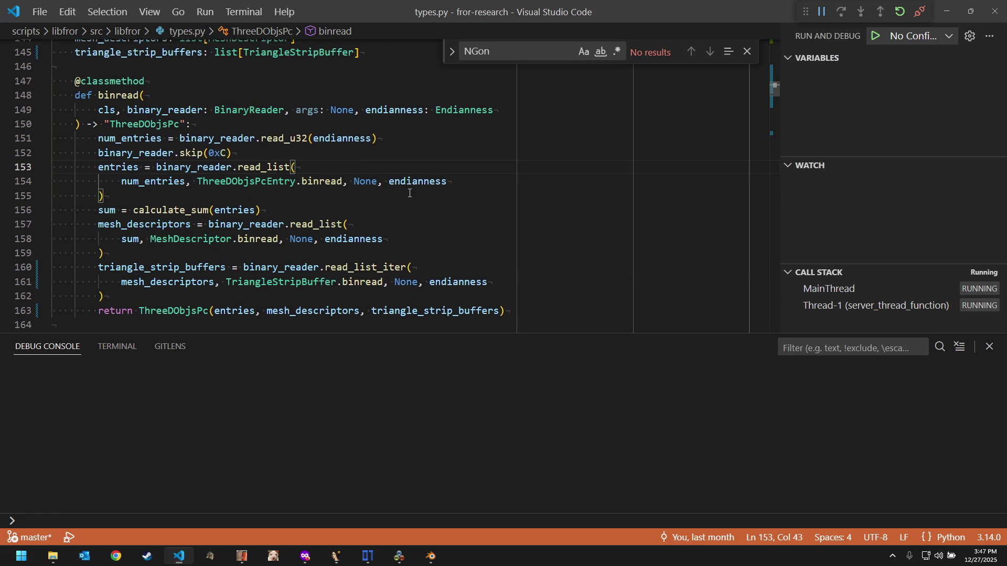
scroll(441, 224, down, 1)
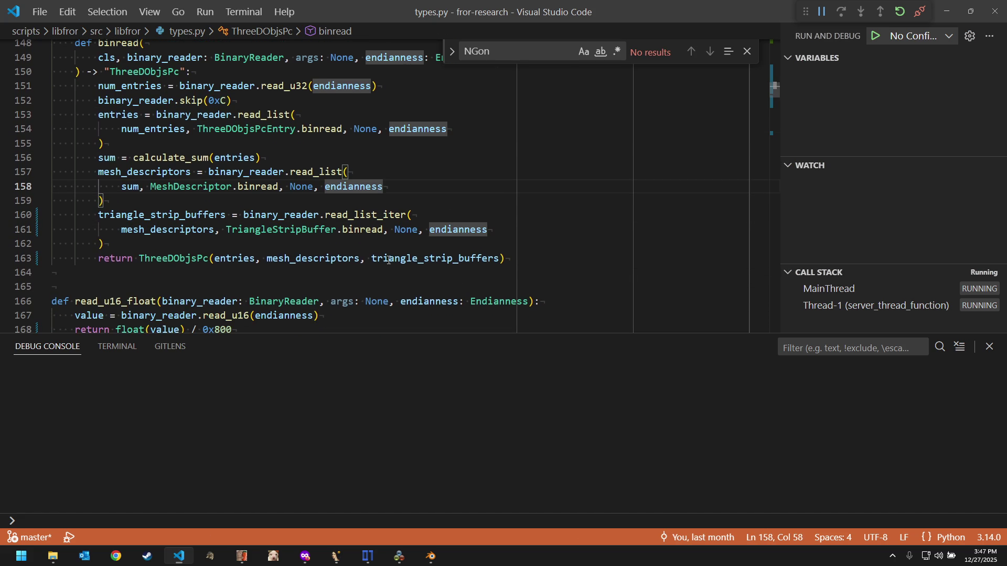
click(377, 273)
key(Down)
key(Up)
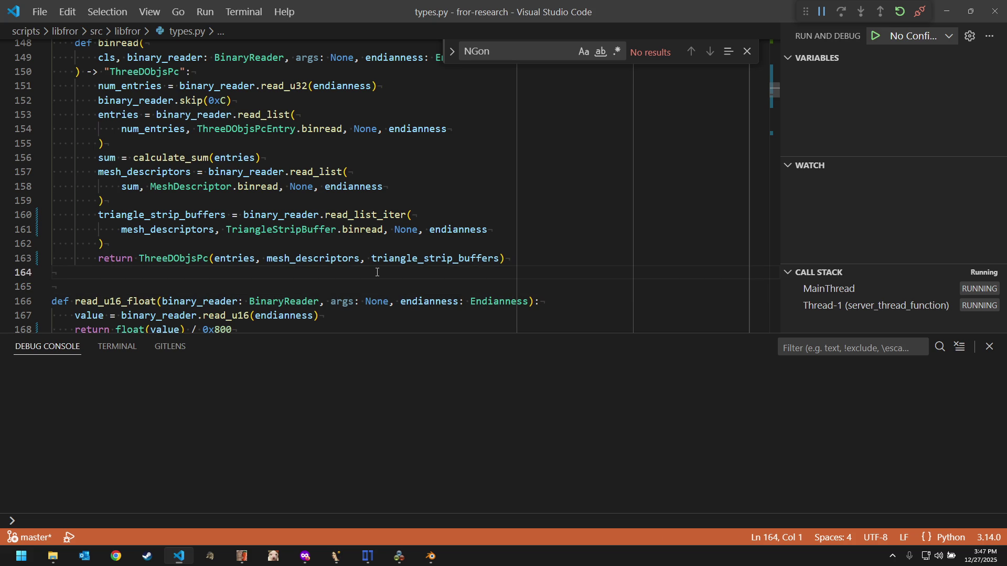
Step: Run the black format task from Tasks: Run Task and close the NGon Find widget
key(ctrl+shift+p)
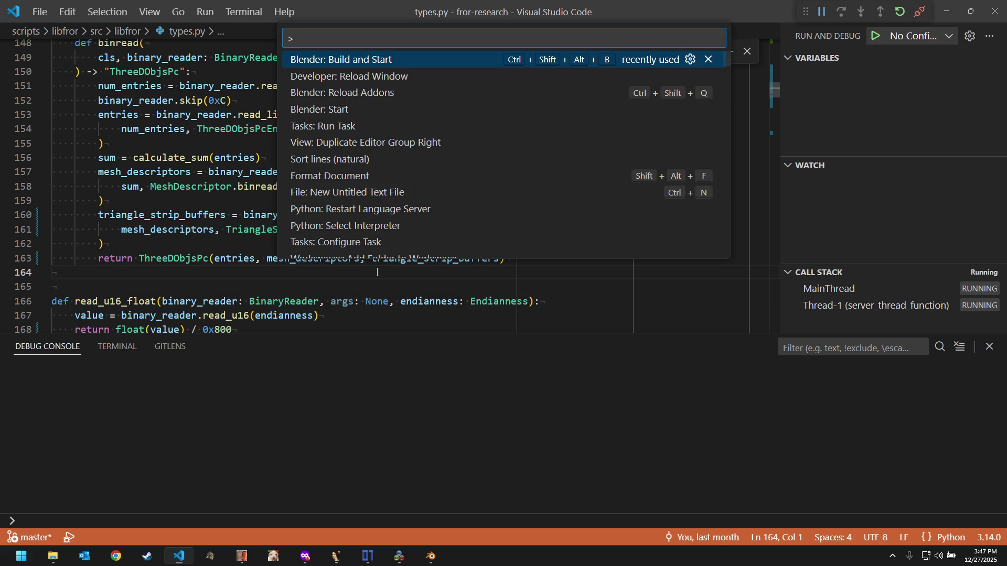
key(Down)
key(Down)
key(Down)
key(Down)
key(Return)
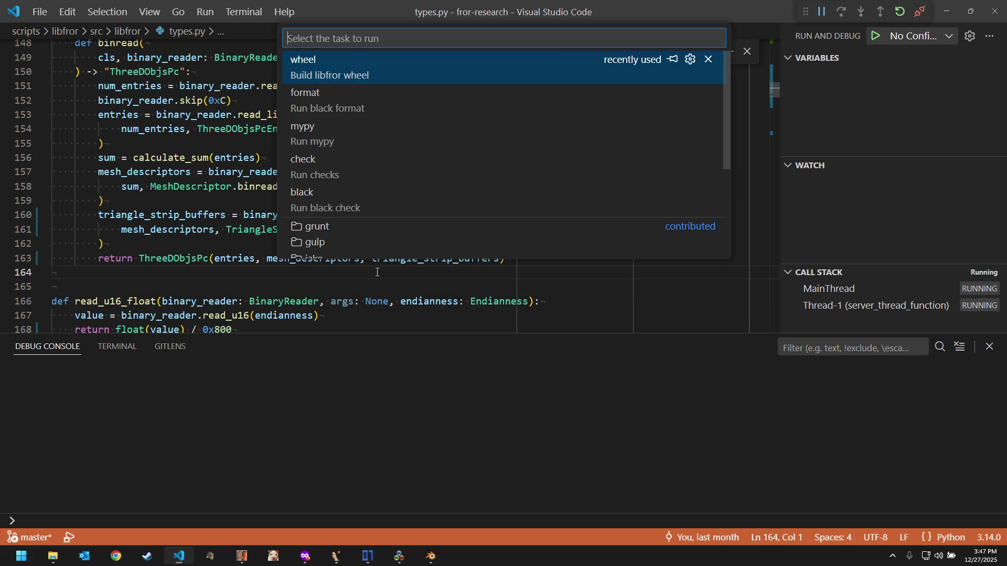
key(Down)
key(Return)
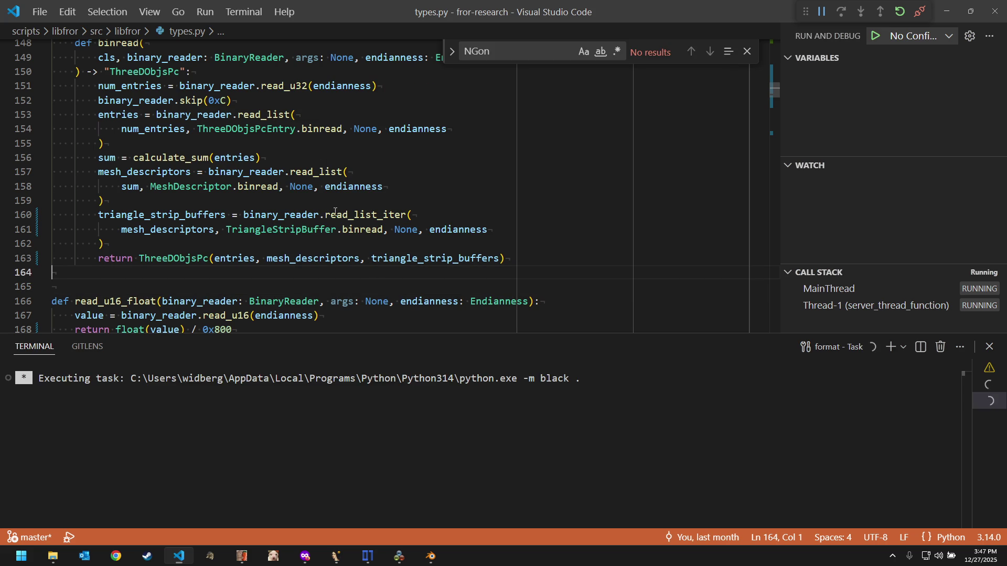
click(746, 51)
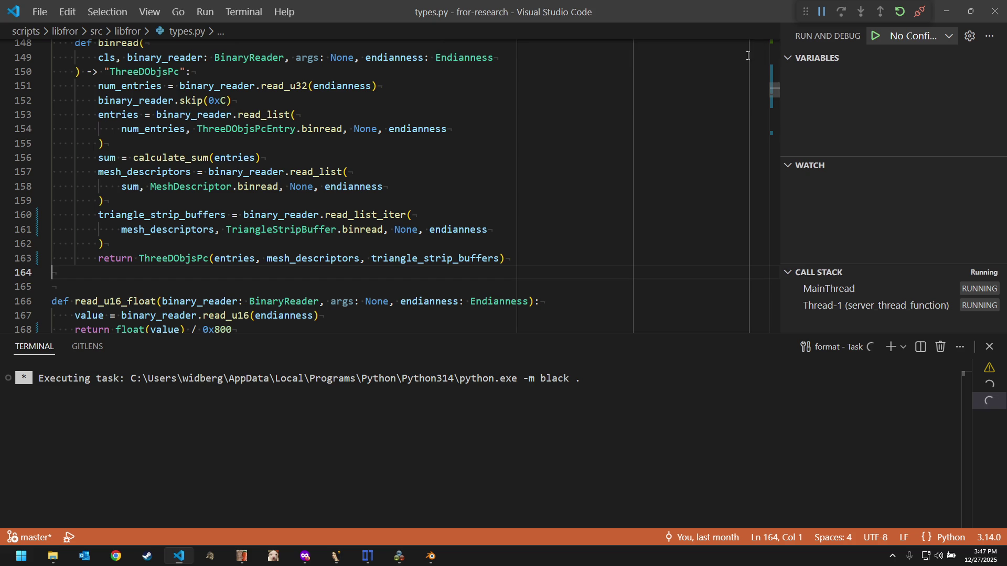
click(449, 205)
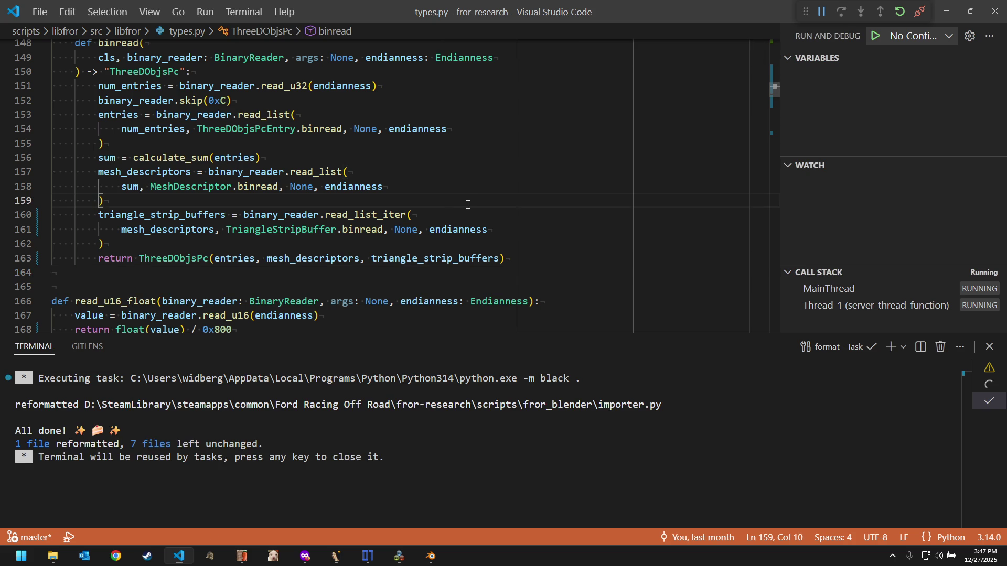
Step: Reopen Tasks: Run Task and highlight the mypy task
key(ctrl+shift+p)
key(Return)
key(Down)
key(Down)
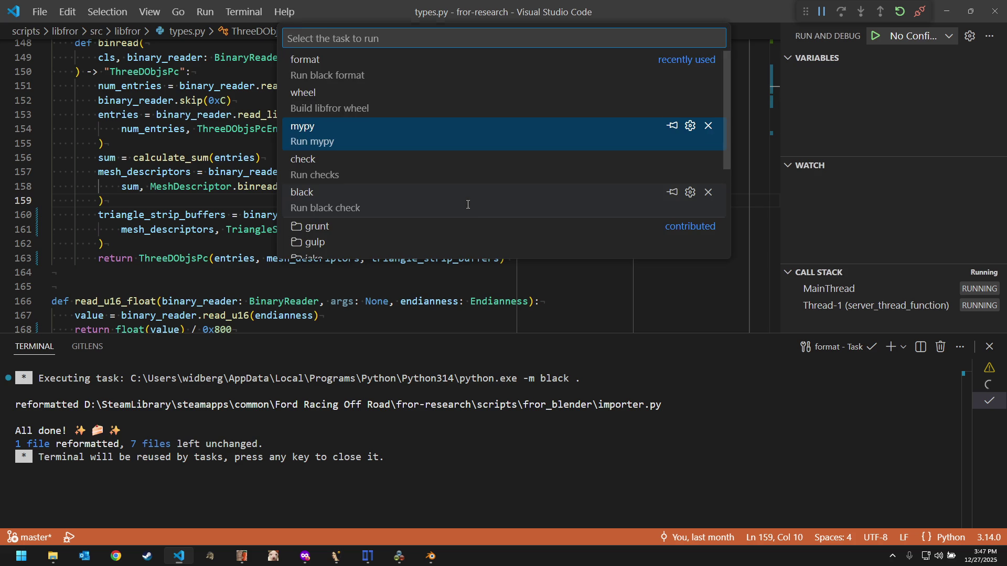
Step: Run the mypy task, which reports no issues in 6 source files
key(Return)
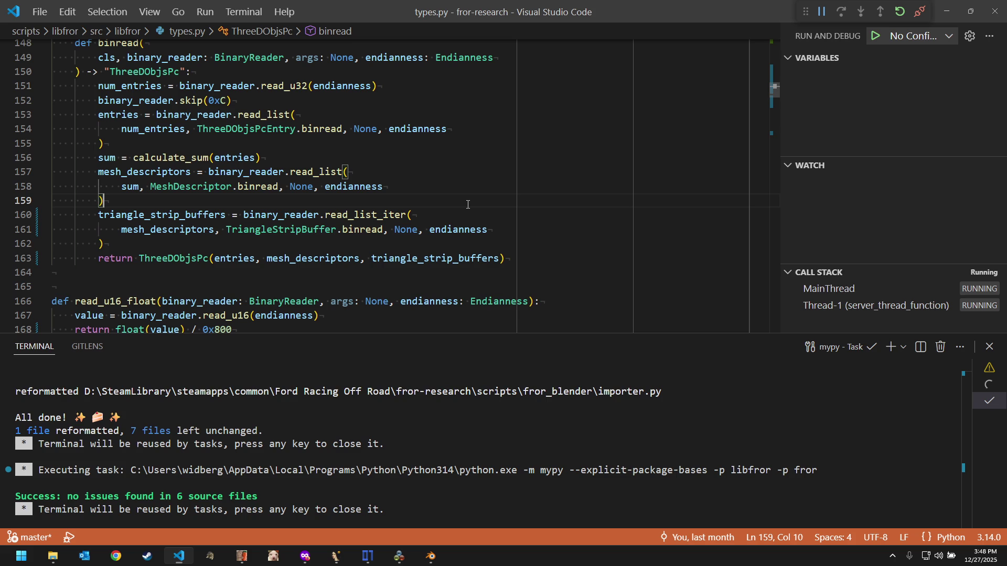
scroll(467, 204, down, 1)
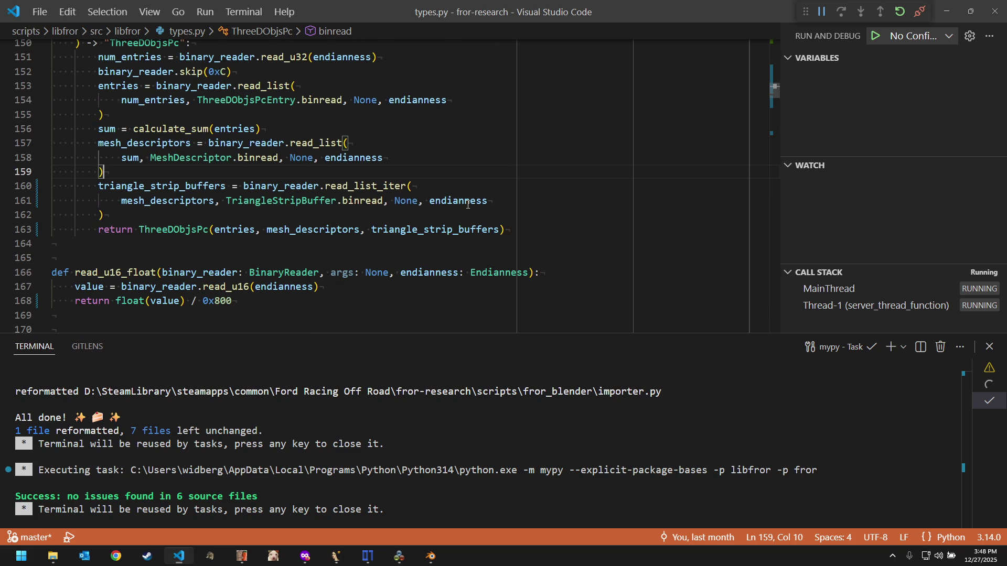
click(408, 260)
scroll(408, 262, down, 1)
scroll(408, 261, down, 1)
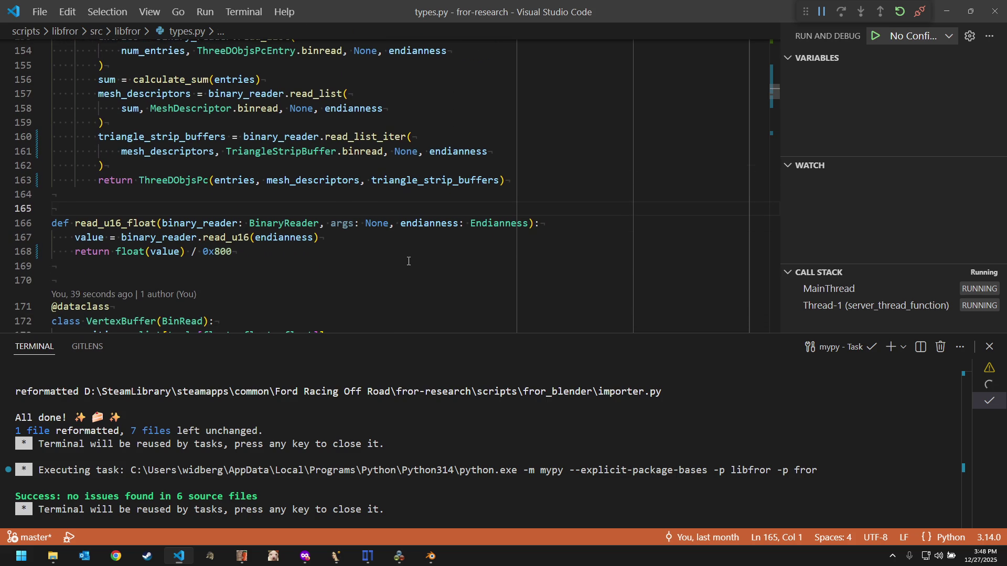
click(331, 263)
Step: Launch Ford Racing Off Road from DXWnd's FordORR entry
click(244, 282)
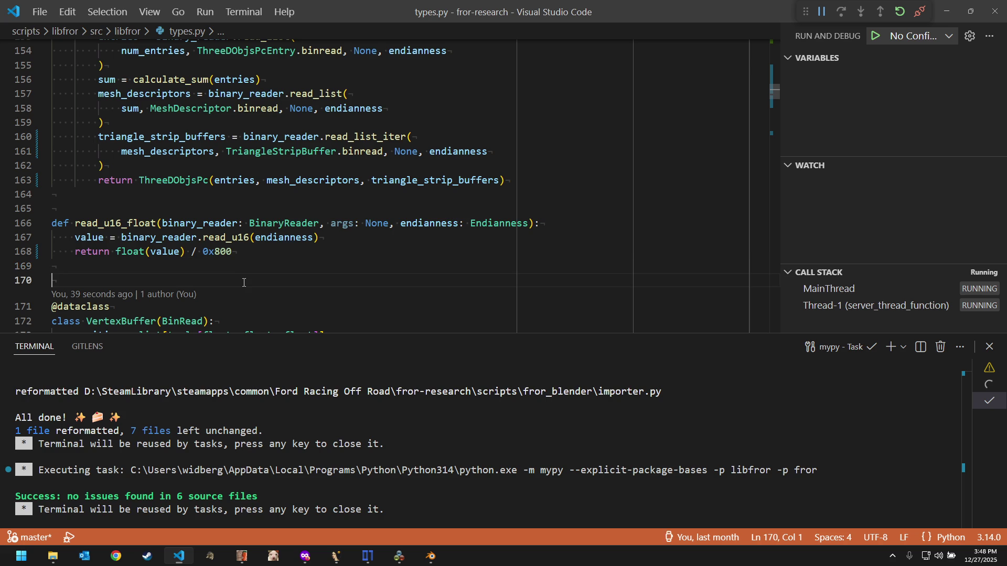
click(398, 556)
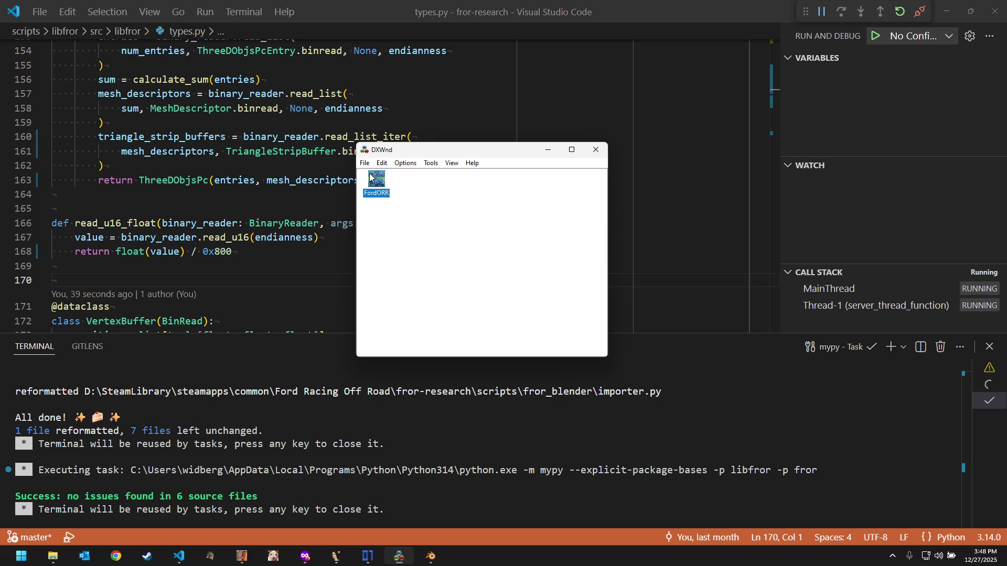
double_click(369, 176)
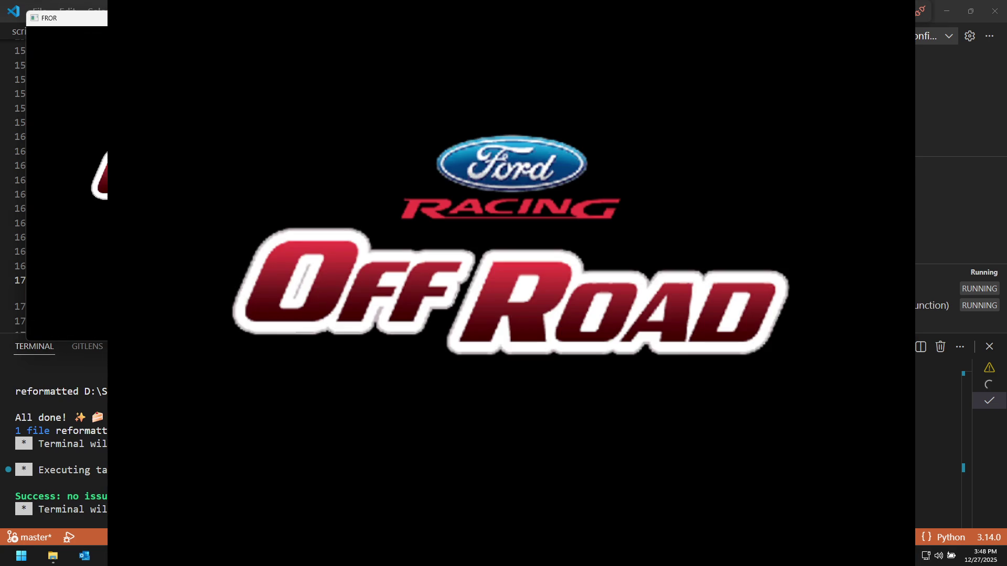
Step: Pass the title screen and start a Quick Race from the main menu
key(Return)
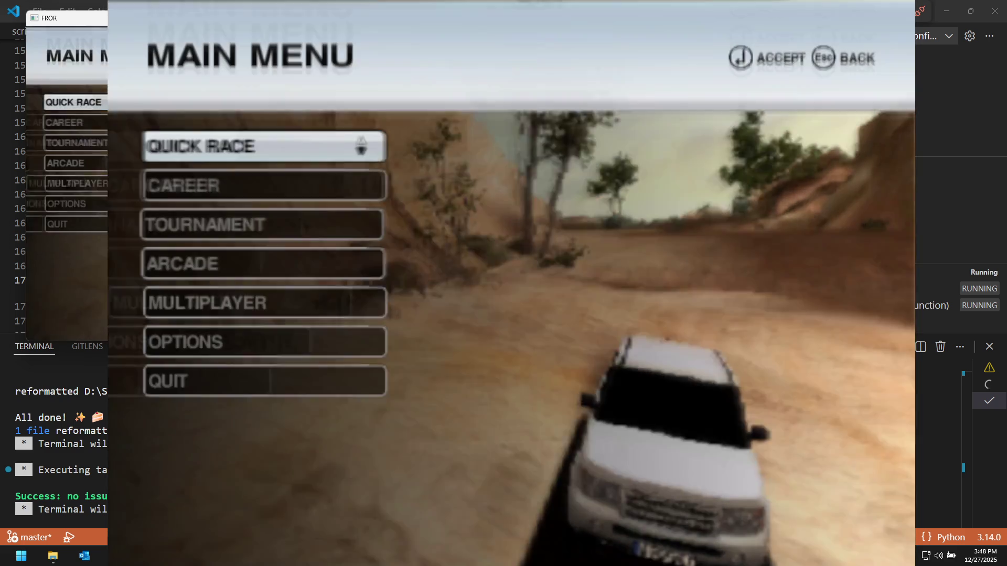
key(Return)
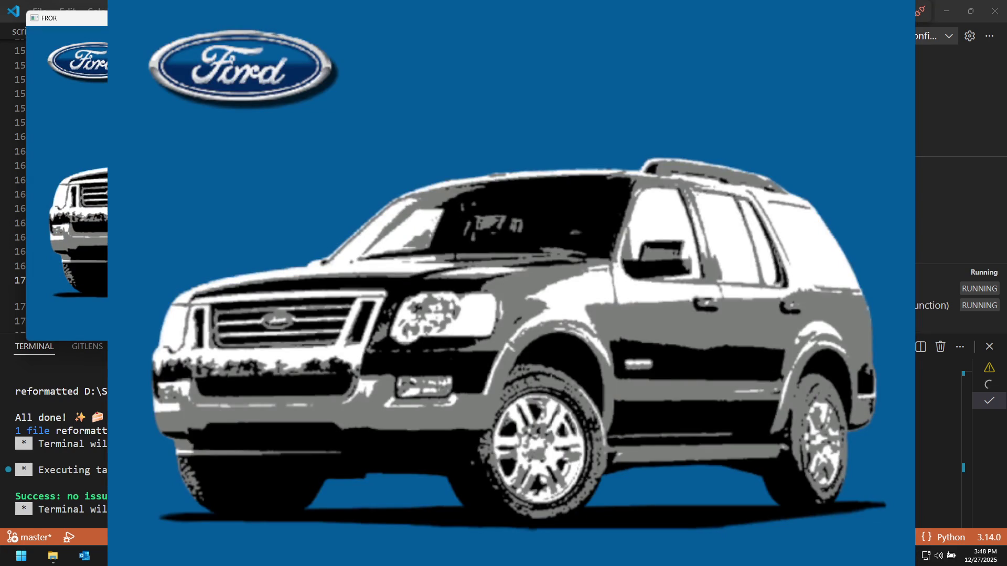
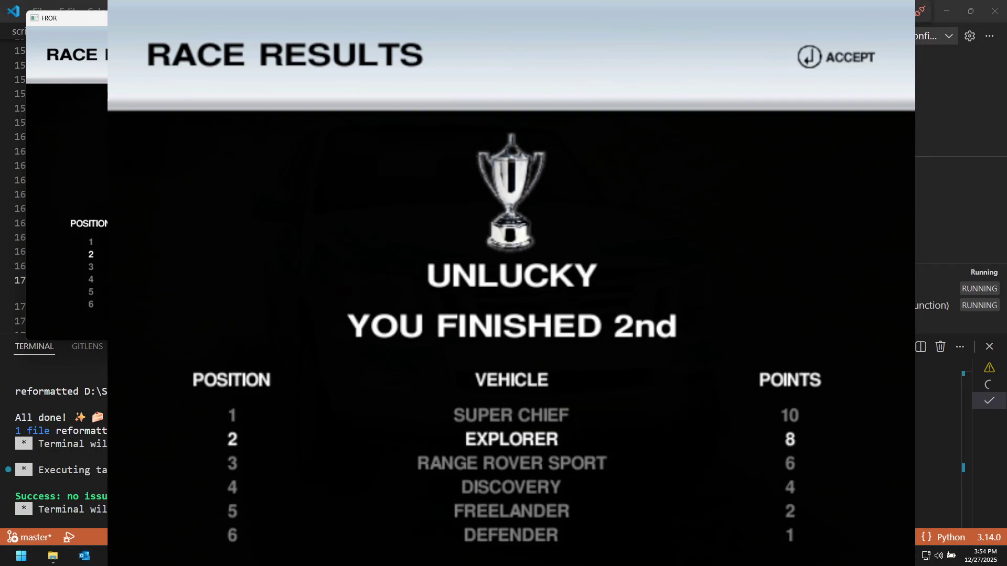
Step: Accept the second-place results and save notice, choose QUIT from the main menu and confirm Yes
key(Return)
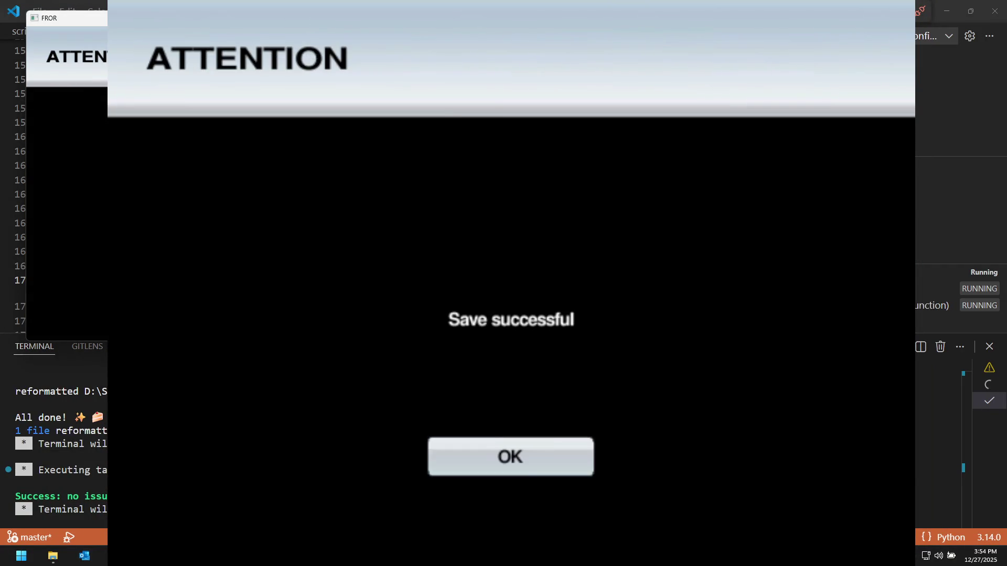
key(Return)
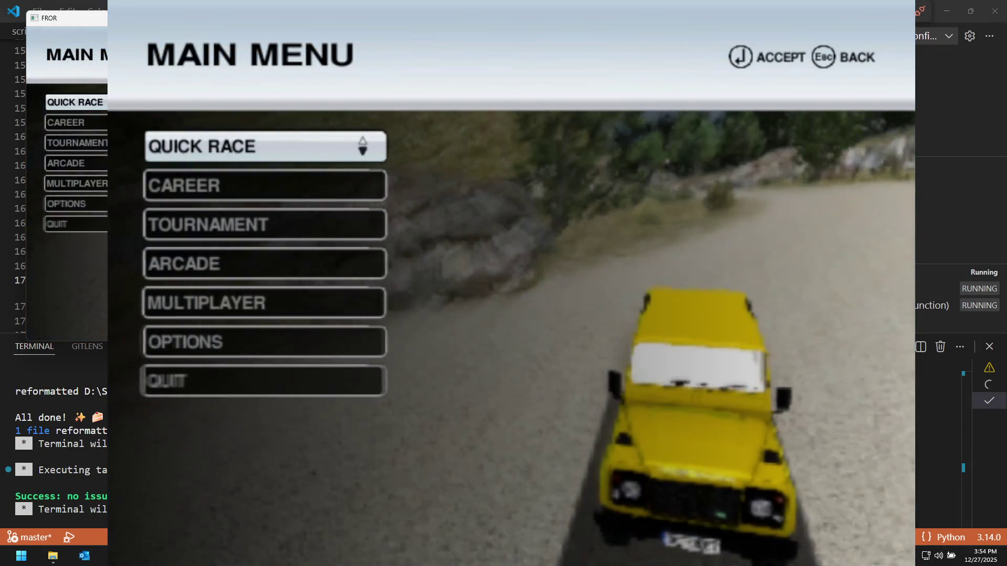
key(Down)
key(Down)
key(Down)
key(Down)
key(Down)
key(Down)
key(Return)
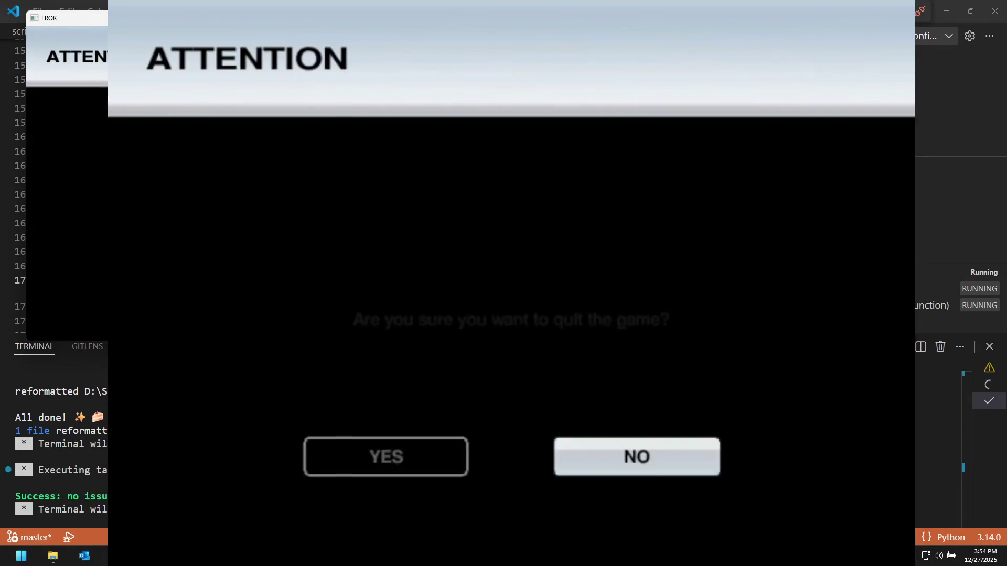
key(Escape)
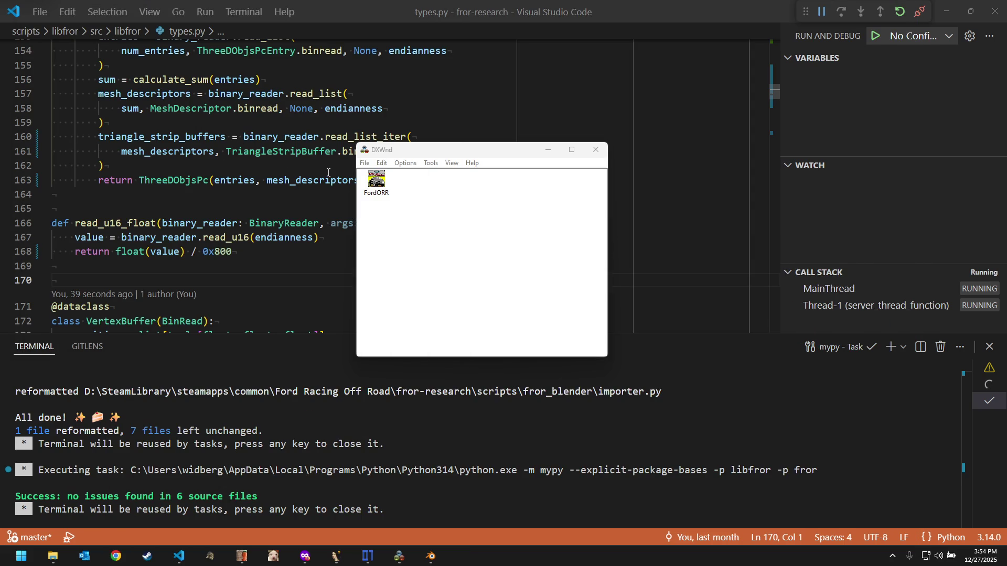
Step: Minimize DXWnd and close the finished mypy task terminal so the blender task output shows
click(540, 154)
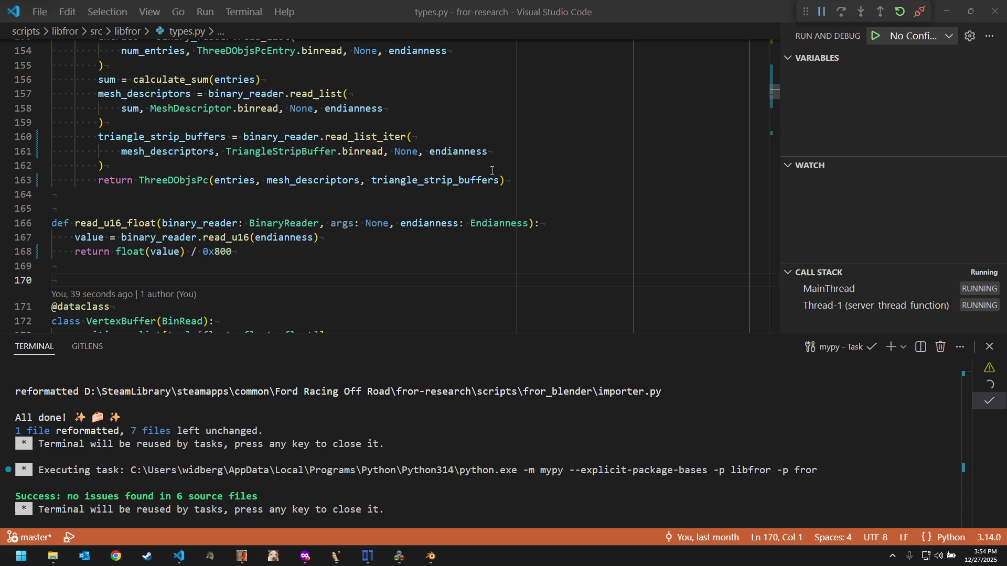
click(392, 254)
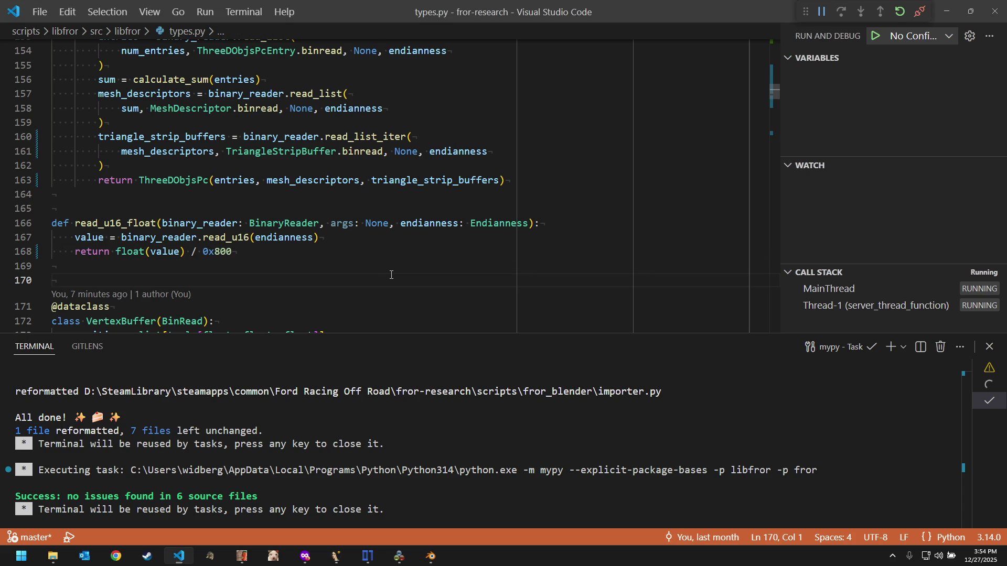
click(384, 380)
key(Return)
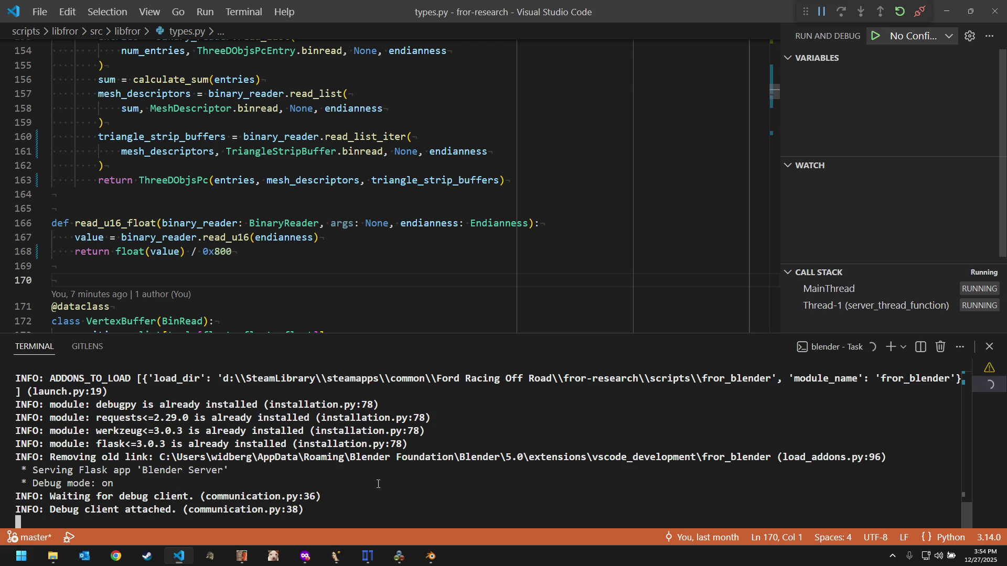
Step: Select everything from Camera to the last mesh in the Outliner, delete it, and go to the File menu
click(430, 556)
scroll(481, 251, down, 4)
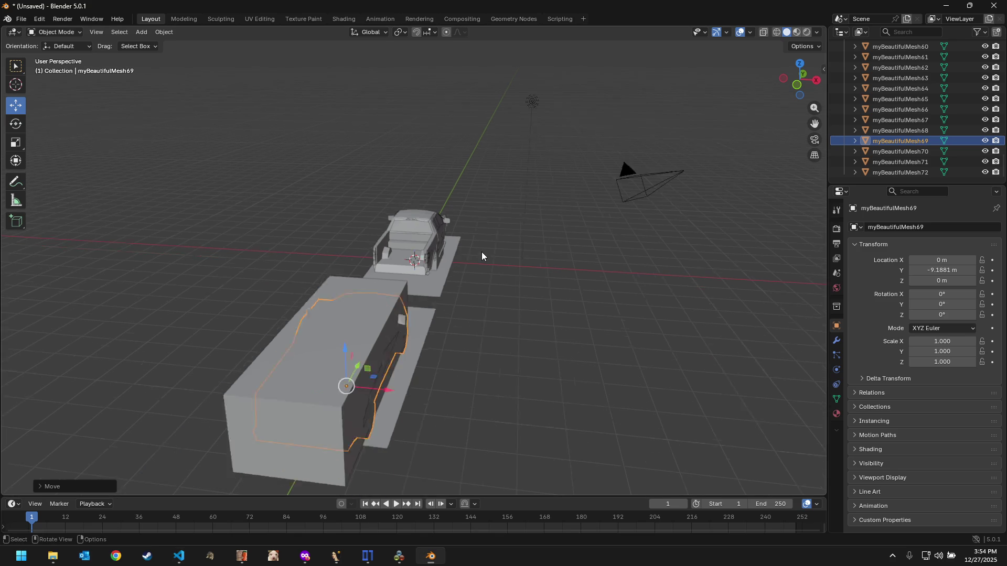
scroll(983, 68, up, 5)
scroll(970, 98, up, 10)
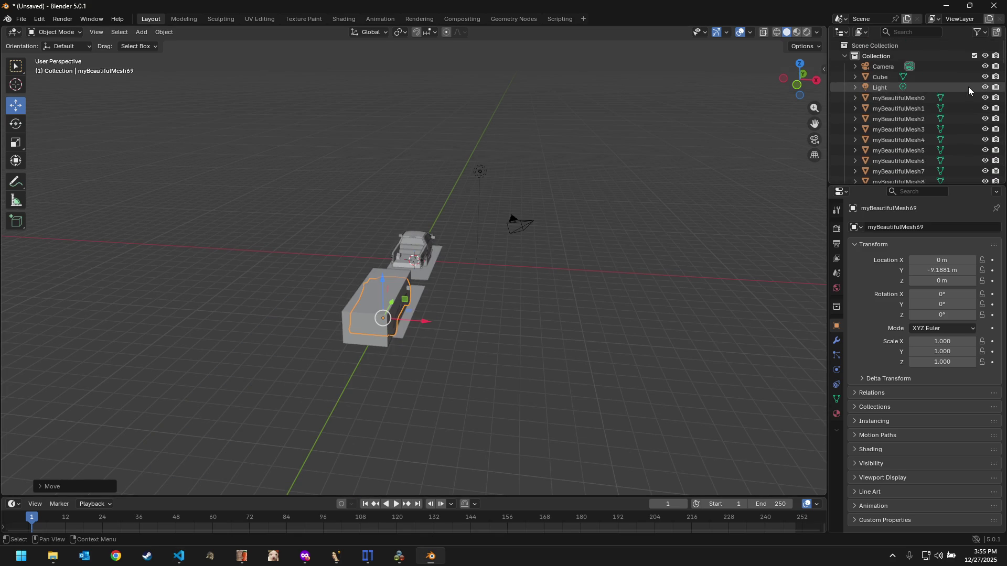
scroll(957, 86, down, 2)
scroll(957, 86, up, 3)
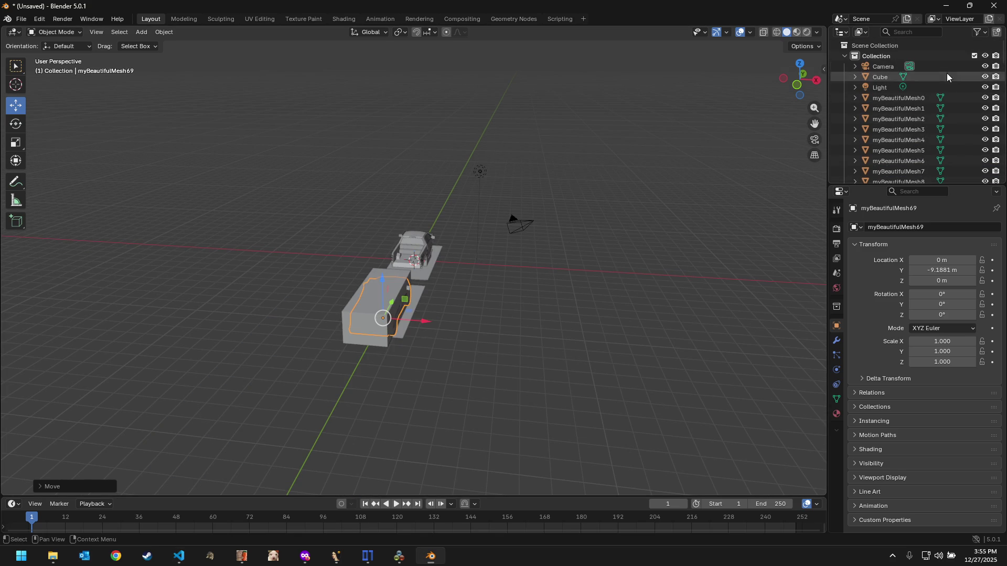
click(944, 67)
scroll(937, 94, down, 15)
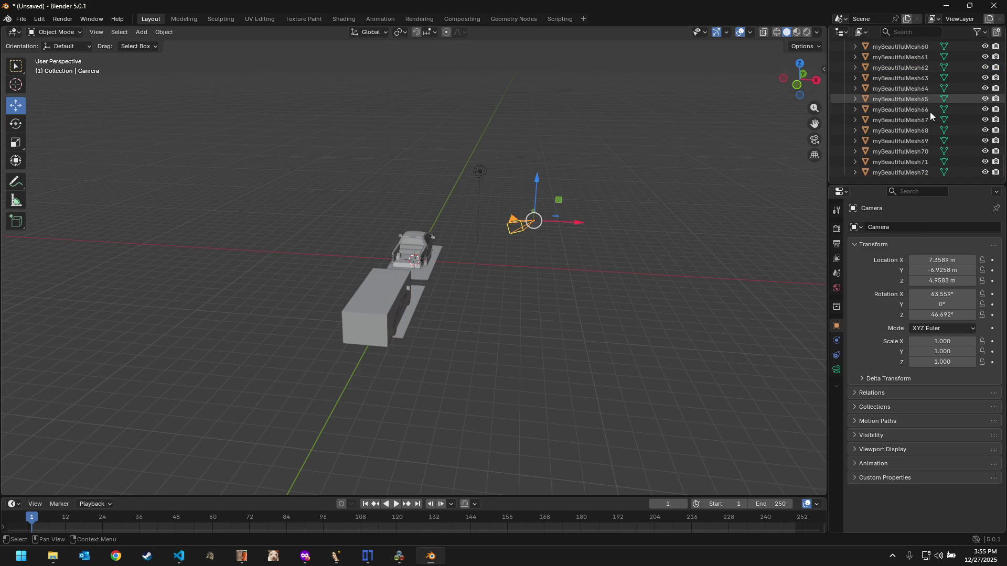
shift+click(917, 172)
key(Delete)
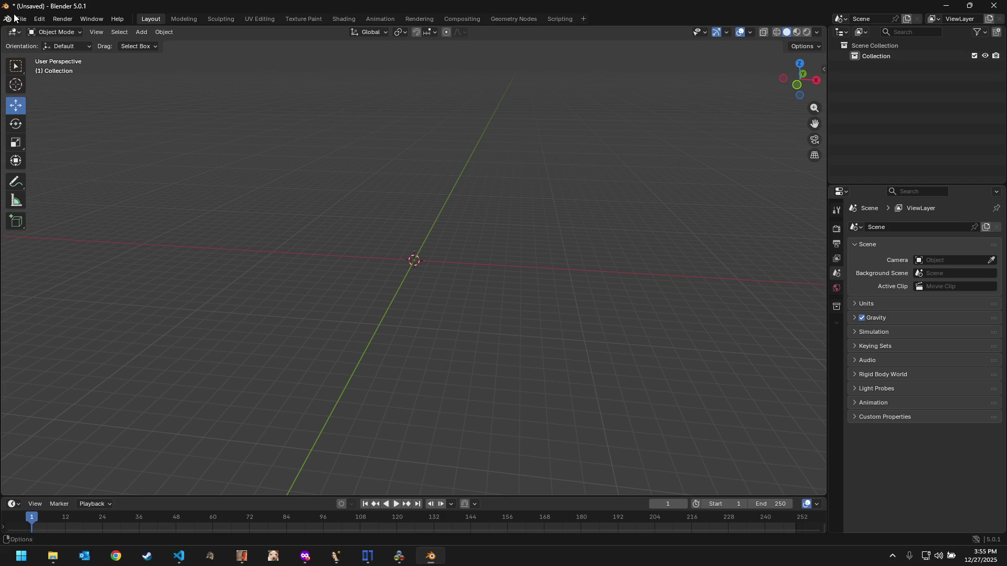
click(14, 18)
mouse_move(39, 168)
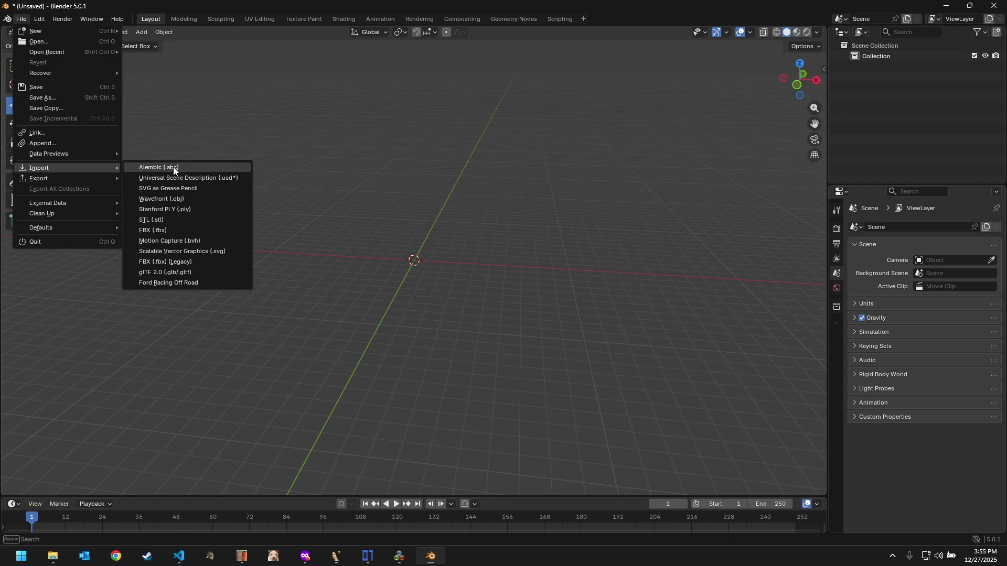
Step: Run the Ford Racing Off Road importer on 3ddata\tracks\DESAF, then switch to Visual Studio Code
click(192, 282)
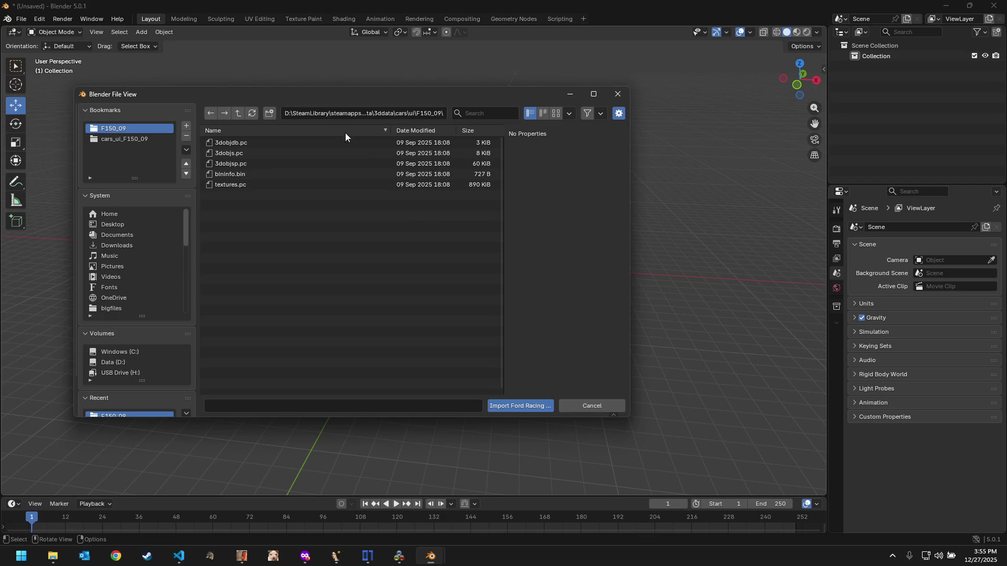
click(238, 113)
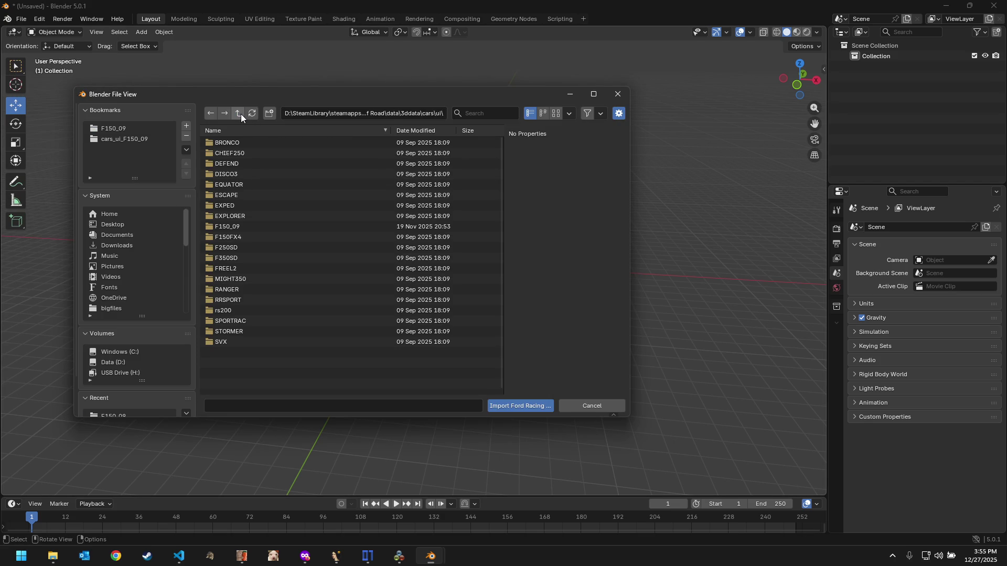
click(241, 114)
click(236, 114)
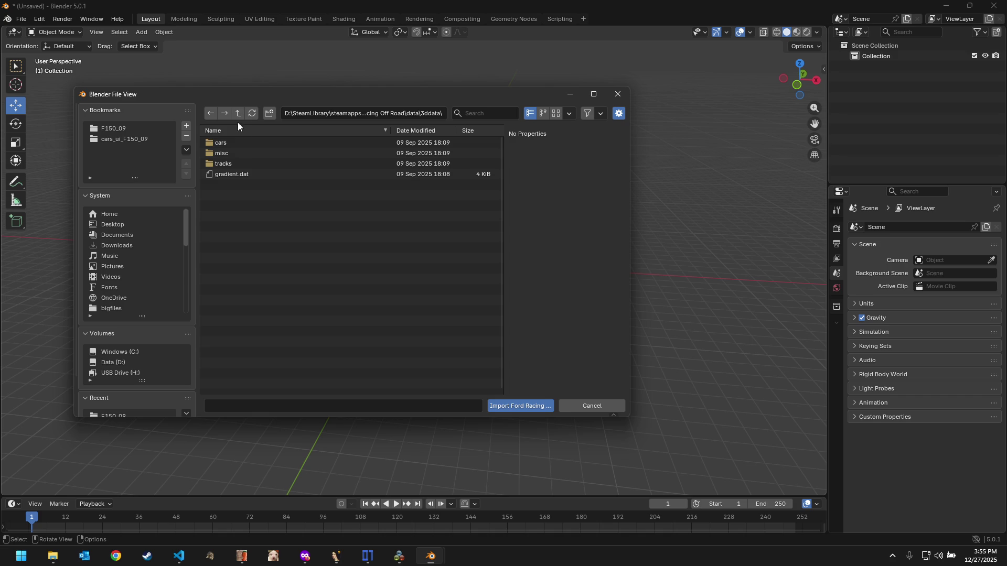
click(250, 163)
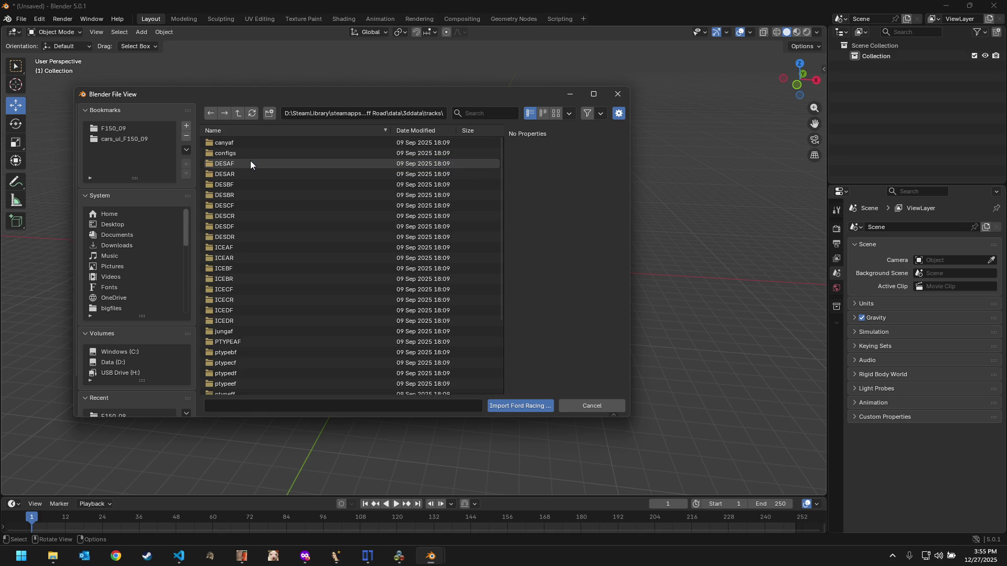
click(250, 164)
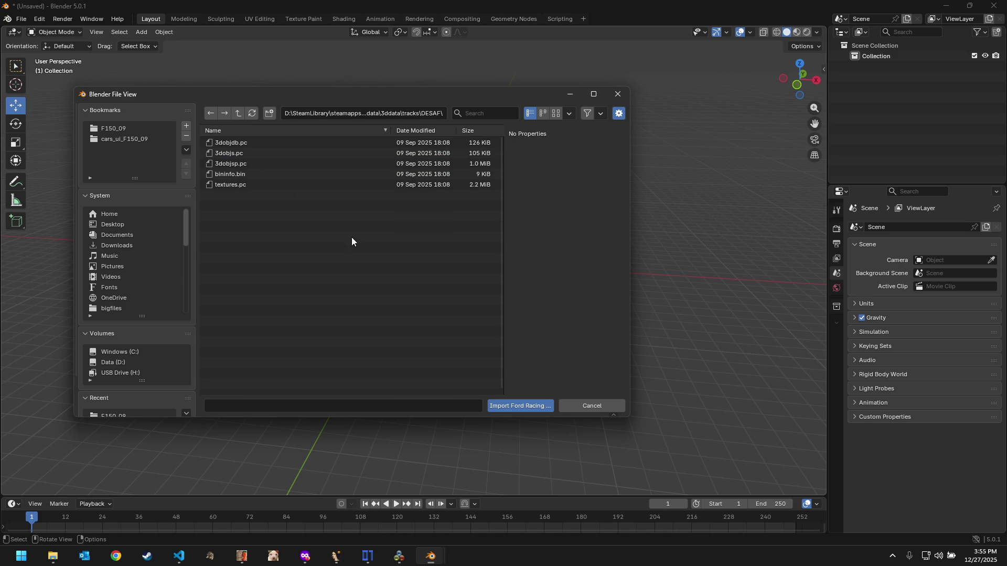
click(503, 406)
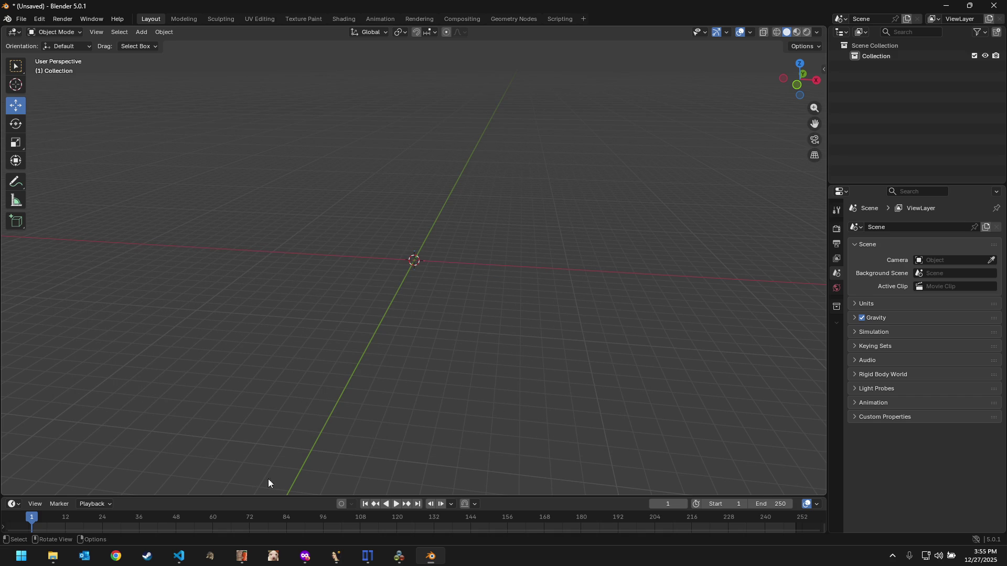
click(180, 557)
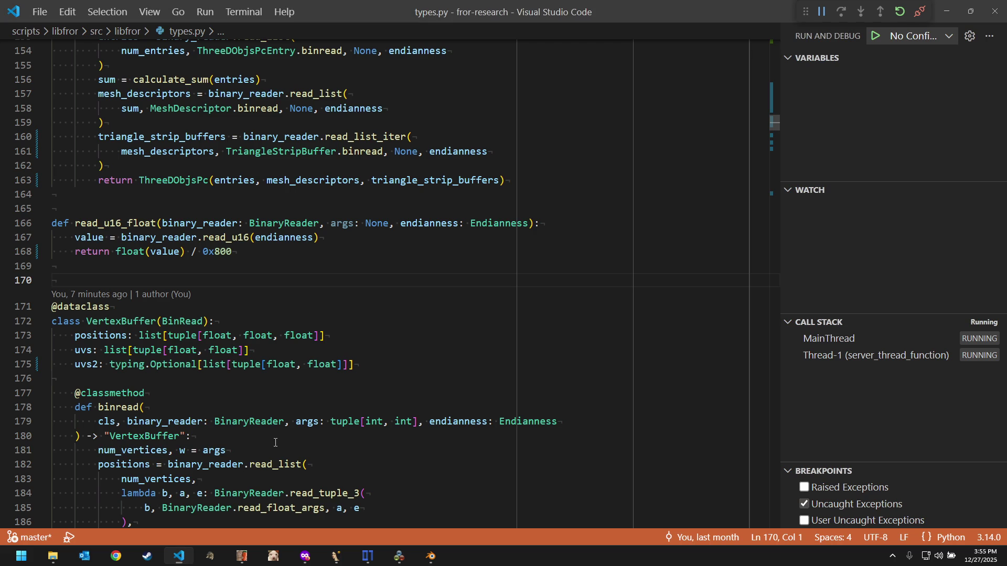
scroll(234, 422, down, 4)
scroll(234, 422, down, 2)
Step: Switch back to the Blender window with the DESAF track meshes loaded
click(430, 558)
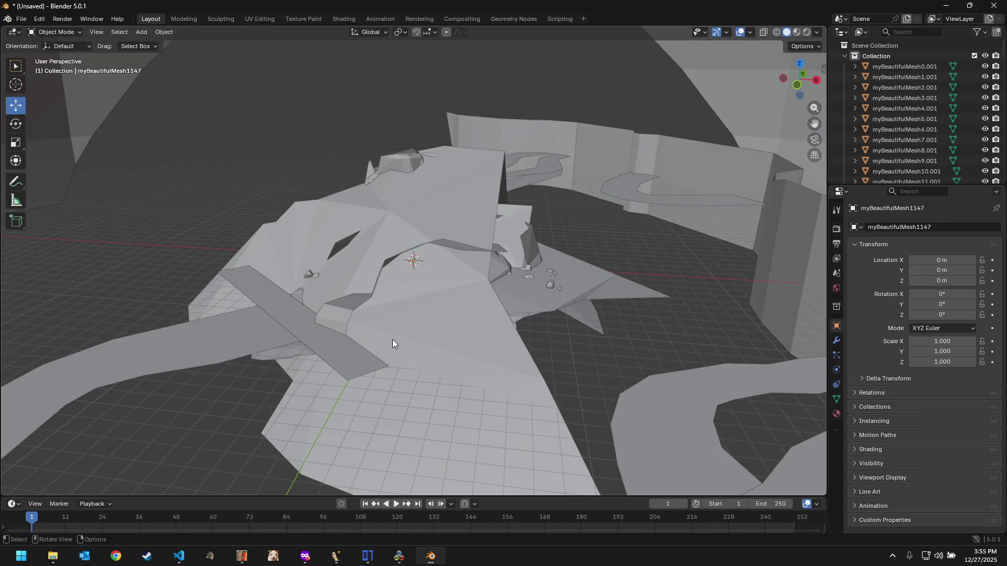
Step: Inspect the imported track and delete the stray mesh myBeautifulMesh1136
mouse_move(392, 344)
middle_down()
mouse_move(495, 317)
mouse_move(487, 280)
middle_up()
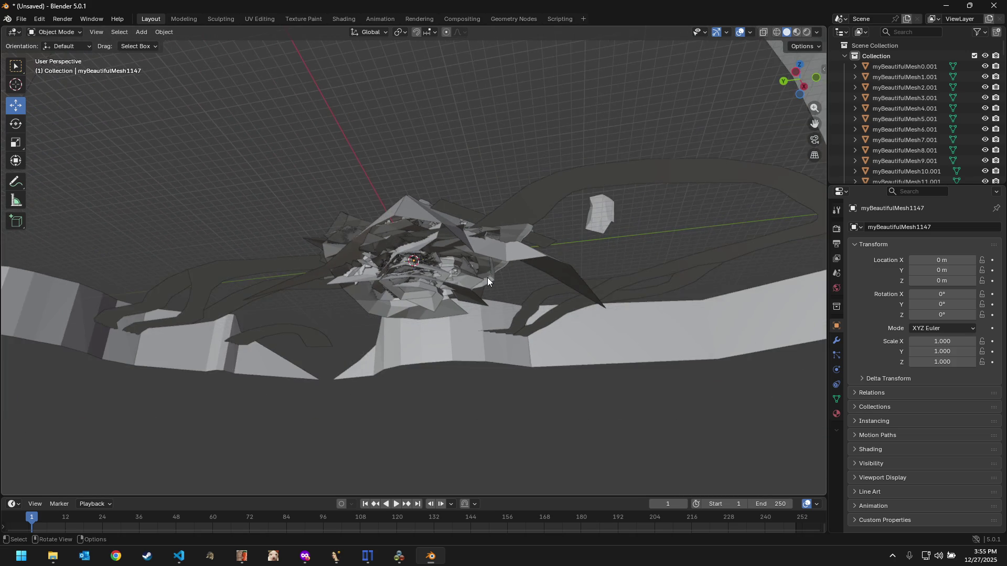
middle_drag(487, 278, 484, 333)
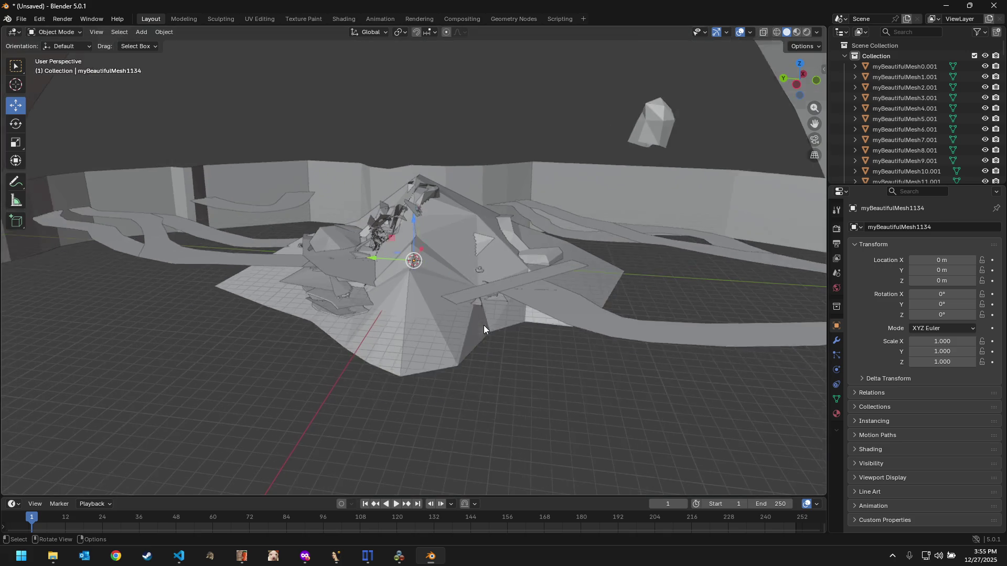
mouse_move(483, 325)
middle_down()
mouse_move(363, 295)
mouse_move(342, 264)
mouse_move(394, 254)
mouse_move(452, 260)
mouse_move(470, 301)
middle_up()
click(666, 93)
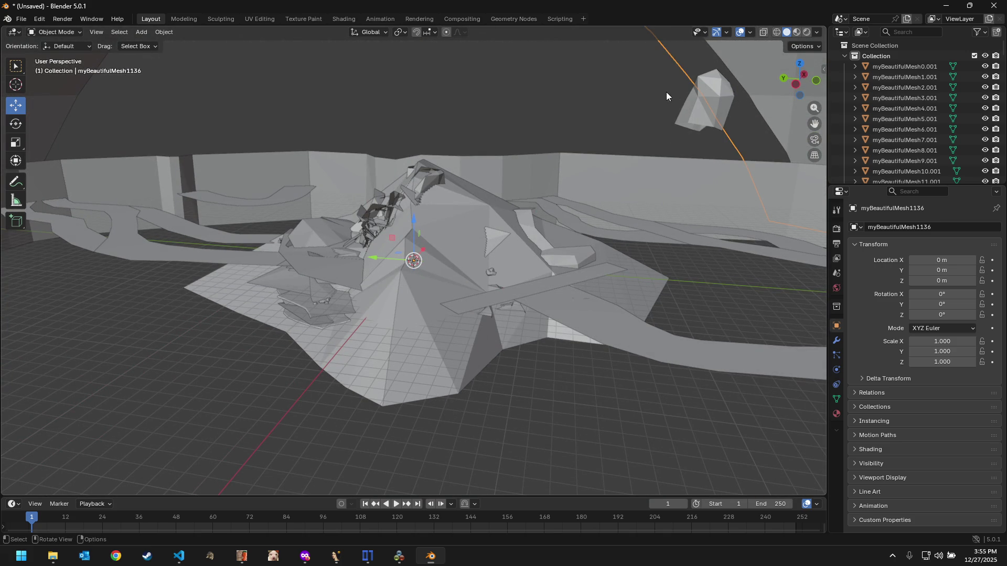
key(Delete)
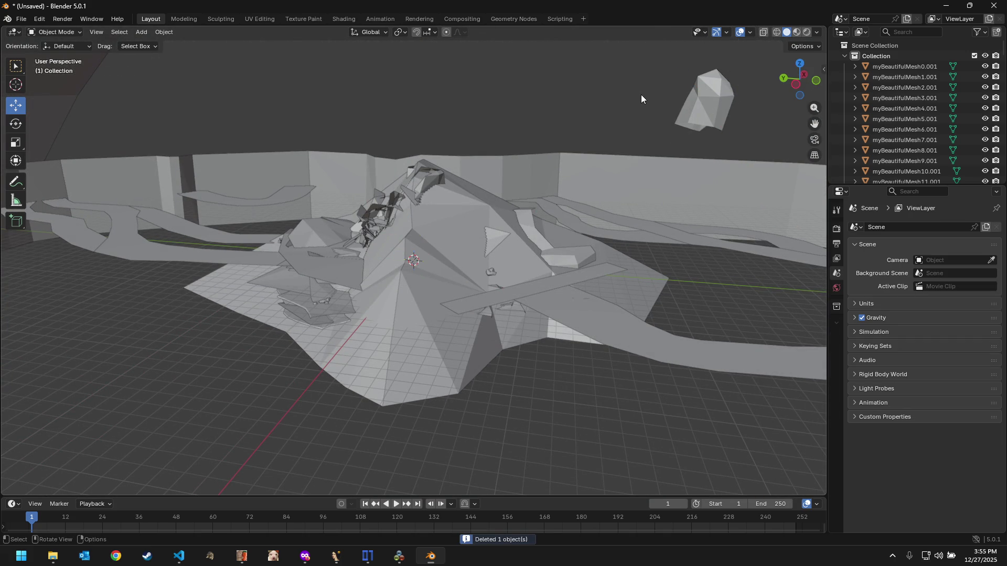
Step: Delete the large close-up mesh filling the view and orbit to a frontal view of the track
mouse_move(641, 94)
middle_down()
mouse_move(628, 160)
mouse_move(704, 90)
mouse_move(805, 109)
mouse_move(615, 166)
middle_up()
click(624, 160)
scroll(624, 160, down, 5)
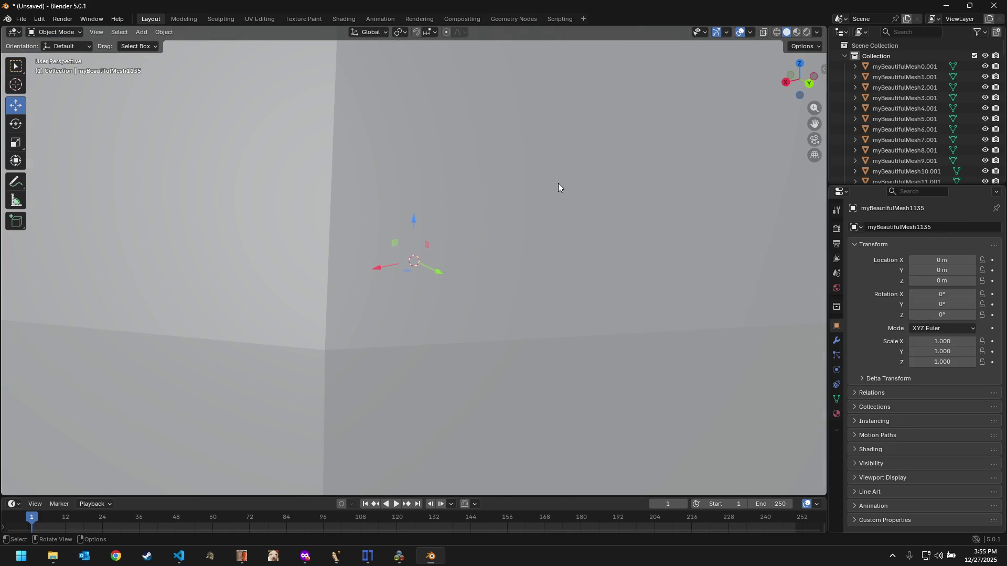
key(Delete)
mouse_move(540, 189)
middle_down()
mouse_move(531, 207)
mouse_move(619, 159)
mouse_move(620, 129)
mouse_move(660, 255)
middle_up()
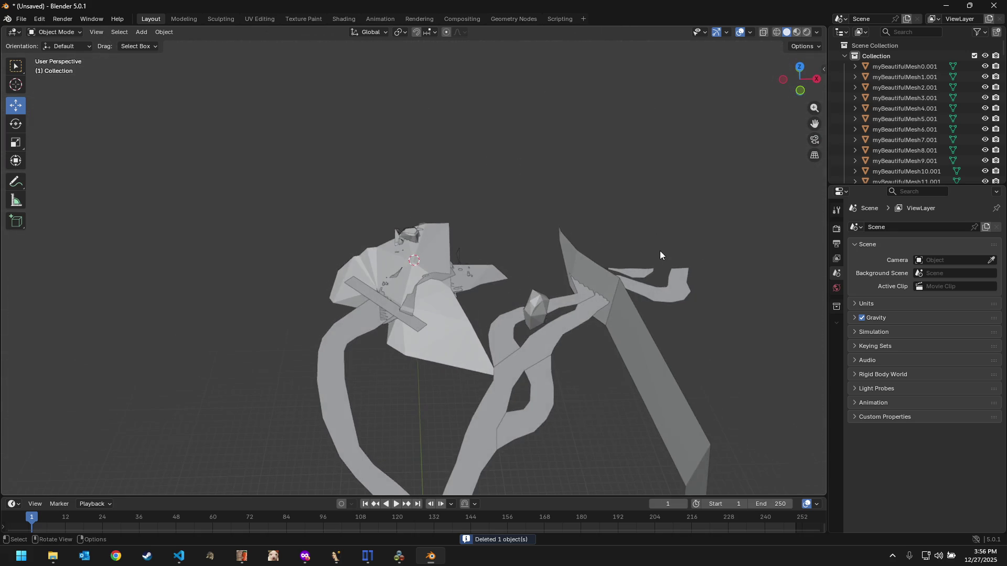
scroll(530, 339, up, 2)
scroll(530, 339, up, 2)
scroll(552, 335, up, 2)
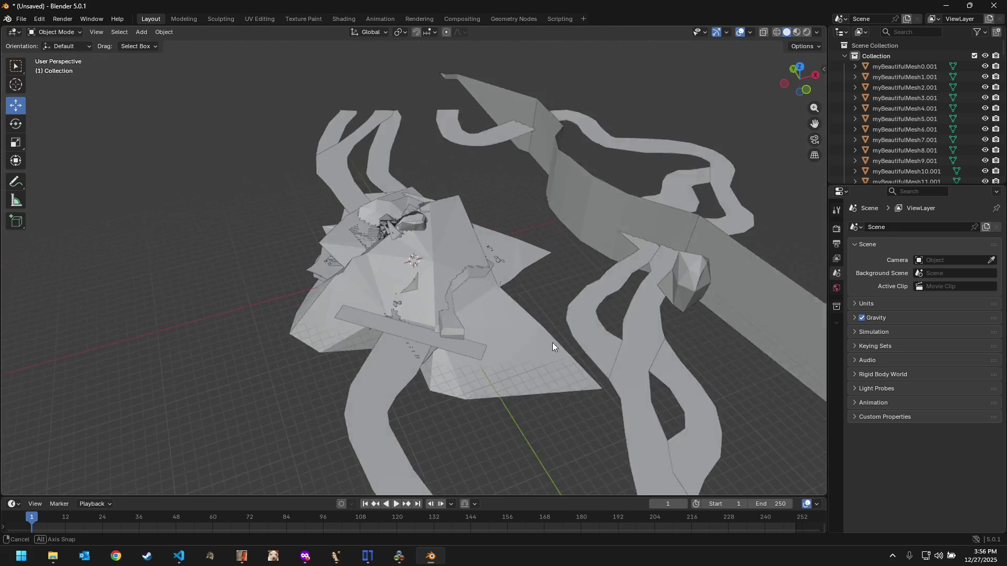
scroll(552, 342, up, 1)
mouse_move(560, 156)
middle_down()
mouse_move(548, 223)
mouse_move(572, 121)
middle_up()
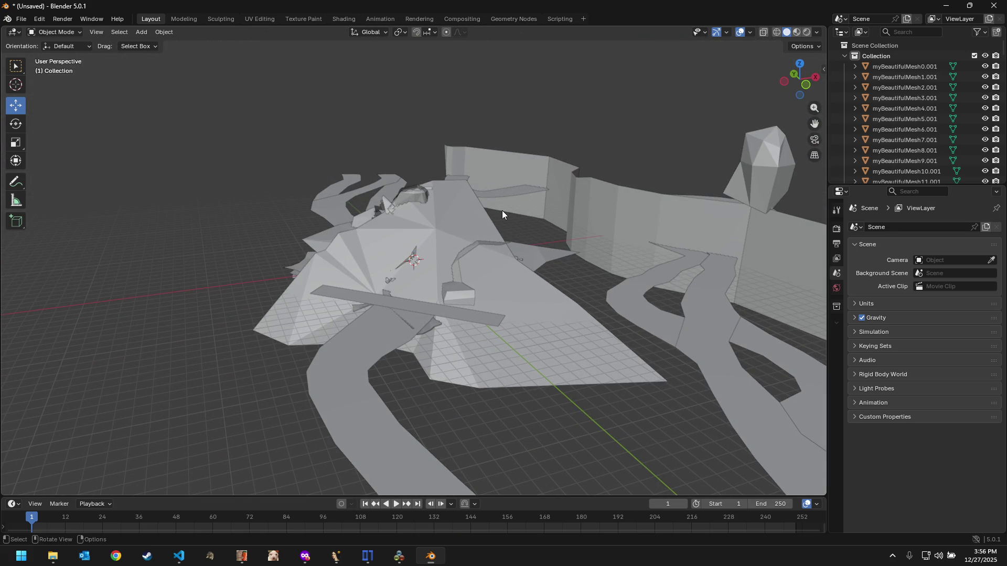
Step: Rescale all track meshes, delete the enclosing box mesh myBeautifulMesh1134 and view the track from above
key(a)
key(s)
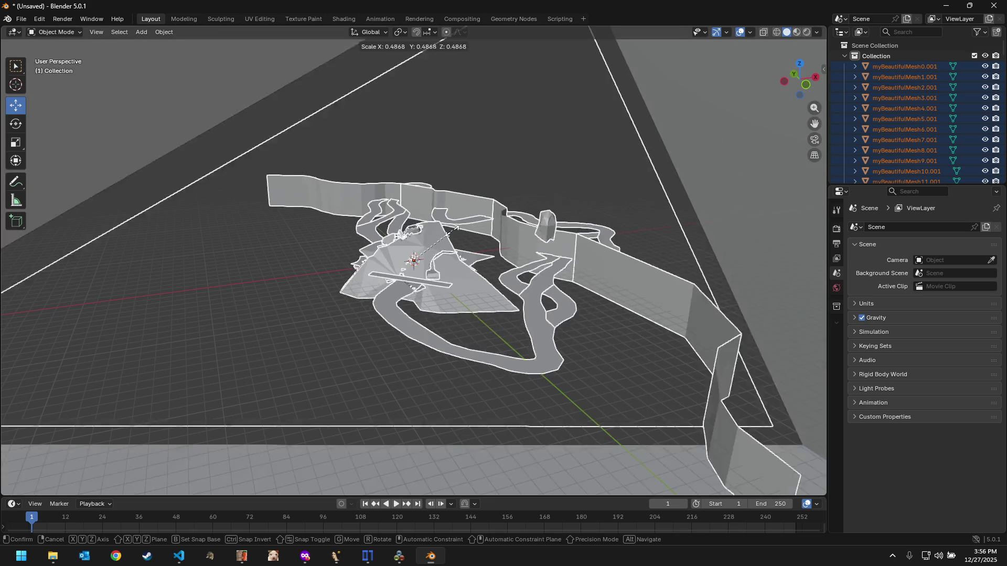
click(453, 234)
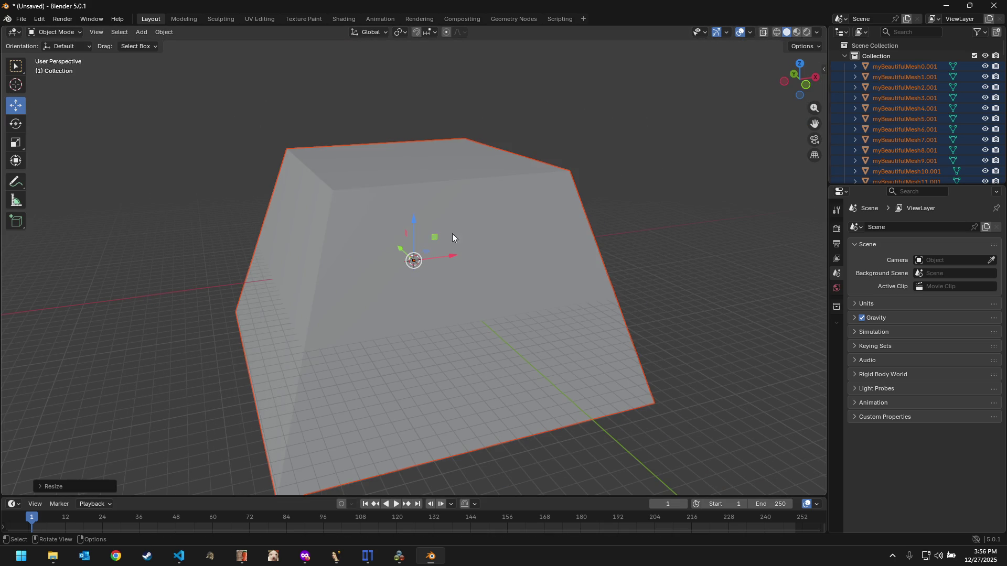
click(503, 202)
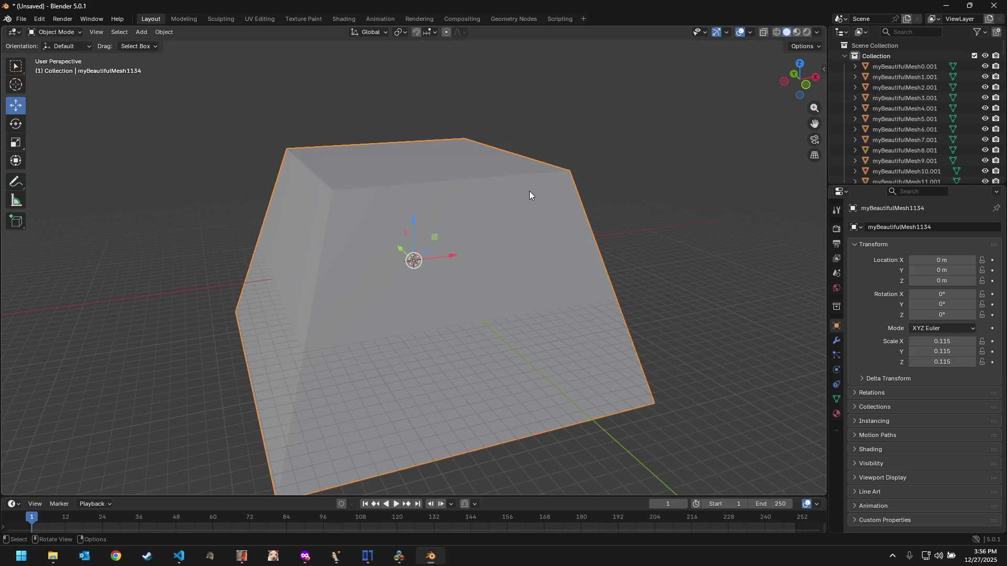
key(Delete)
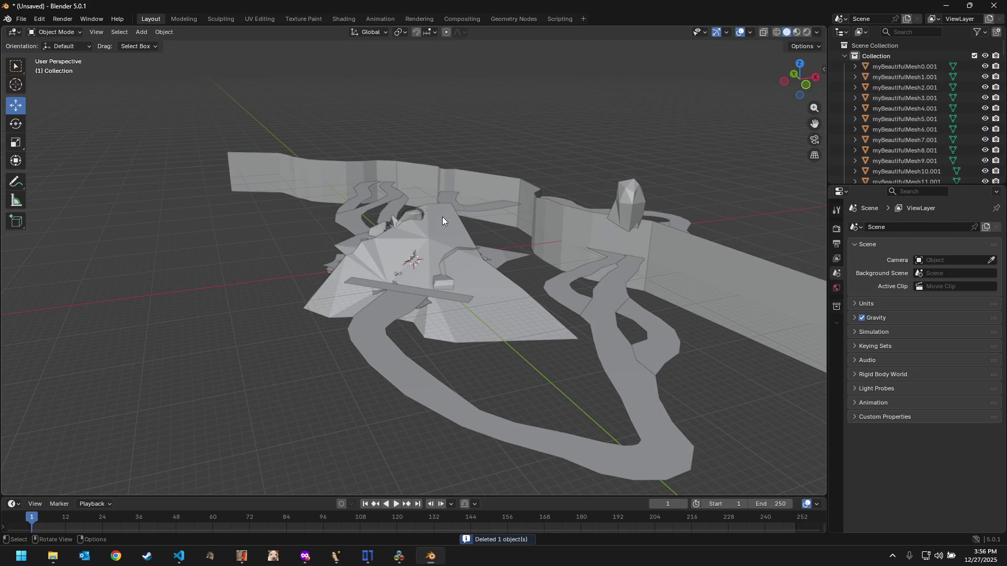
mouse_move(442, 217)
middle_down()
mouse_move(432, 284)
mouse_move(445, 279)
mouse_move(201, 196)
middle_up()
Step: Select the four wall meshes around the track and delete them
click(289, 247)
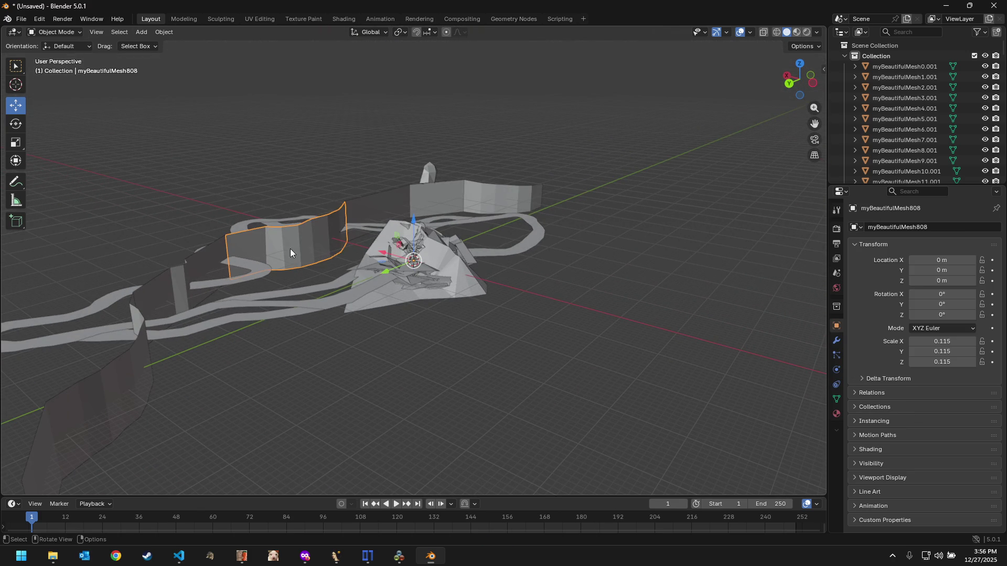
scroll(290, 248, down, 1)
key(ctrl)
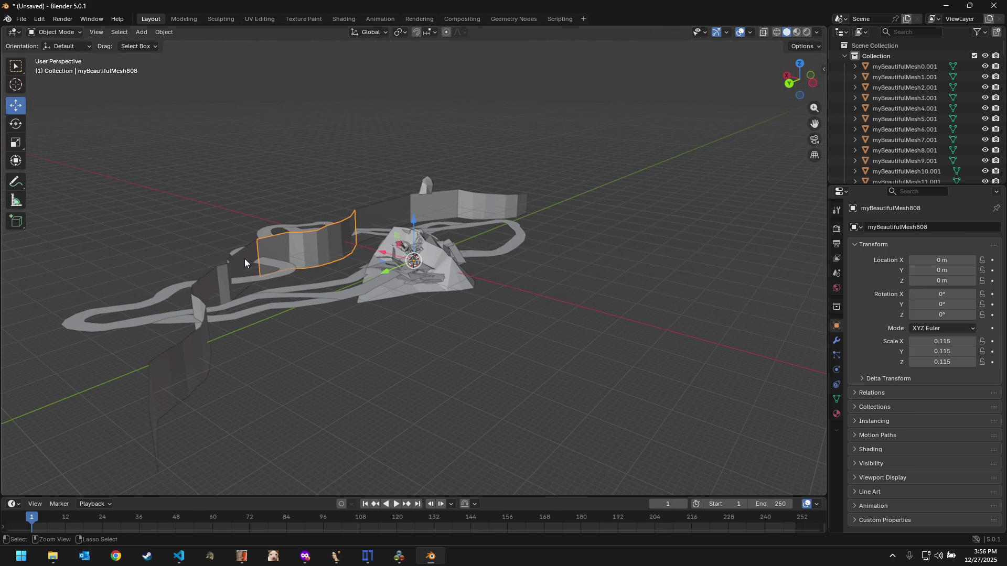
click(199, 289)
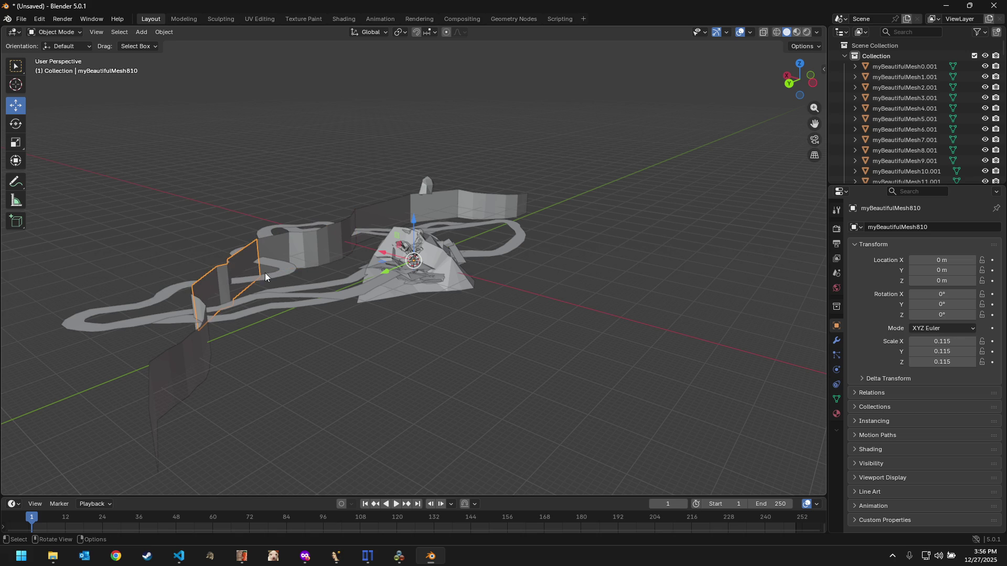
key(ctrl)
shift+click(318, 249)
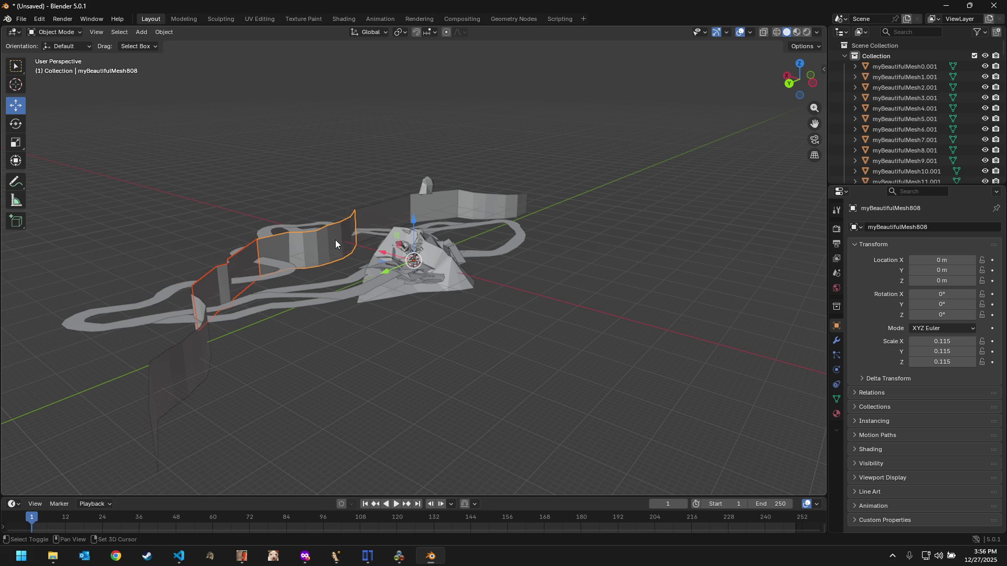
shift+click(383, 203)
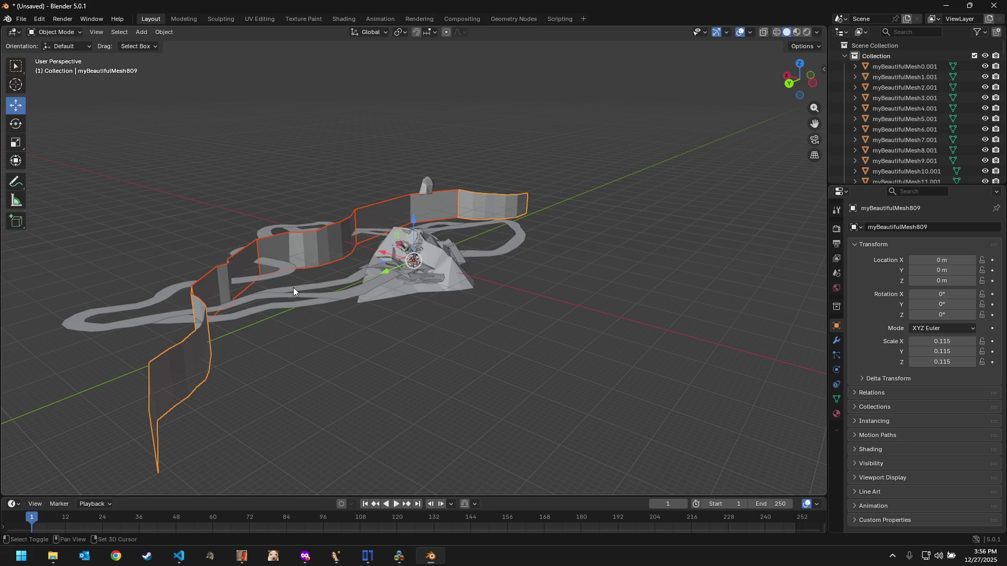
mouse_move(353, 318)
middle_down()
mouse_move(353, 345)
mouse_move(437, 329)
mouse_move(325, 244)
mouse_move(435, 254)
mouse_move(436, 226)
middle_up()
key(Delete)
scroll(436, 254, up, 5)
scroll(437, 255, up, 3)
scroll(405, 208, up, 2)
scroll(405, 209, up, 1)
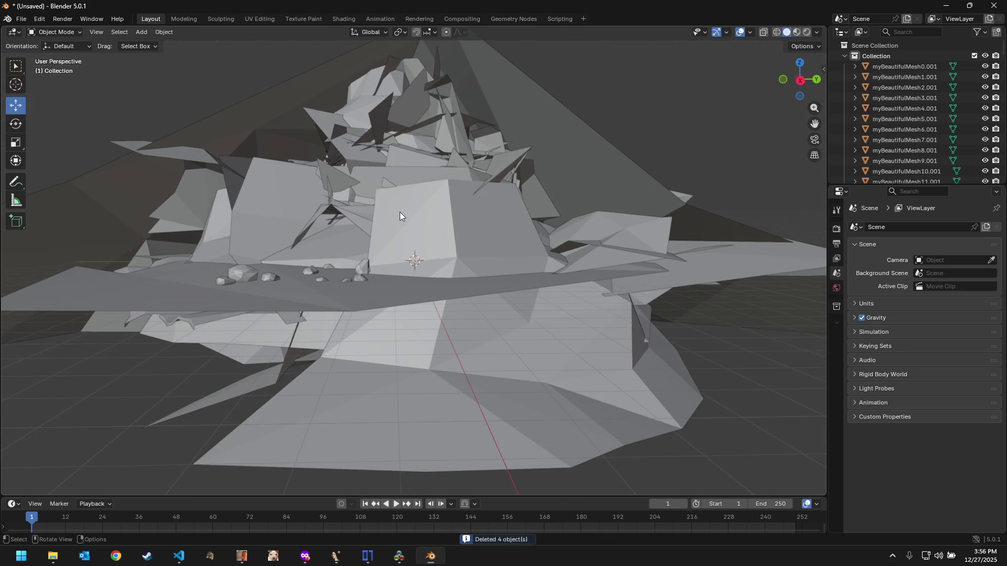
Step: Inspect the central mesh, the scattered rock pieces and the winding river strips one by one
click(399, 212)
middle_drag(380, 213, 399, 235)
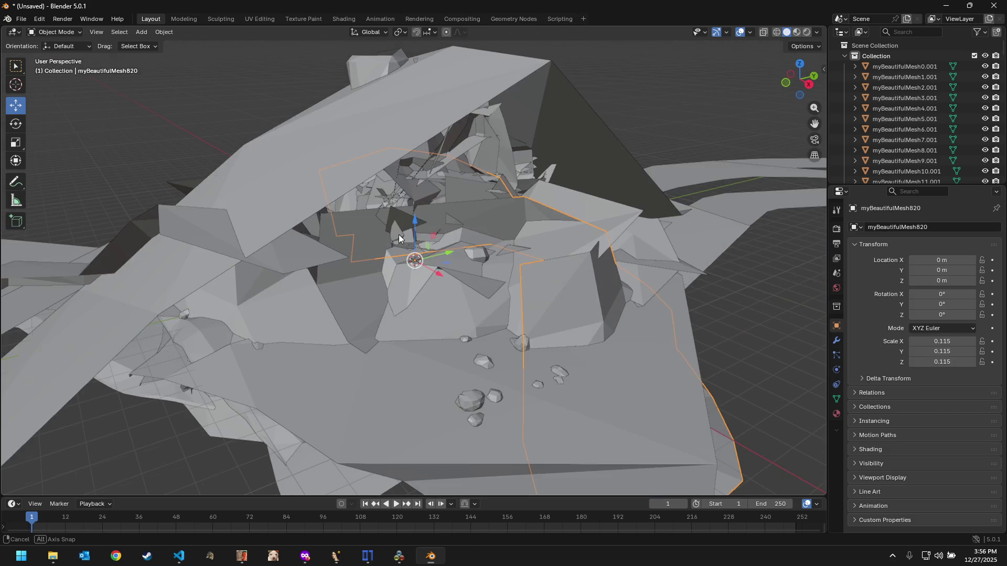
click(478, 390)
mouse_move(534, 347)
middle_down()
mouse_move(439, 385)
mouse_move(328, 339)
middle_up()
scroll(336, 323, down, 2)
scroll(308, 318, down, 2)
scroll(307, 319, down, 1)
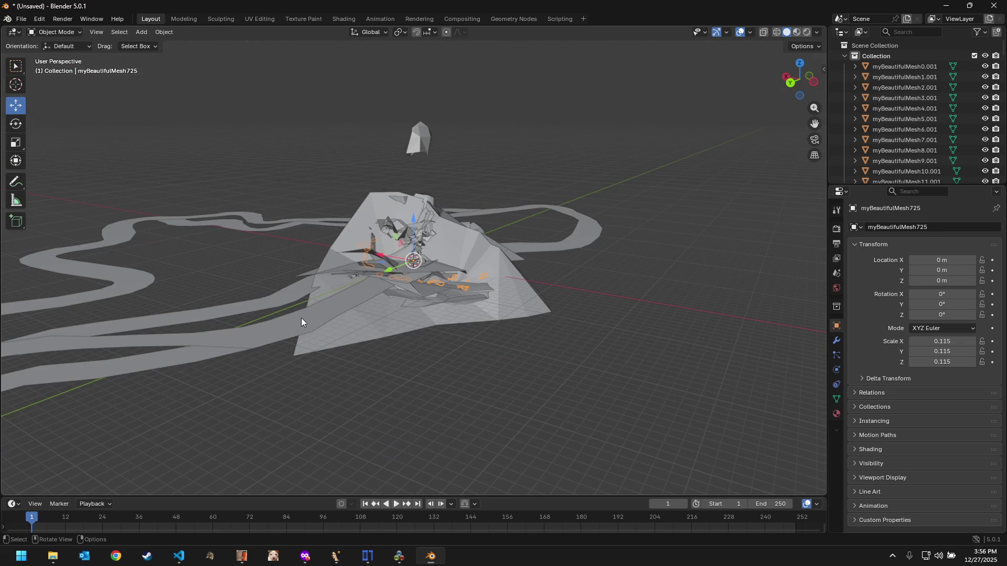
click(301, 317)
middle_drag(213, 276, 283, 278)
scroll(284, 279, down, 3)
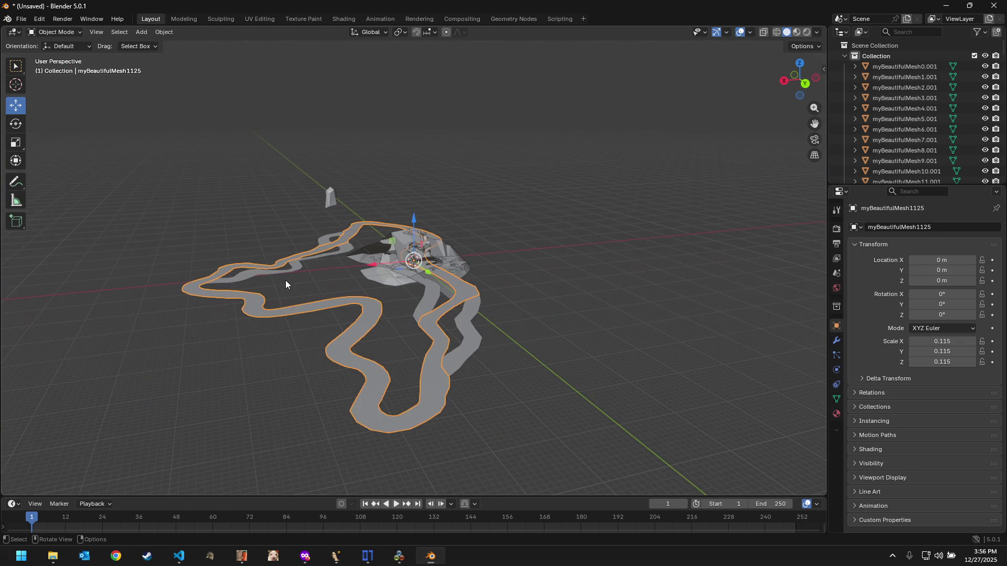
click(465, 345)
mouse_move(450, 309)
middle_down()
mouse_move(404, 327)
mouse_move(407, 352)
mouse_move(411, 345)
middle_up()
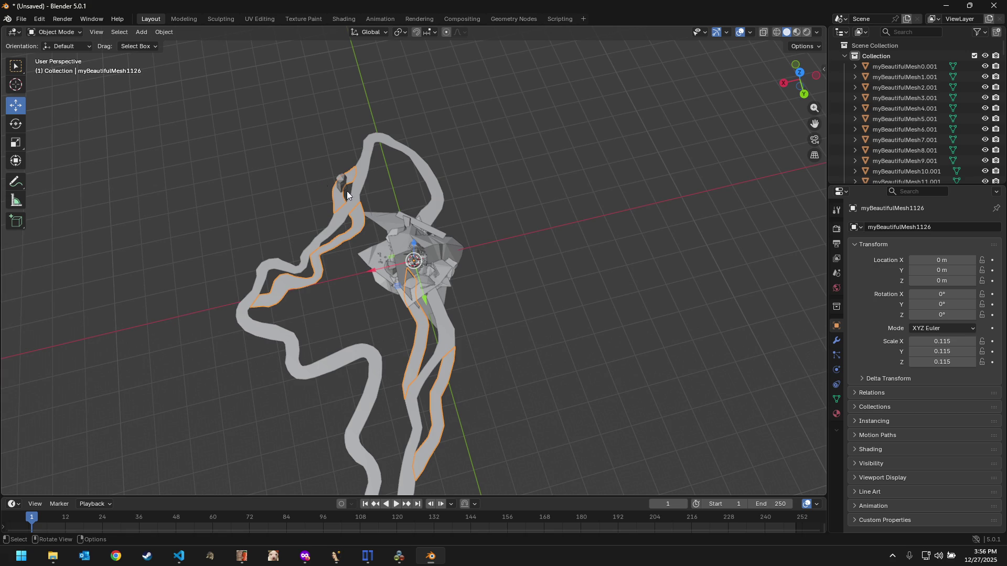
scroll(477, 318, down, 2)
mouse_move(469, 301)
middle_down()
mouse_move(468, 89)
mouse_move(477, 150)
mouse_move(455, 246)
mouse_move(461, 294)
middle_up()
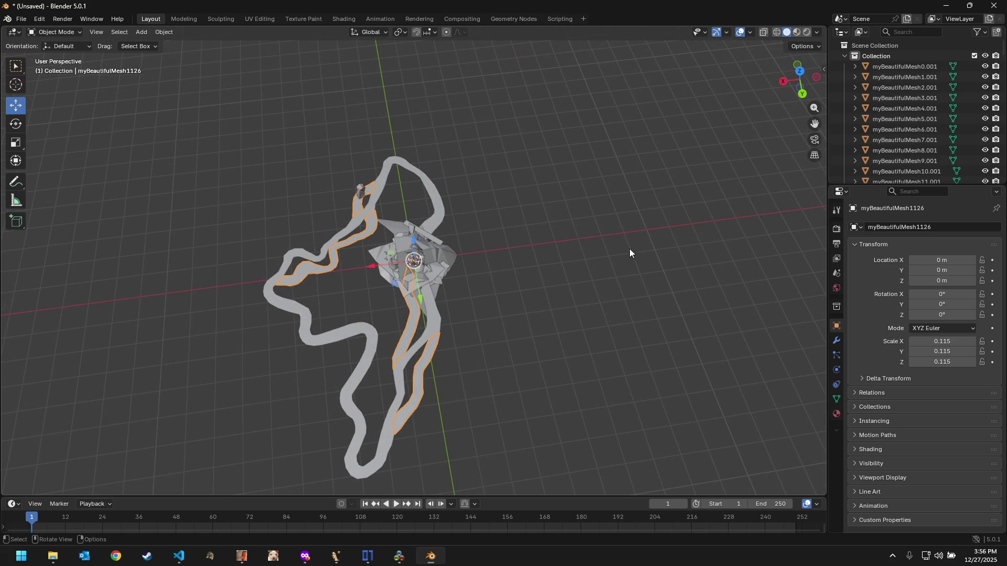
Step: Select all 1141 remaining objects and delete them, leaving an empty scene
click(648, 241)
key(a)
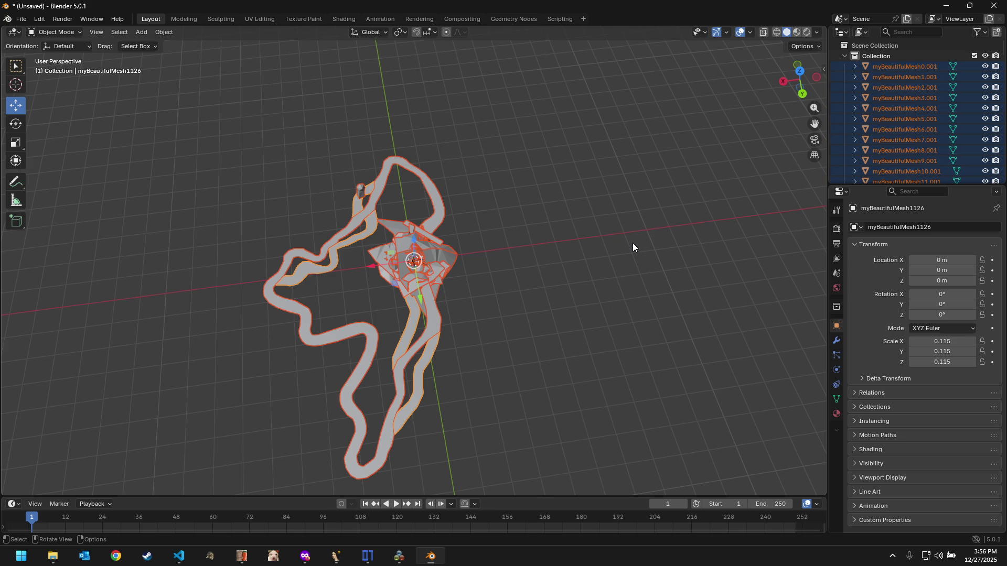
key(Delete)
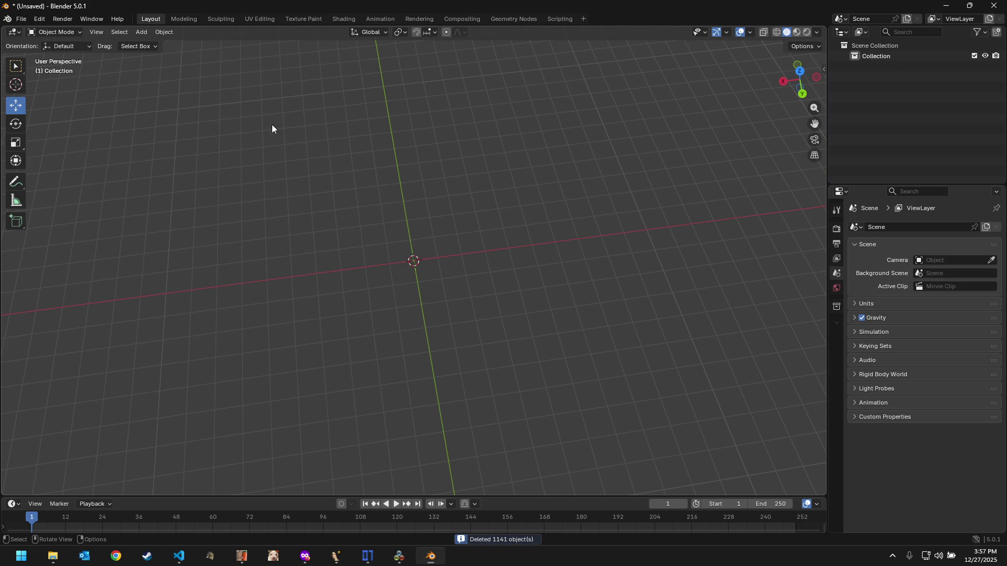
Step: Run the Ford Racing Off Road importer on the 3ddata\misc folder
click(21, 18)
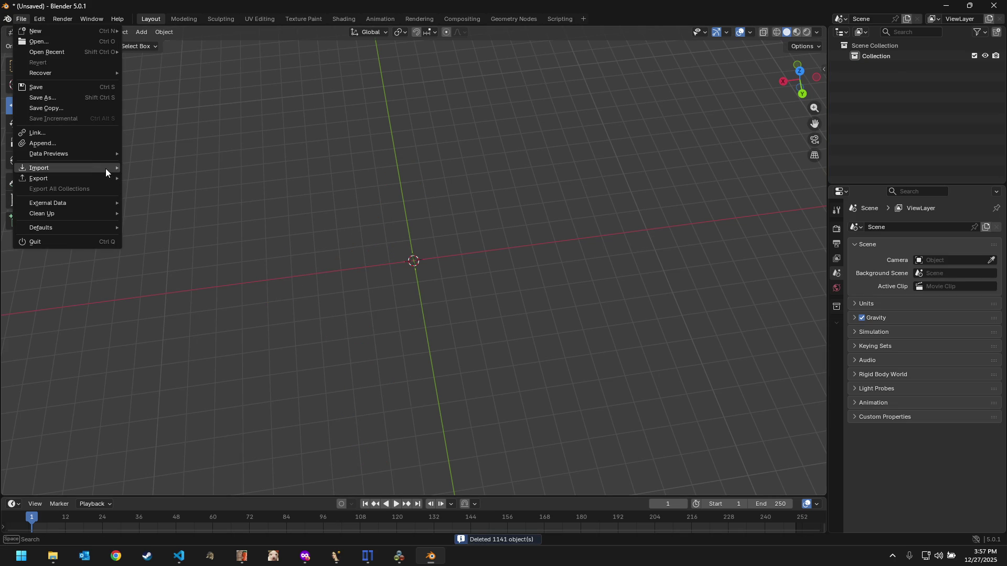
mouse_move(40, 167)
click(199, 284)
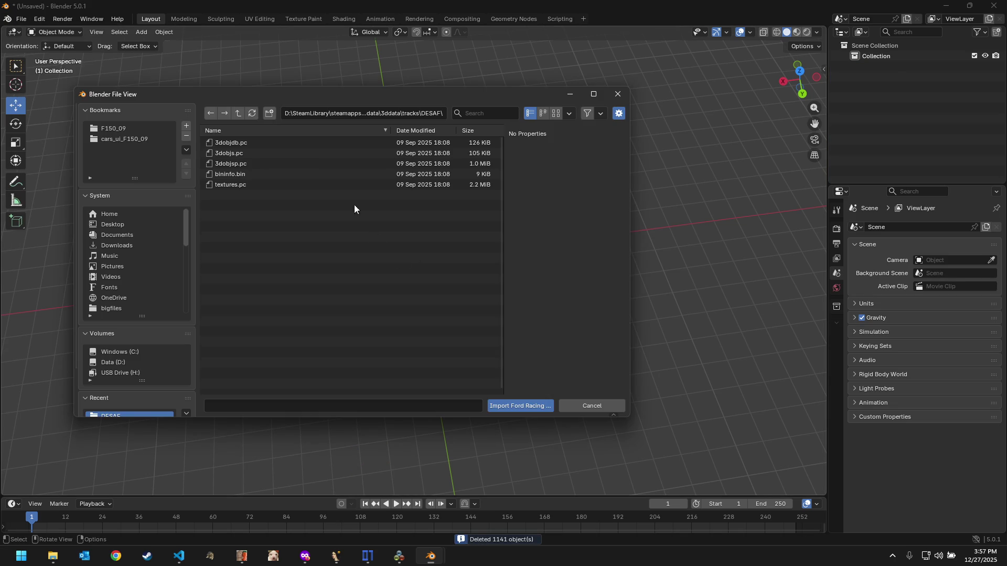
click(238, 113)
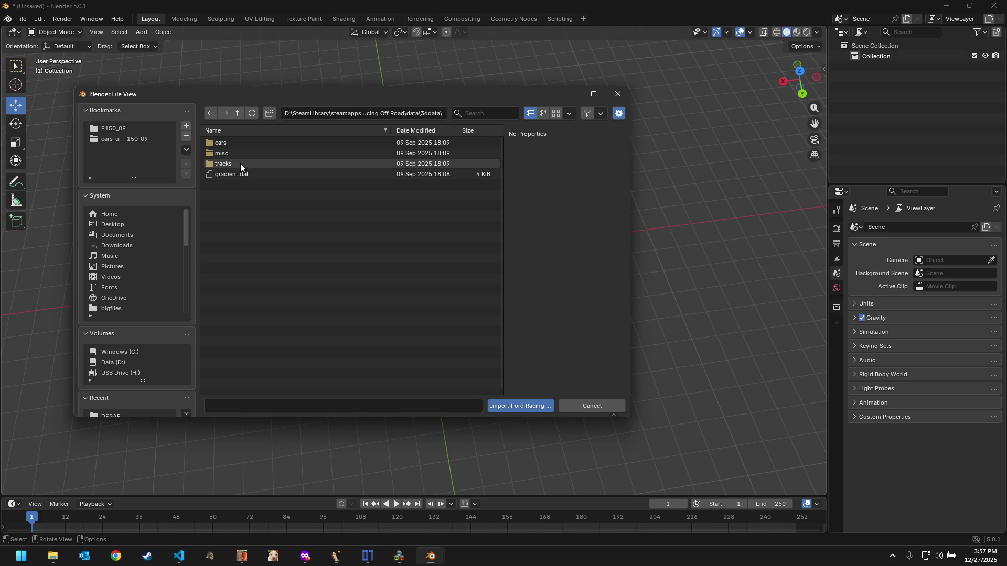
click(241, 154)
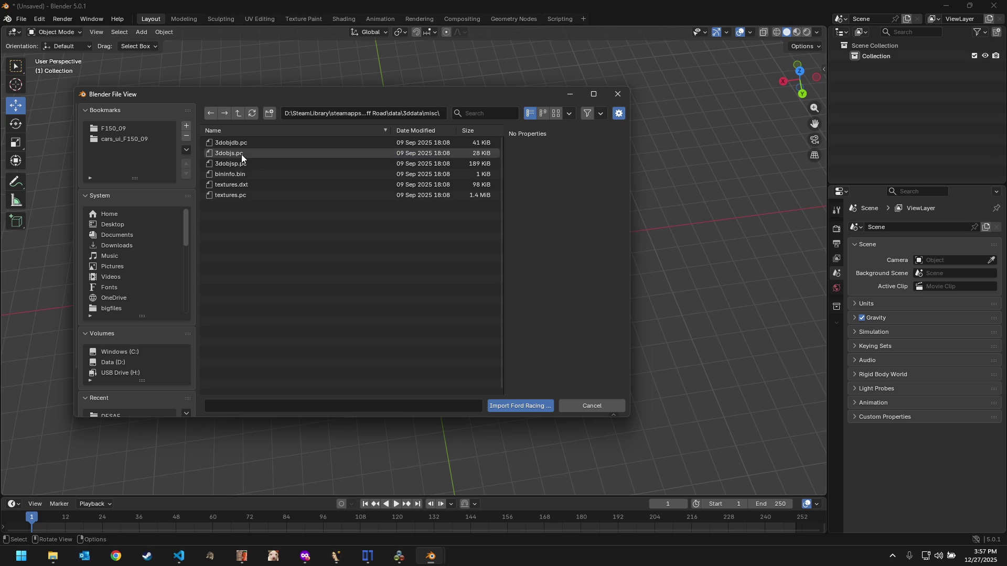
click(523, 404)
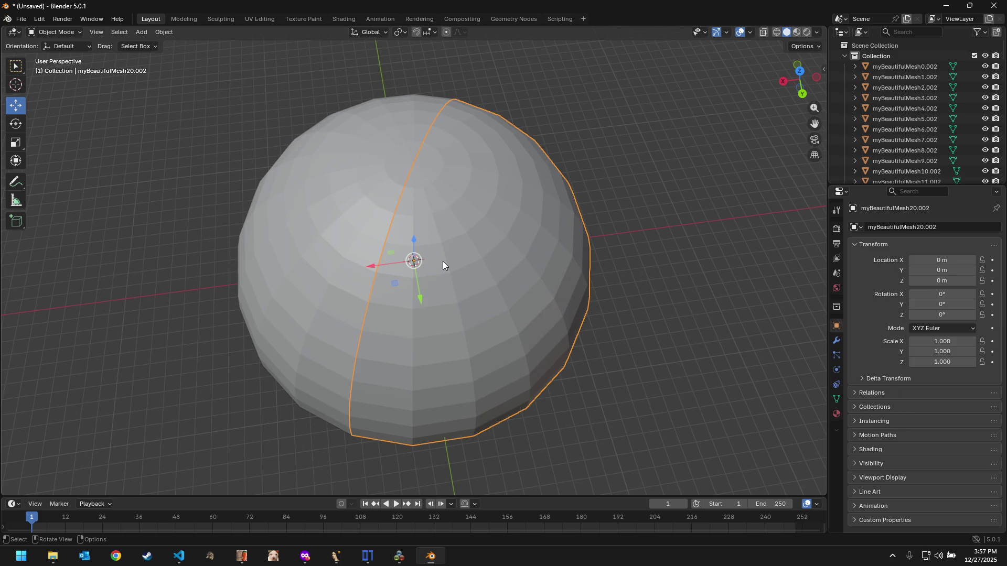
Step: Delete the enclosing sphere halves to reveal the garage terrain, then bring DXWnd forward
click(354, 218)
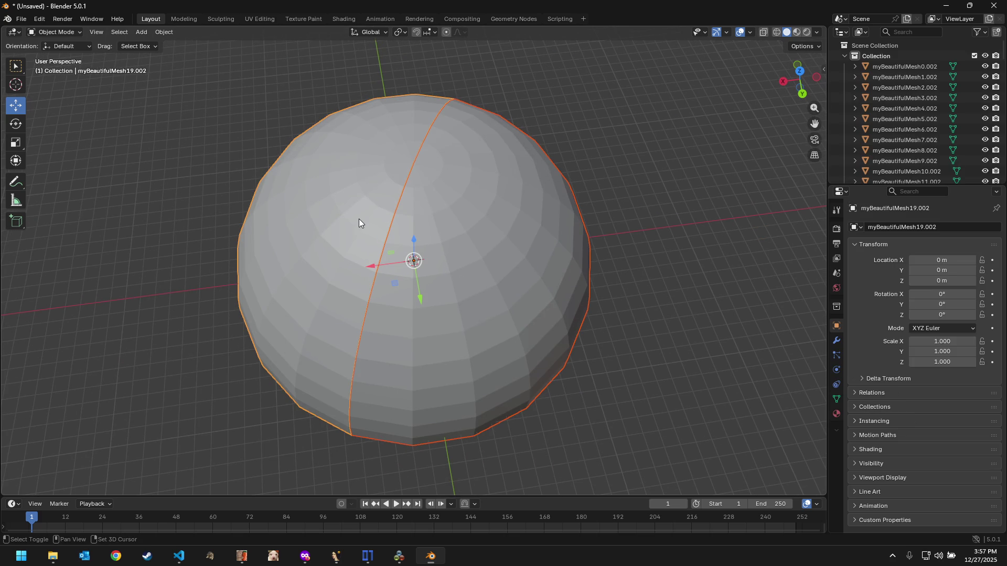
key(Delete)
scroll(438, 230, up, 3)
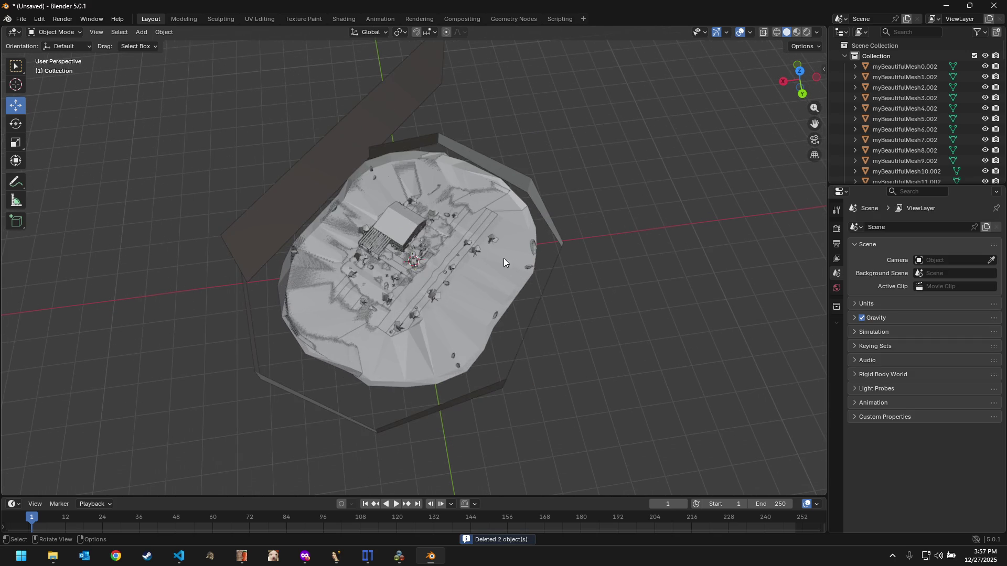
mouse_move(504, 258)
middle_down()
mouse_move(550, 242)
mouse_move(517, 237)
mouse_move(430, 263)
mouse_move(417, 237)
middle_up()
scroll(517, 237, up, 5)
scroll(509, 251, up, 3)
scroll(418, 237, down, 2)
scroll(417, 237, down, 2)
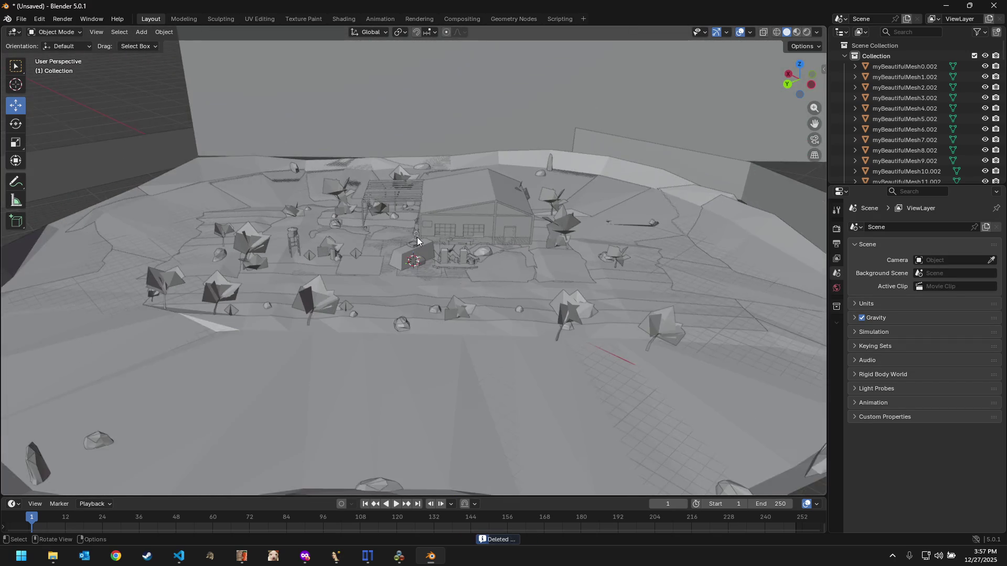
scroll(417, 237, down, 2)
scroll(418, 237, down, 2)
scroll(417, 237, up, 2)
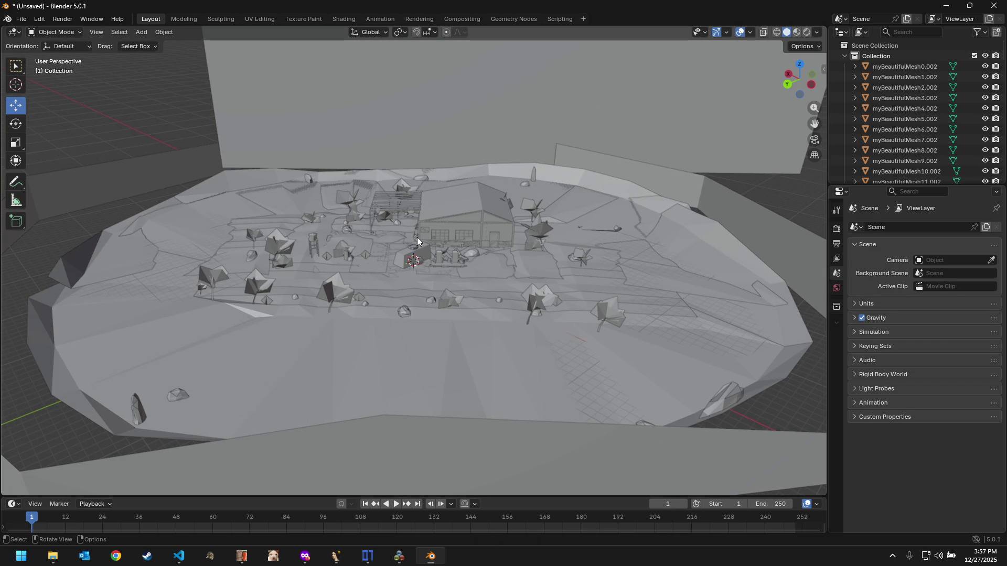
click(399, 556)
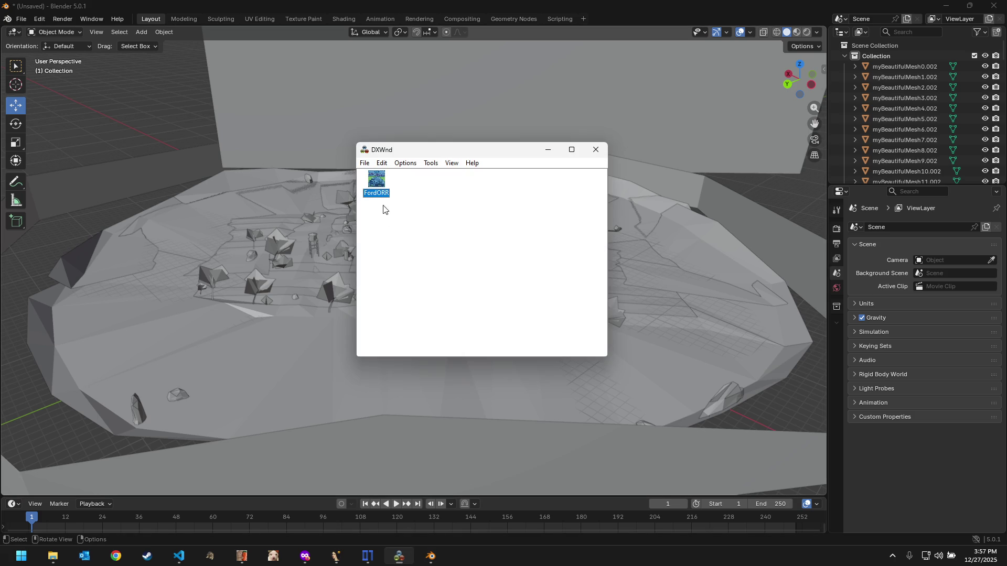
Step: Launch Ford Racing Off Road from DXWnd and park its window aside of the Blender scene
double_click(378, 187)
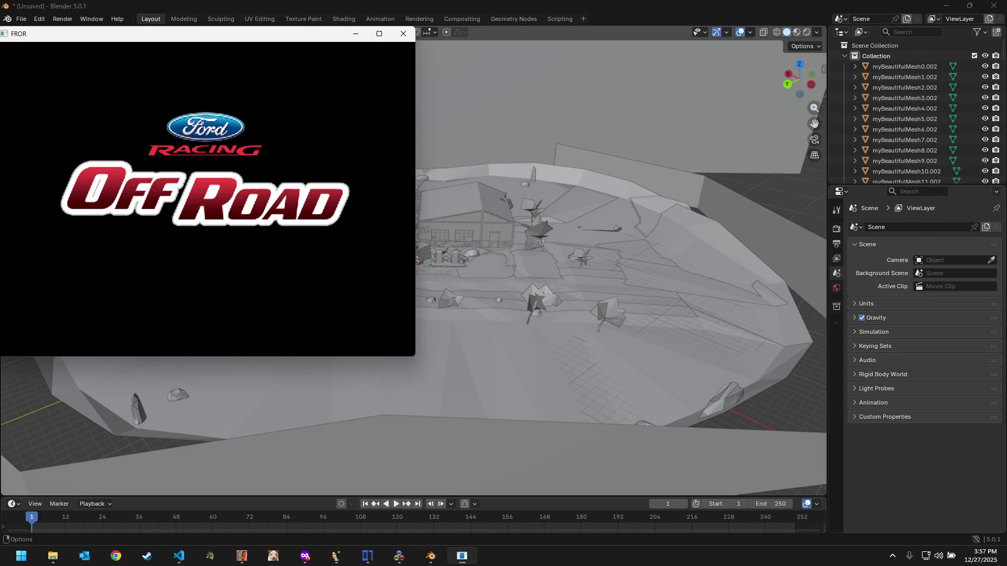
drag(273, 33, 874, 193)
Step: Navigate Main Menu > Career > Garage to show the yellow Ranger beside Blender's garage
key(Return)
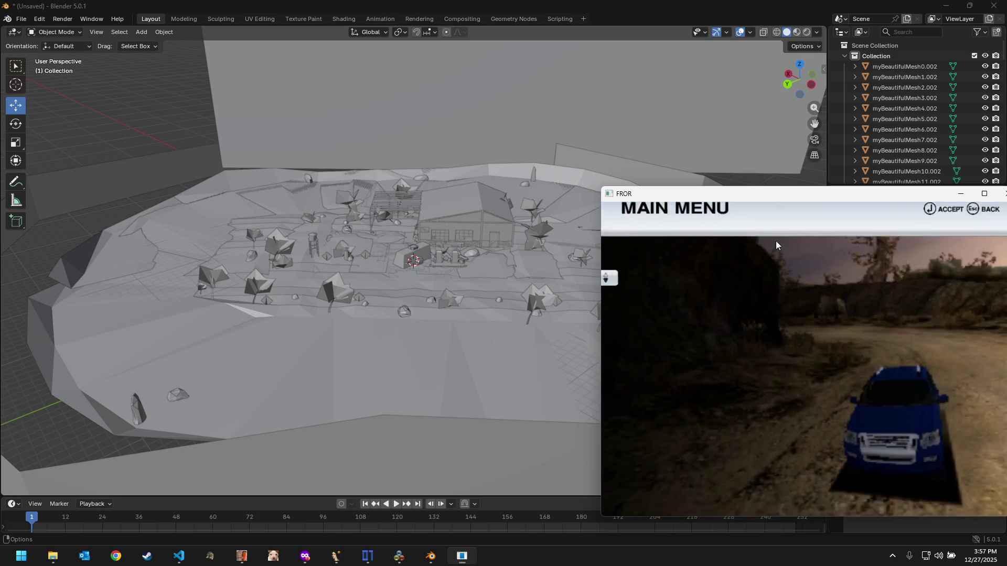
key(Down)
key(Return)
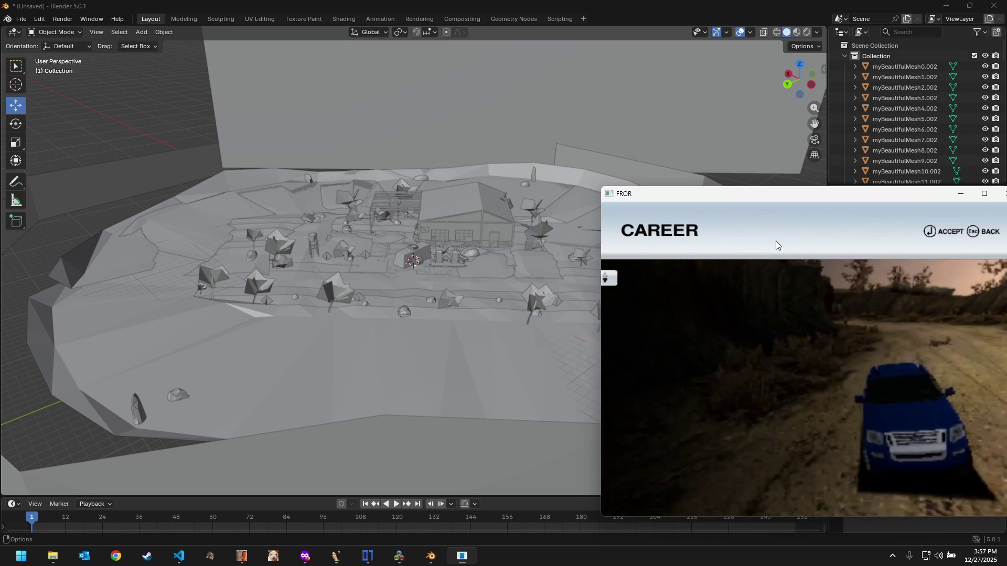
key(Down)
key(Return)
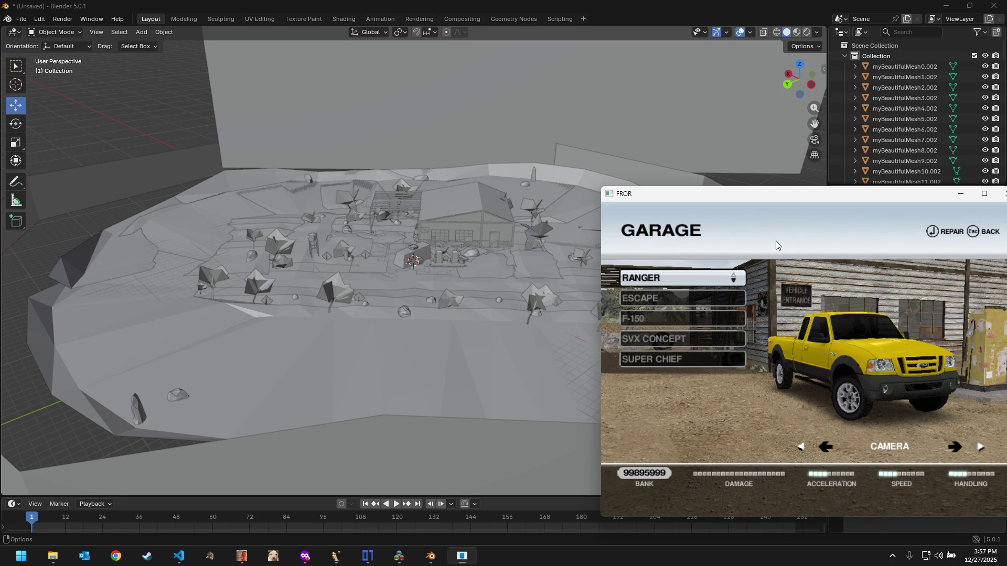
scroll(450, 228, up, 3)
scroll(450, 228, up, 3)
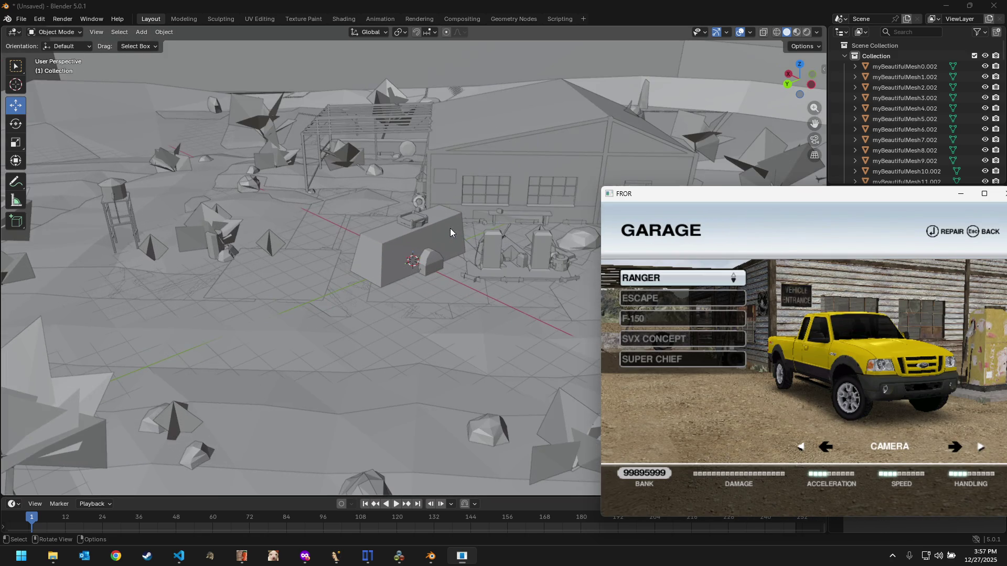
mouse_move(450, 228)
middle_down()
mouse_move(456, 204)
mouse_move(464, 244)
mouse_move(462, 202)
mouse_move(481, 395)
middle_up()
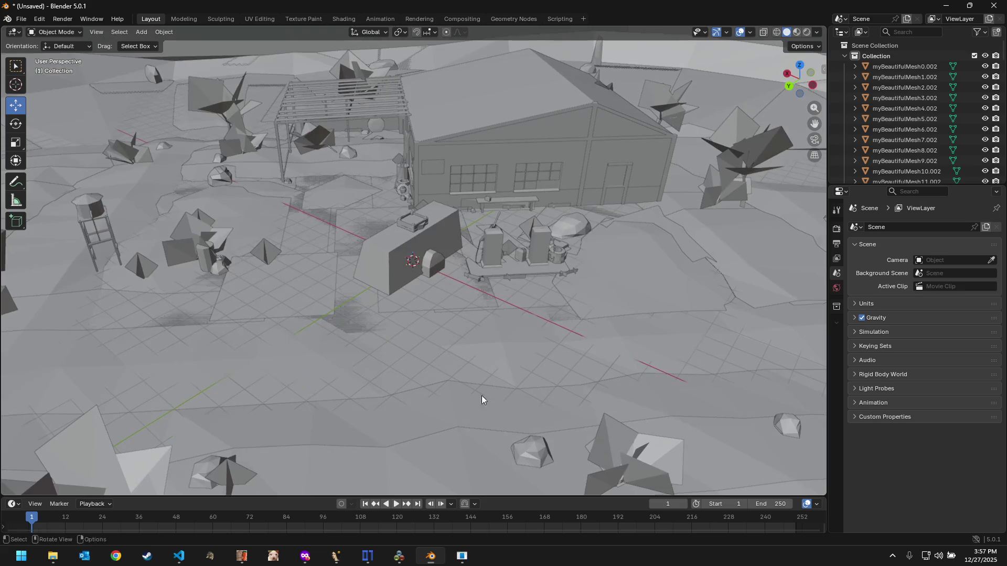
Step: Bring the game's garage window back in front from the taskbar
click(462, 556)
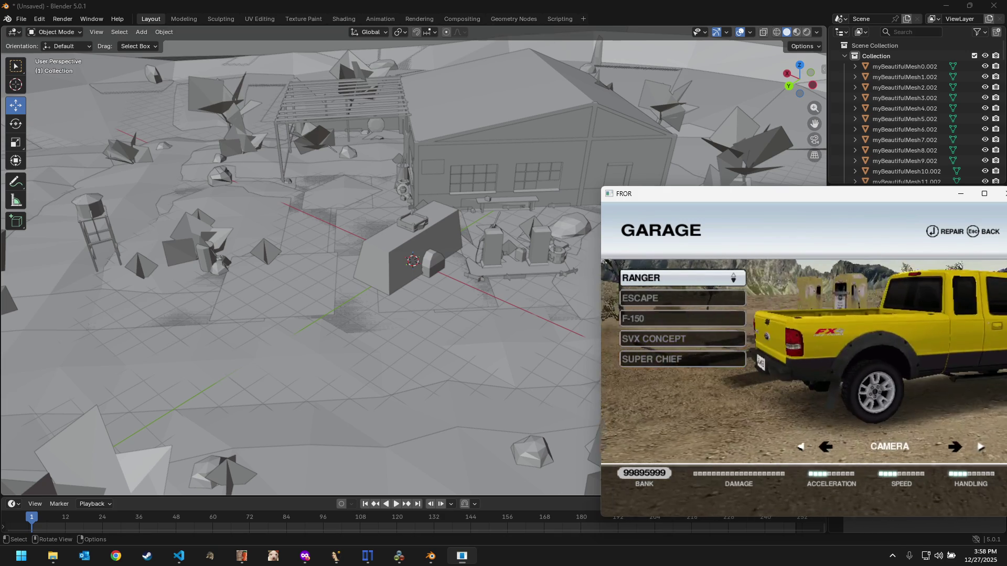
Step: Focus Blender over the game and pick out the crate and large box in the stack
click(429, 229)
scroll(411, 235, up, 3)
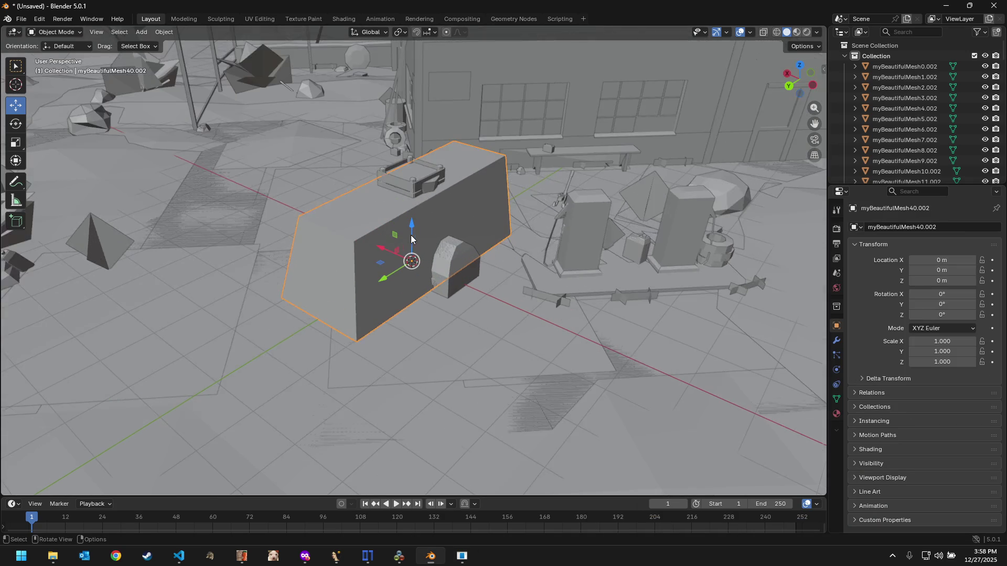
scroll(425, 201, up, 3)
click(405, 151)
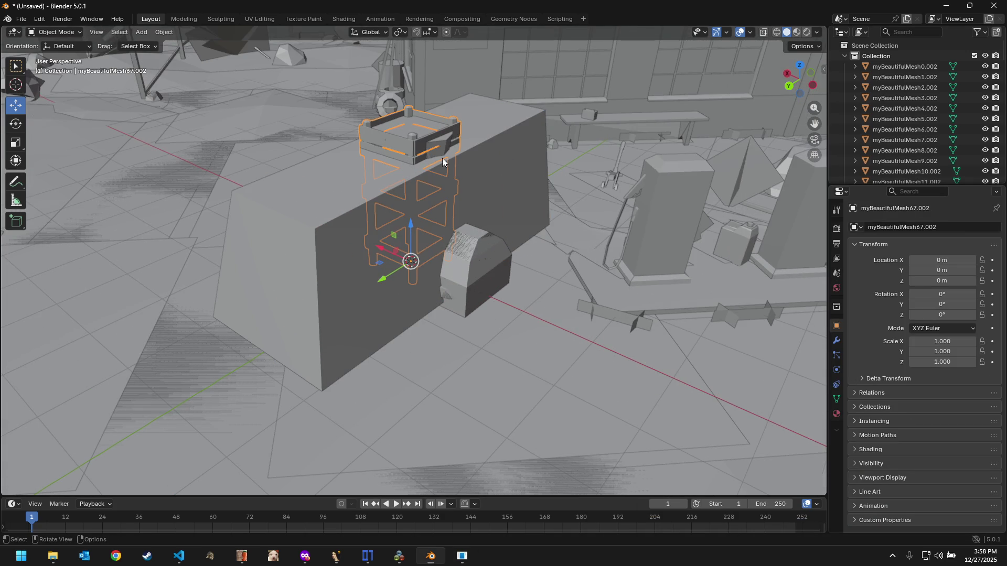
scroll(442, 158, down, 2)
click(352, 250)
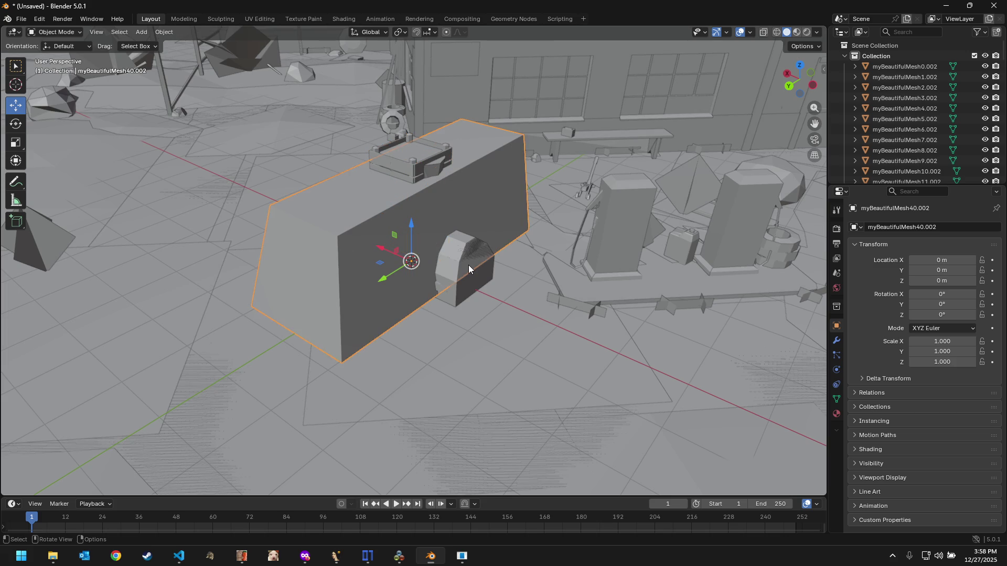
middle_drag(422, 259, 492, 280)
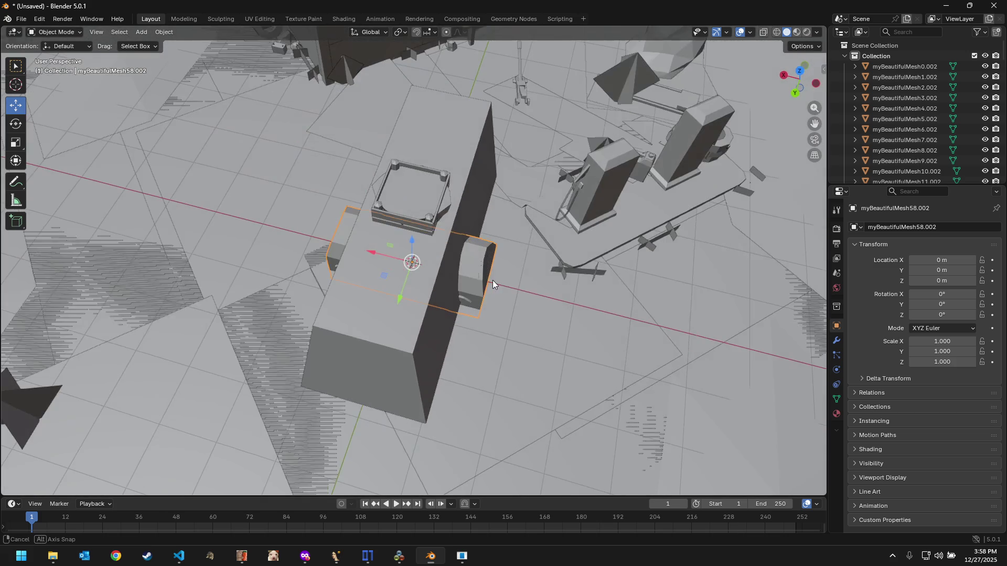
Step: Slide the cylindrical prop myBeautifulMesh42 off the large box along X and centre on it
click(432, 210)
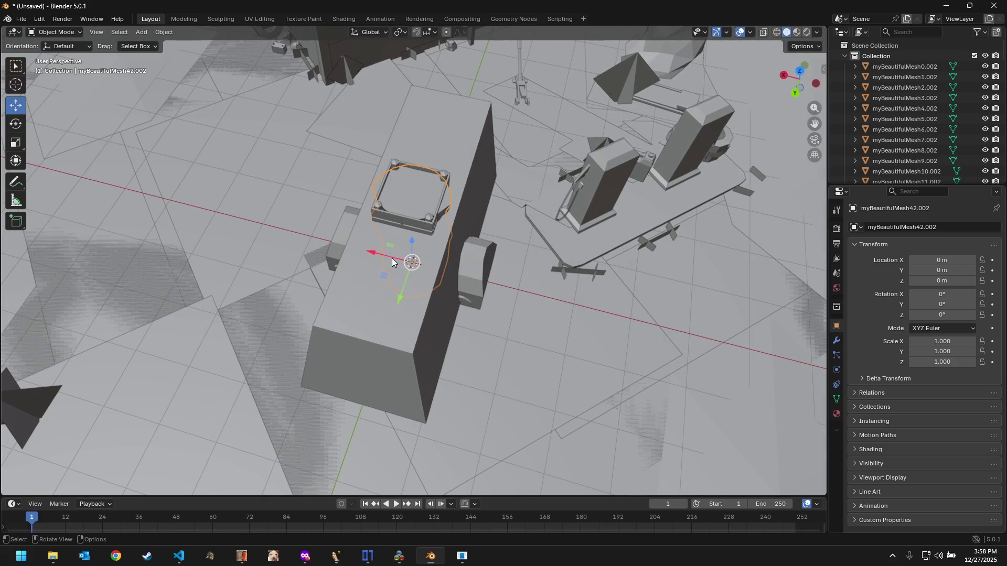
mouse_move(392, 258)
mouse_down()
mouse_move(208, 214)
mouse_move(183, 144)
mouse_up()
scroll(302, 245, up, 1)
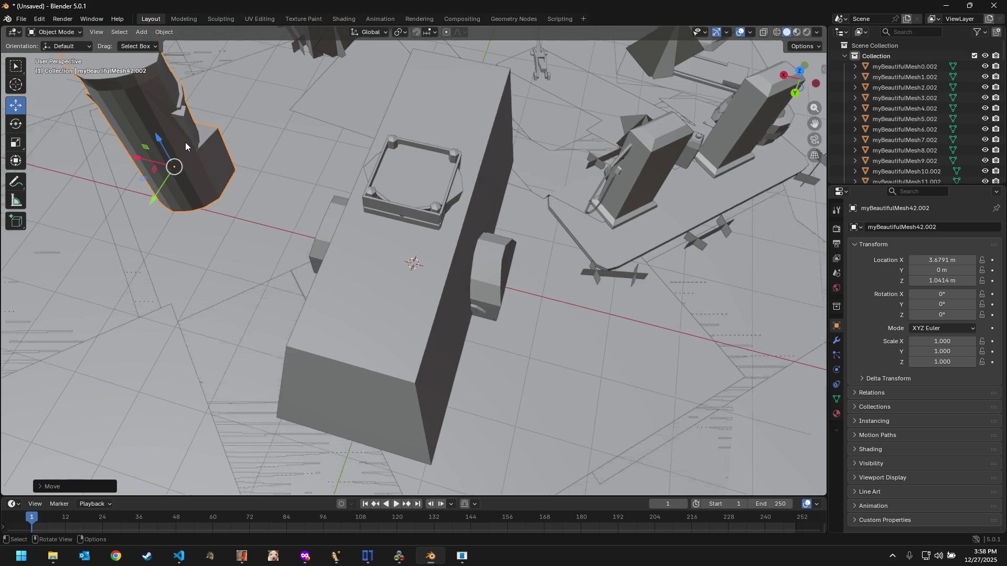
key(KP_Decimal)
mouse_move(572, 251)
middle_down()
mouse_move(386, 235)
mouse_move(504, 240)
mouse_move(486, 254)
middle_up()
Step: Slide the first two stacked tower props along X out of the stack to start a row
click(316, 358)
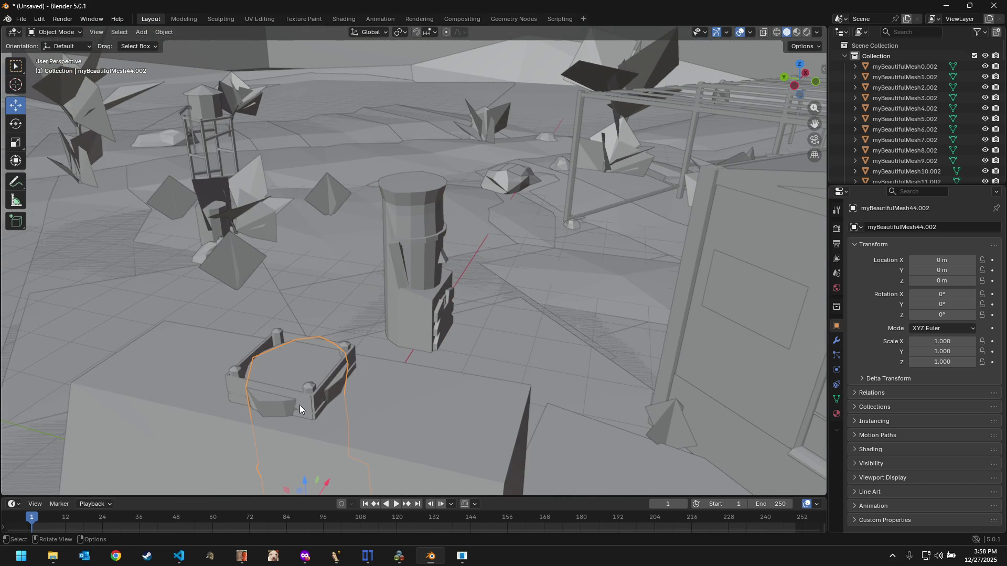
middle_drag(300, 405, 346, 440)
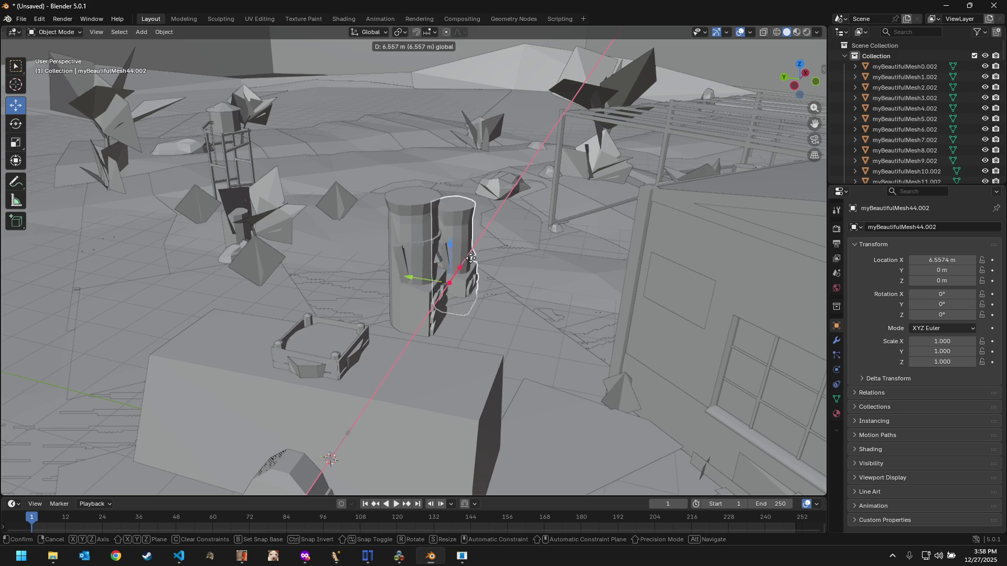
drag(345, 440, 503, 242)
mouse_move(502, 243)
middle_down()
mouse_move(502, 272)
mouse_move(382, 224)
mouse_move(377, 197)
mouse_move(372, 217)
mouse_move(385, 223)
mouse_move(337, 236)
mouse_move(333, 215)
mouse_move(349, 260)
mouse_move(379, 292)
middle_up()
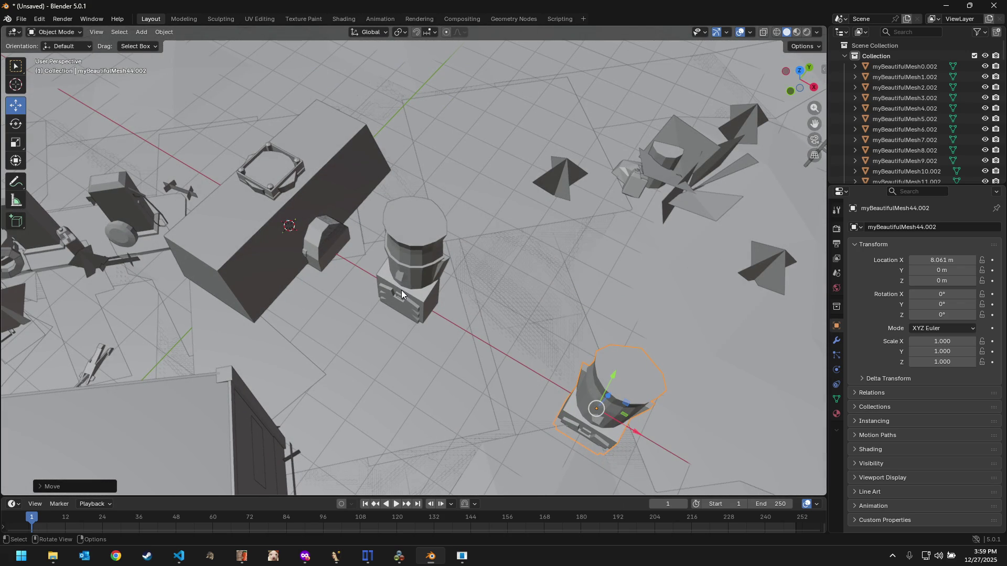
click(275, 161)
drag(317, 243, 564, 330)
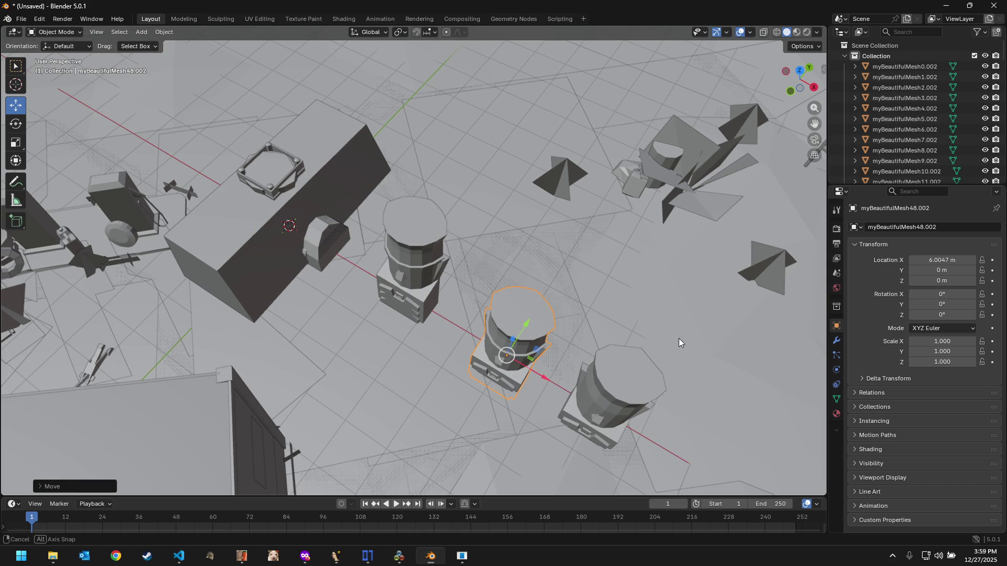
mouse_move(679, 338)
middle_down()
mouse_move(692, 266)
mouse_move(614, 323)
middle_up()
Step: Move two more towers along X to the end of the growing row
click(279, 197)
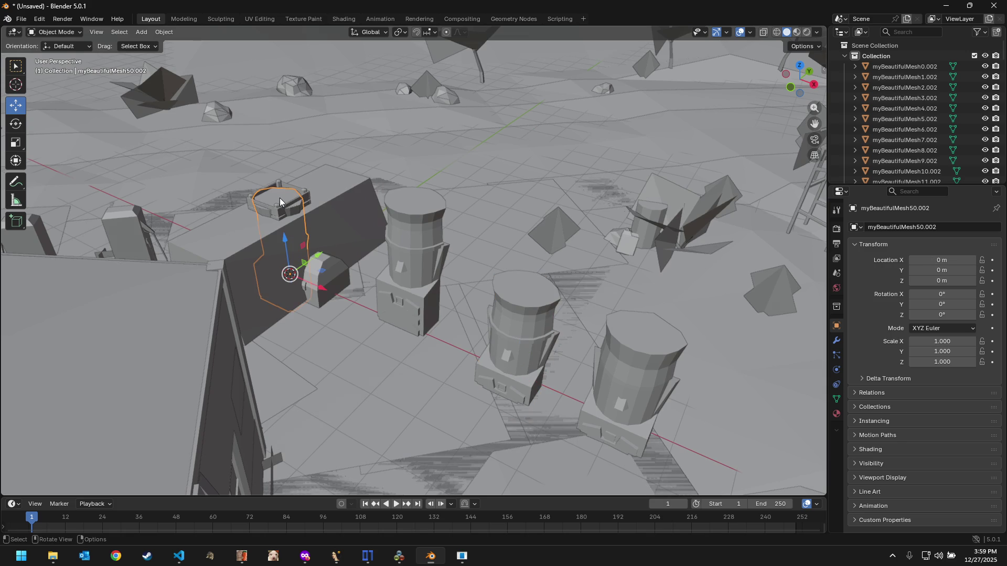
key(shift+d)
key(x)
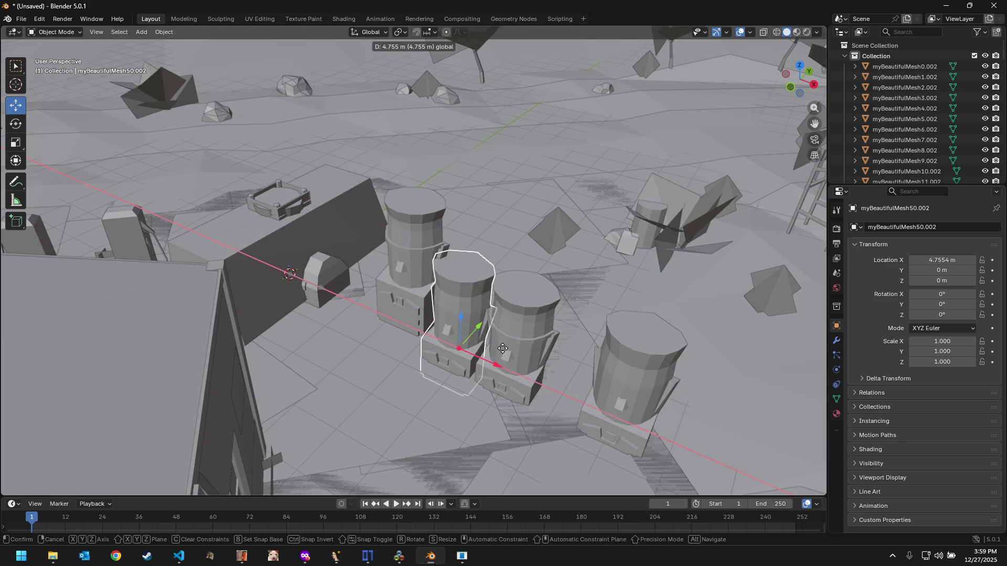
click(593, 392)
middle_drag(593, 392, 589, 409)
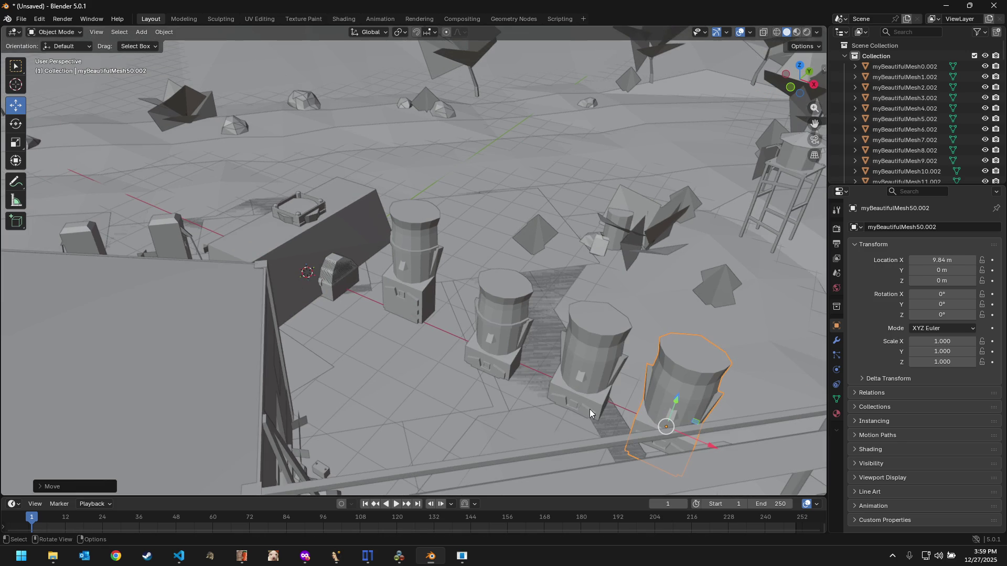
click(292, 201)
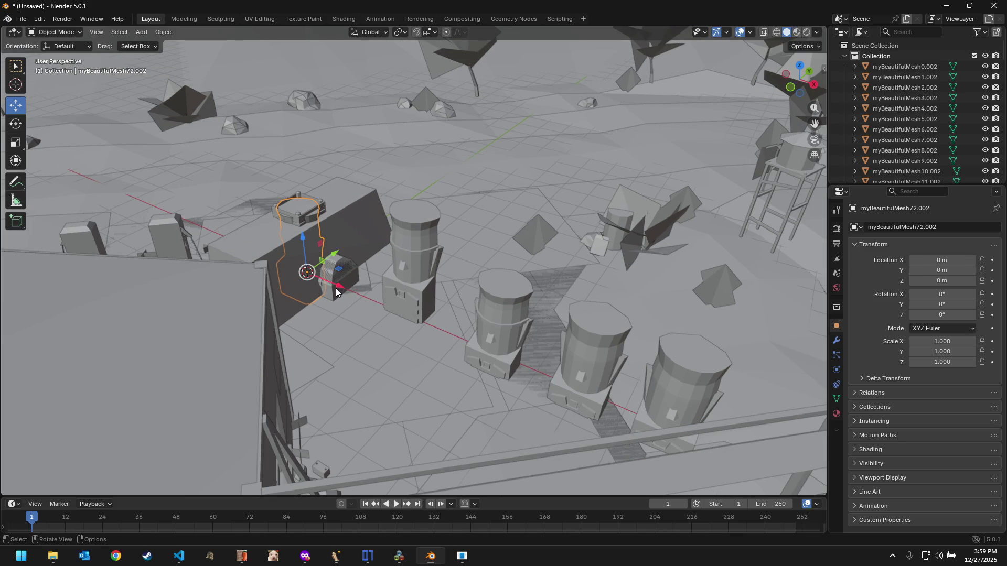
key(g)
key(x)
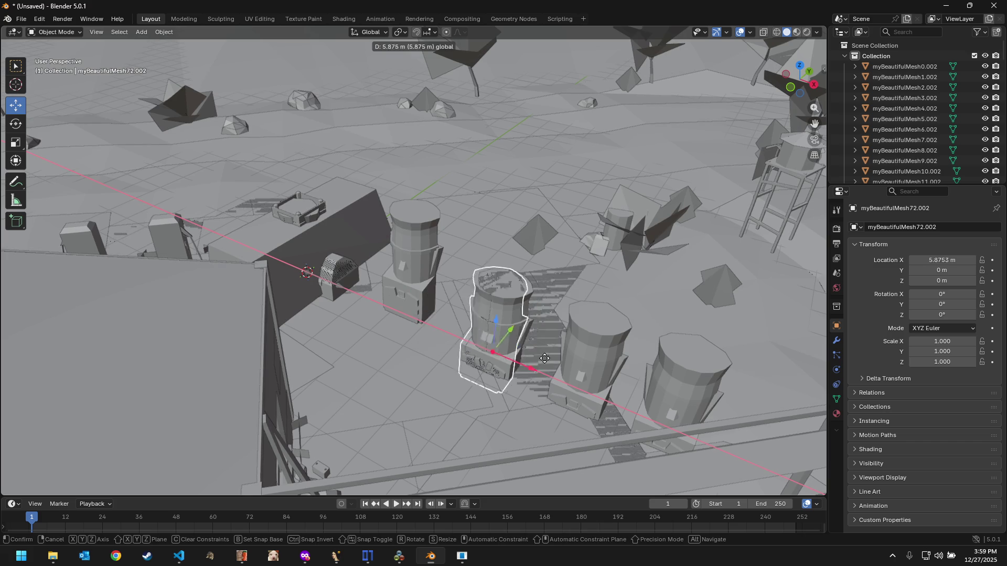
click(761, 439)
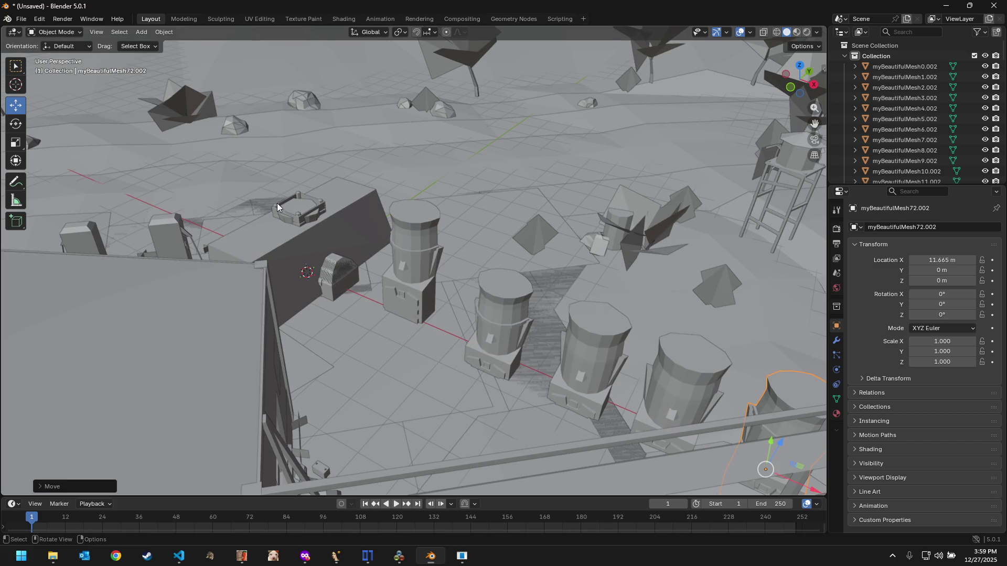
scroll(342, 227, down, 4)
Step: Send the last tower to the row's far end and slide crate myBeautifulMesh67 along X beside the first tower
click(375, 281)
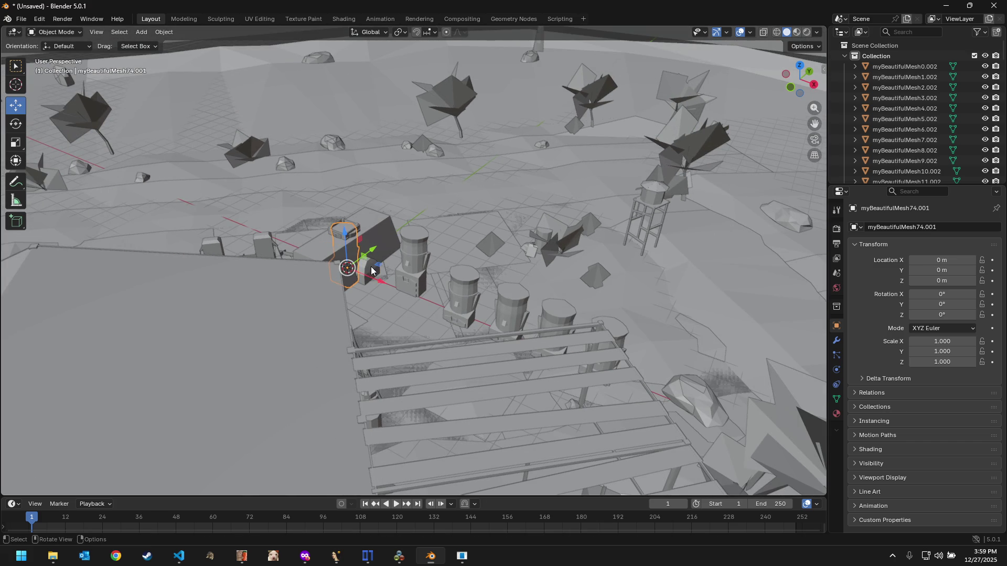
drag(378, 285, 321, 243)
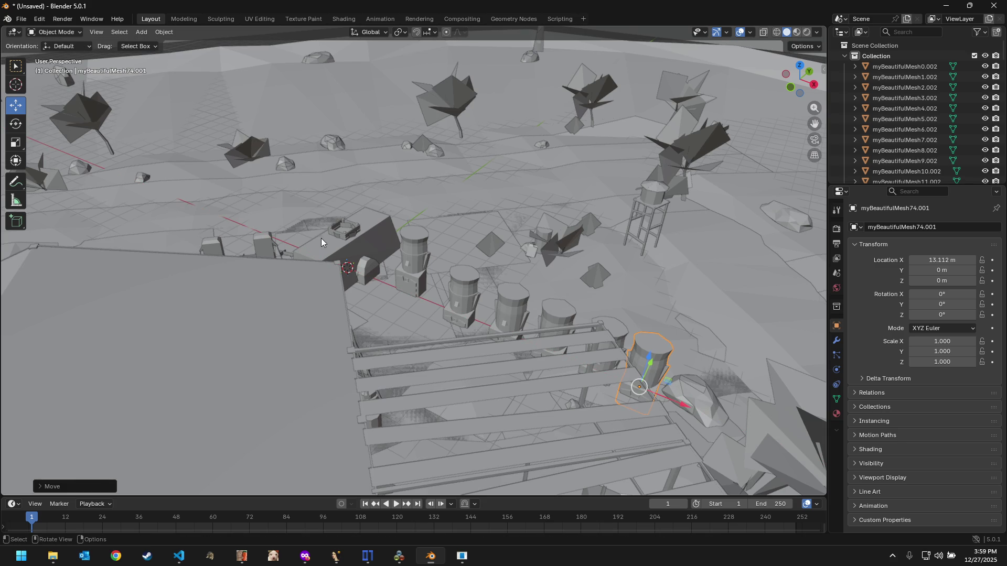
click(343, 238)
drag(380, 283, 401, 301)
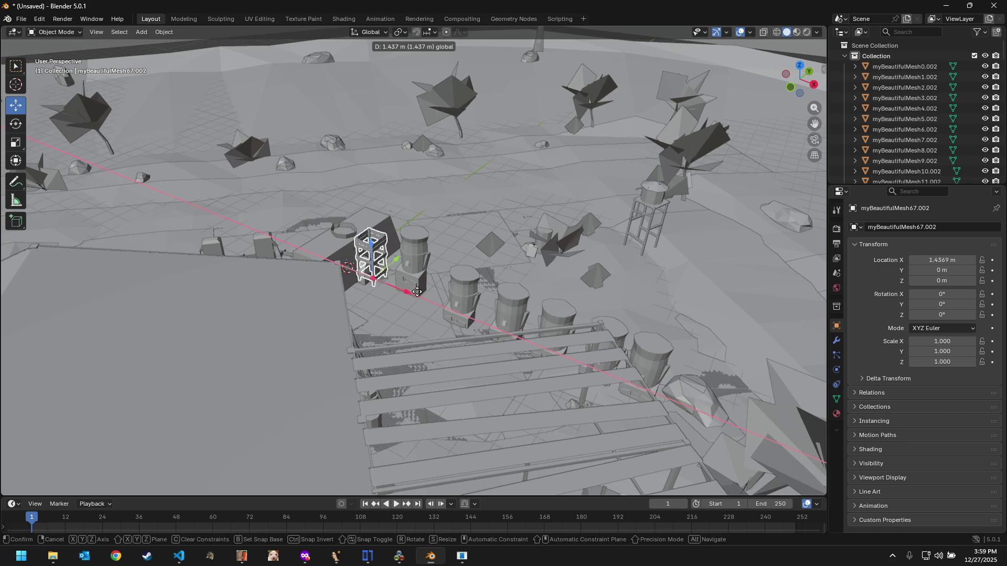
scroll(401, 301, up, 1)
scroll(406, 299, up, 2)
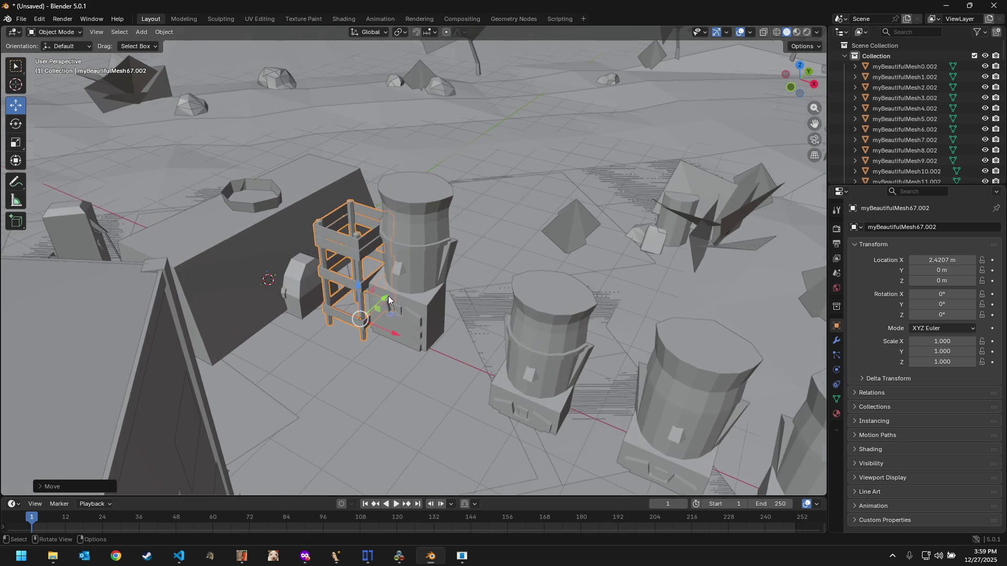
mouse_move(343, 344)
middle_down()
mouse_move(427, 382)
mouse_move(475, 320)
mouse_move(444, 338)
mouse_move(477, 263)
mouse_move(481, 291)
mouse_move(575, 319)
mouse_move(567, 372)
middle_up()
scroll(443, 334, down, 2)
scroll(440, 336, down, 2)
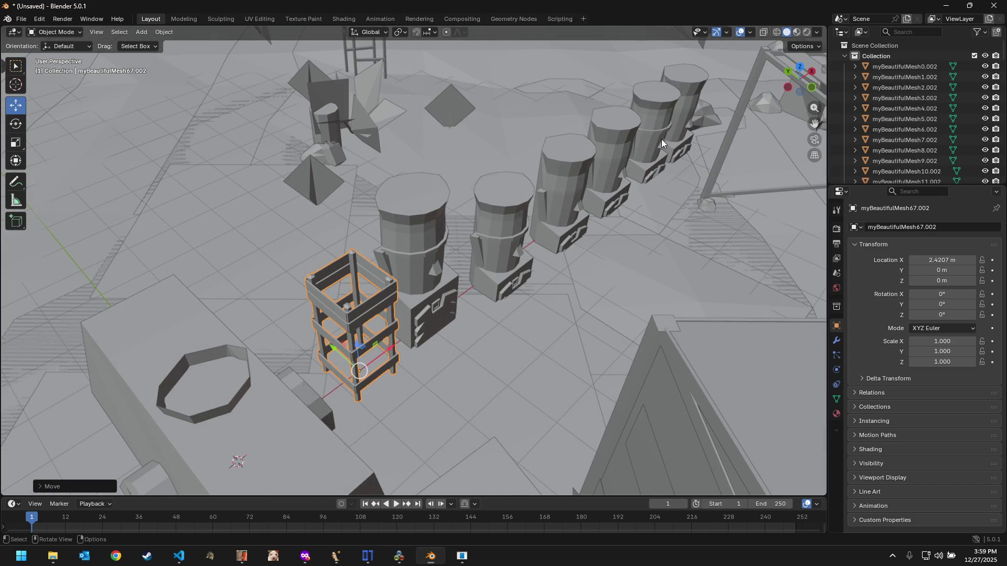
mouse_move(640, 199)
middle_down()
mouse_move(627, 183)
mouse_move(587, 174)
mouse_move(634, 254)
mouse_move(600, 272)
mouse_move(682, 297)
mouse_move(700, 268)
middle_up()
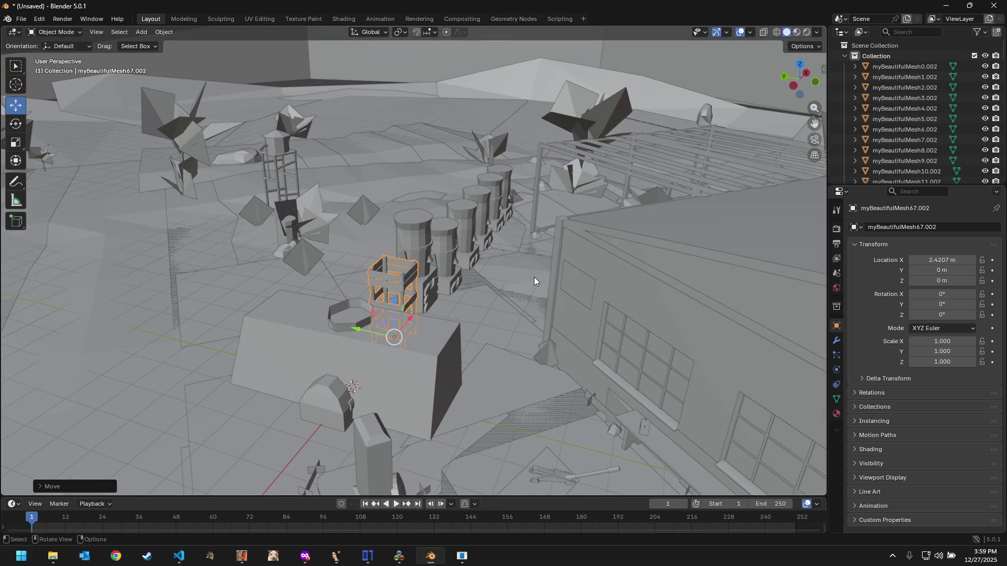
Step: Move the remaining tall cylinder myBeautifulMesh46 off the box to finish the row, nudging its X position
click(334, 329)
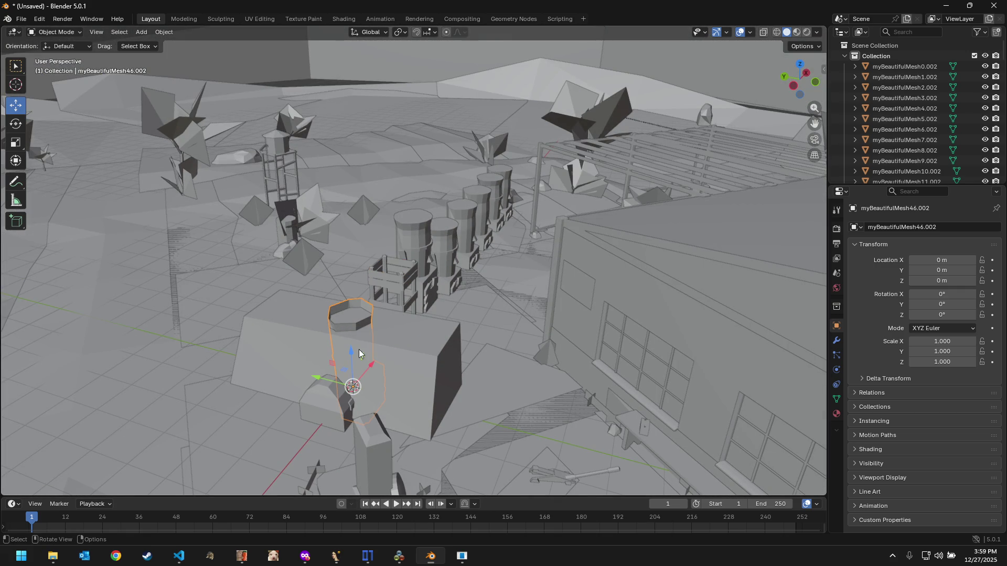
drag(369, 360, 543, 149)
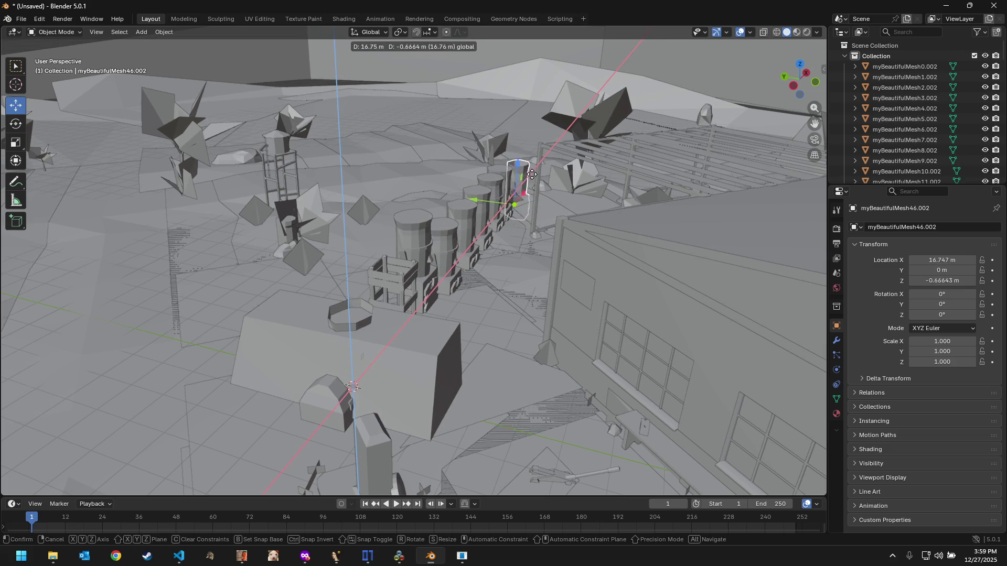
drag(531, 167, 531, 167)
middle_drag(531, 168, 617, 154)
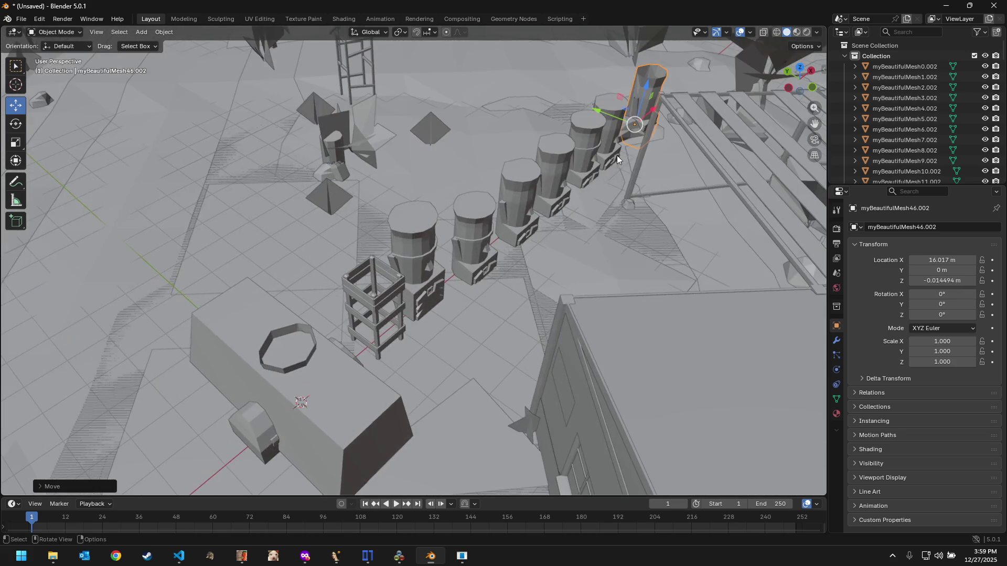
middle_drag(661, 124, 652, 132)
mouse_move(683, 118)
mouse_down()
mouse_move(669, 134)
mouse_move(684, 124)
mouse_up()
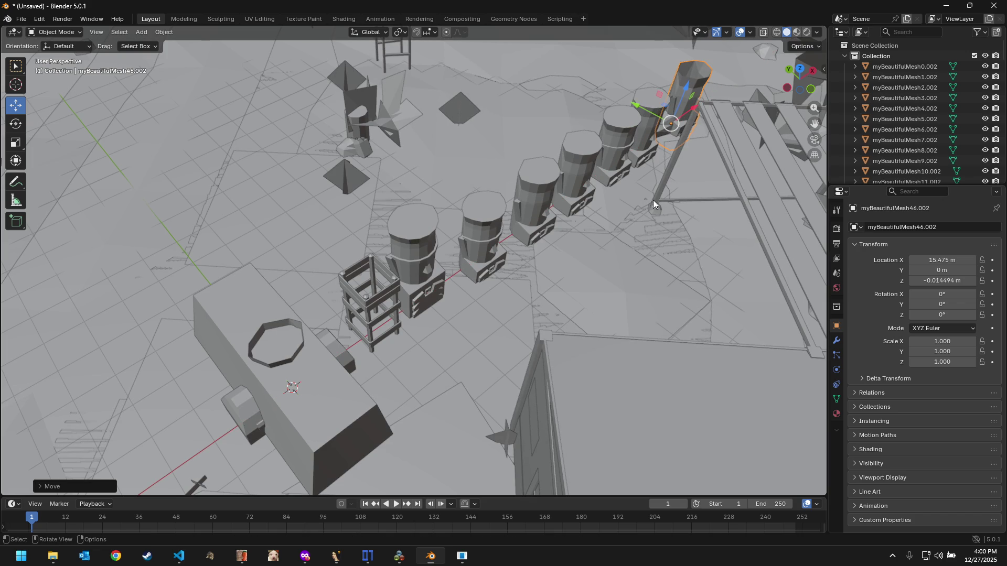
Step: Move the tall piece and the octagonal ring off the box out beside the row of towers
click(288, 353)
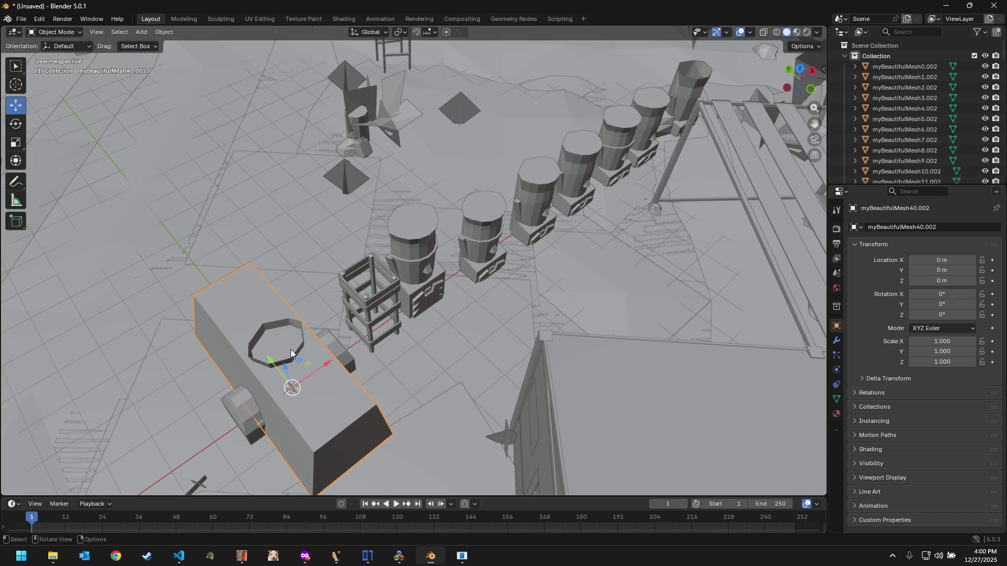
click(299, 352)
mouse_move(322, 366)
mouse_down()
mouse_move(666, 162)
mouse_move(618, 157)
mouse_move(621, 106)
mouse_move(573, 94)
mouse_up()
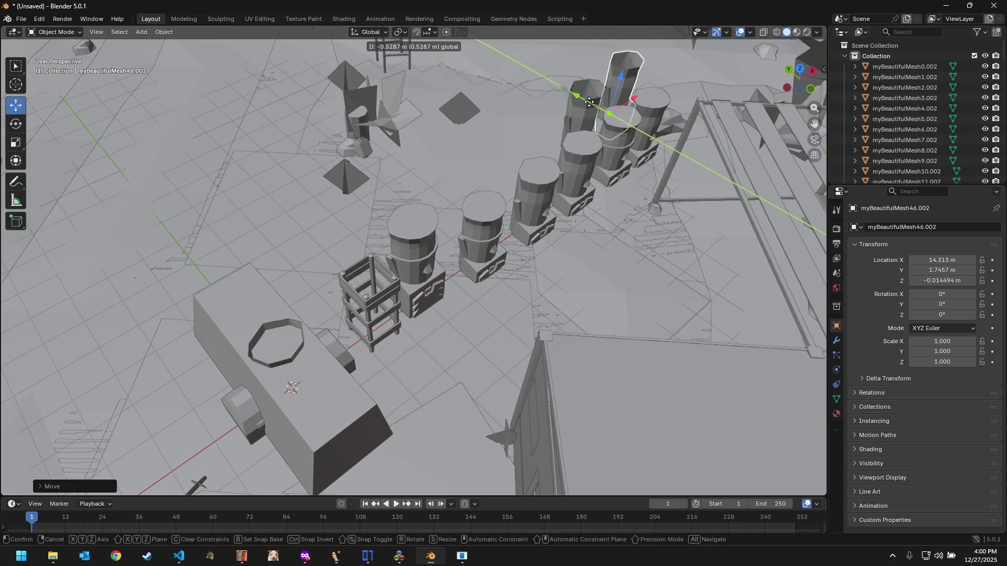
click(285, 322)
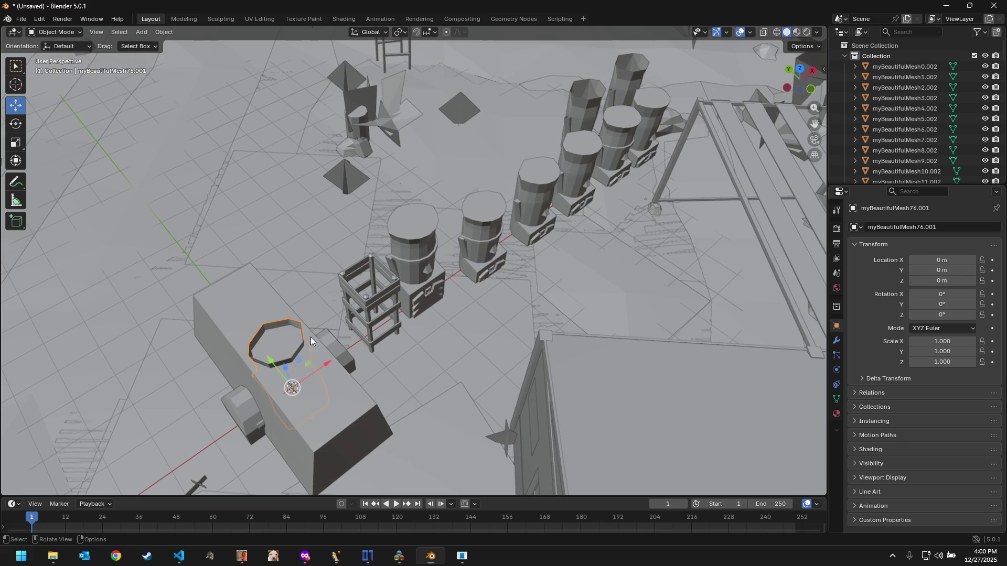
mouse_move(330, 362)
mouse_down()
mouse_move(546, 183)
mouse_move(496, 154)
mouse_up()
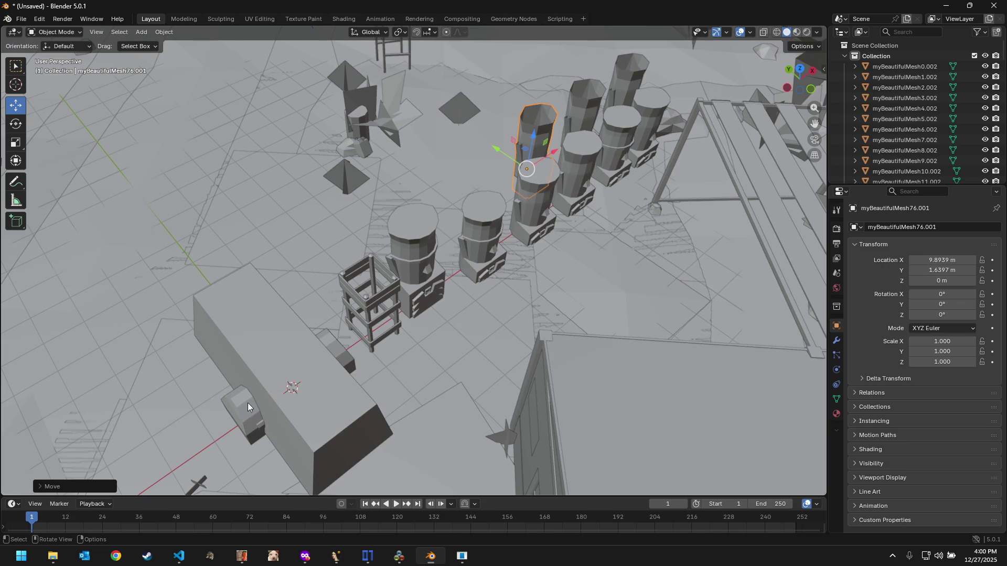
Step: Slide the large tapered box myBeautifulMesh40 about 5.62 m along Y clear of the barrels and shelves
click(268, 385)
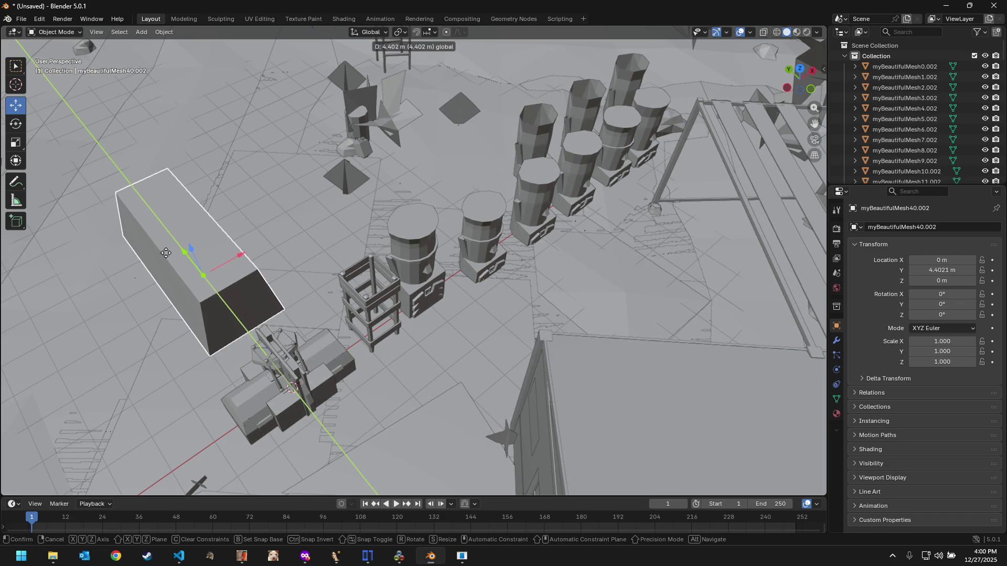
drag(269, 367, 259, 318)
mouse_move(260, 318)
middle_down()
mouse_move(361, 247)
mouse_move(415, 255)
middle_up()
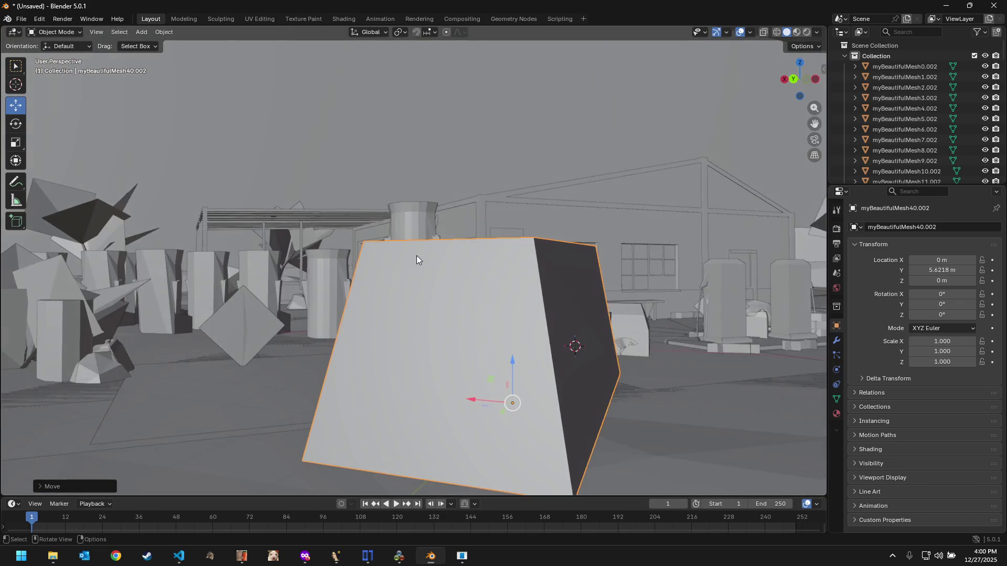
scroll(416, 256, up, 3)
scroll(574, 357, up, 3)
scroll(601, 368, down, 5)
mouse_move(601, 364)
middle_down()
mouse_move(538, 415)
mouse_move(482, 424)
middle_up()
scroll(530, 414, up, 2)
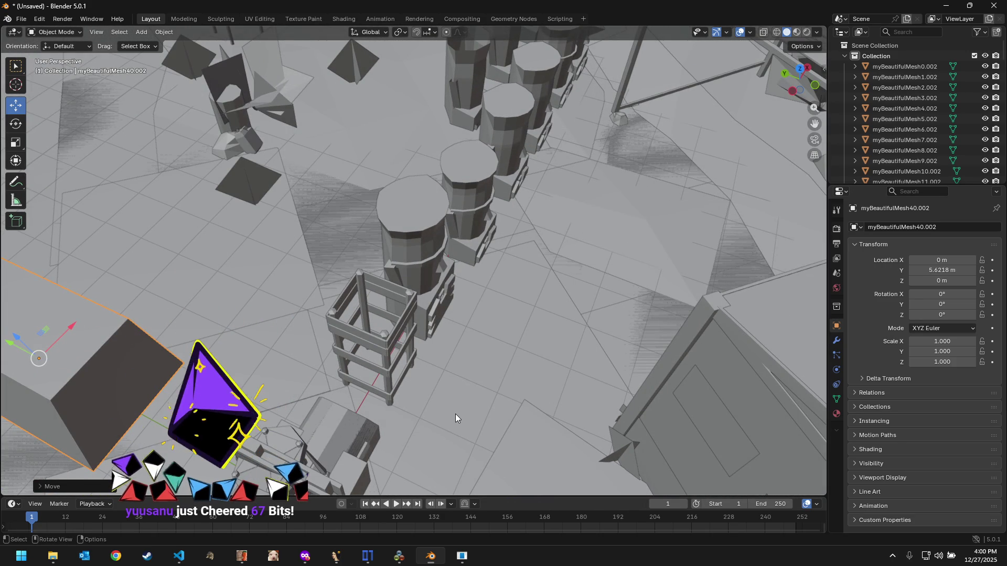
middle_drag(482, 273, 402, 305)
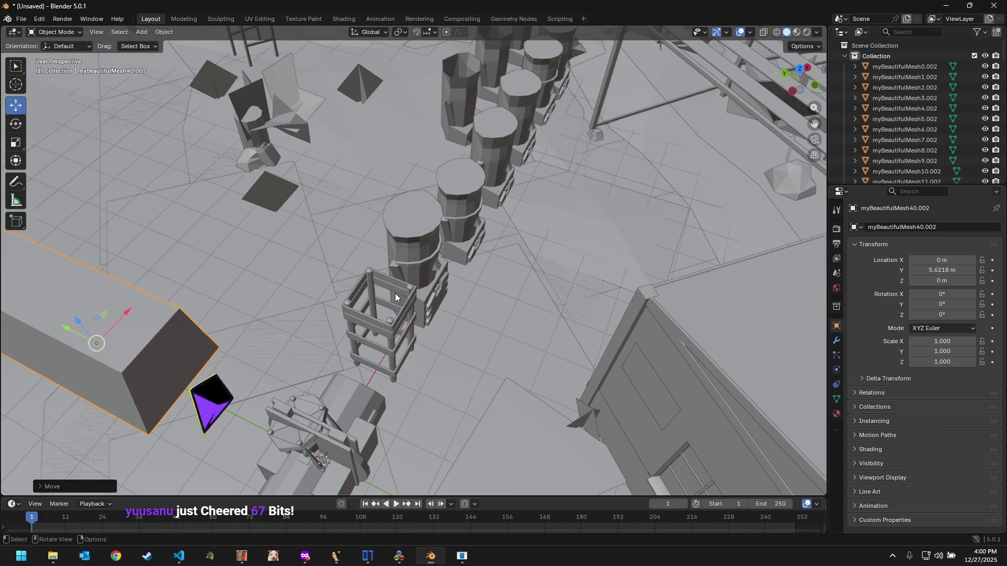
click(391, 288)
Step: Move the hourglass beside the shelf and a second one along negative X to start a row
middle_drag(481, 326, 442, 310)
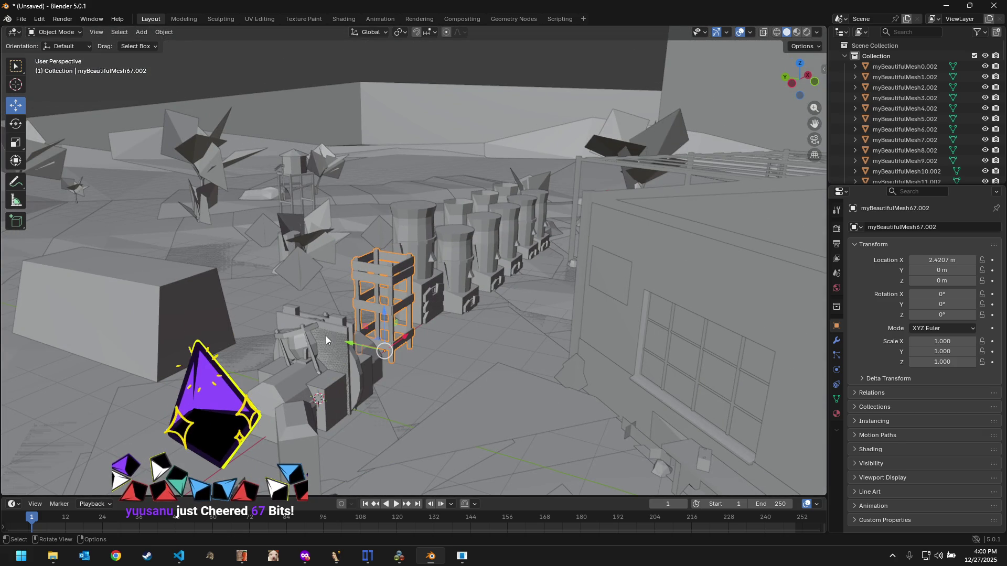
click(302, 331)
key(g)
key(x)
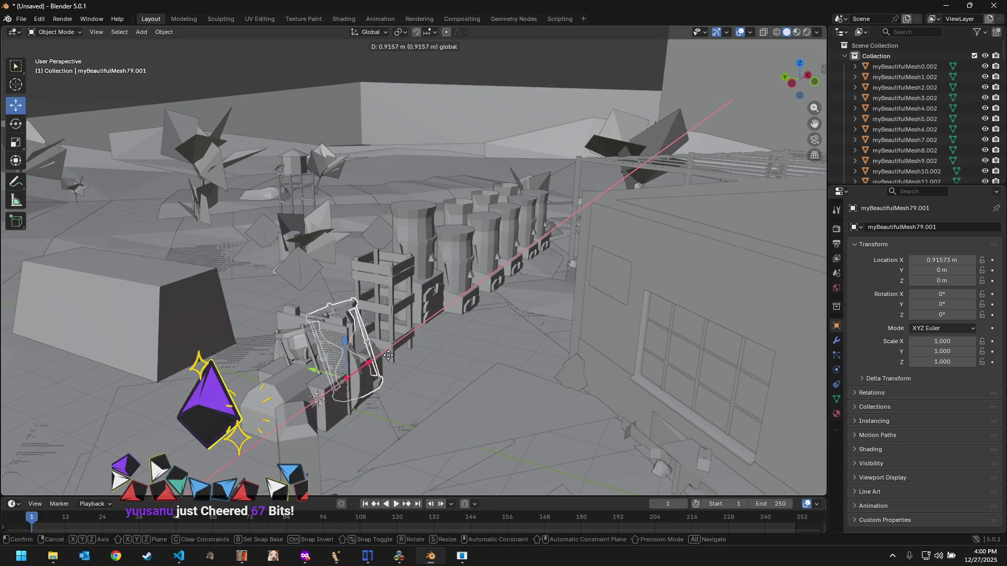
click(230, 428)
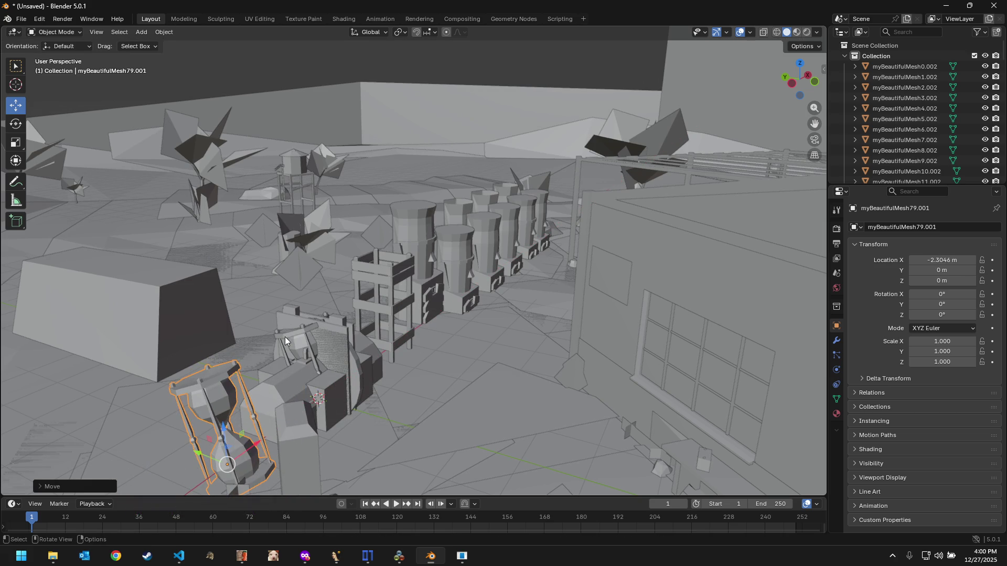
key(shift+d)
key(g)
key(x)
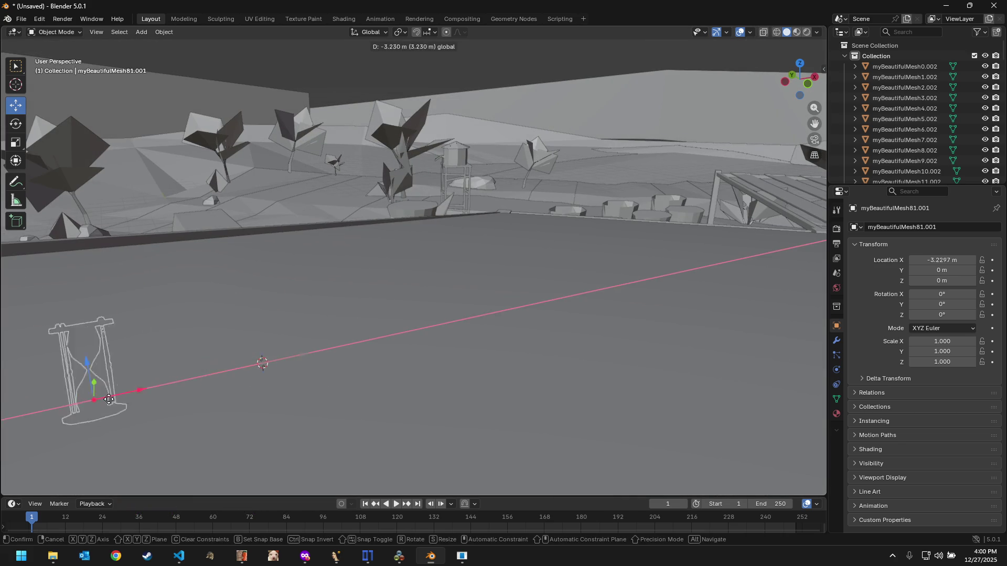
middle_drag(261, 346, 296, 386)
scroll(283, 368, up, 2)
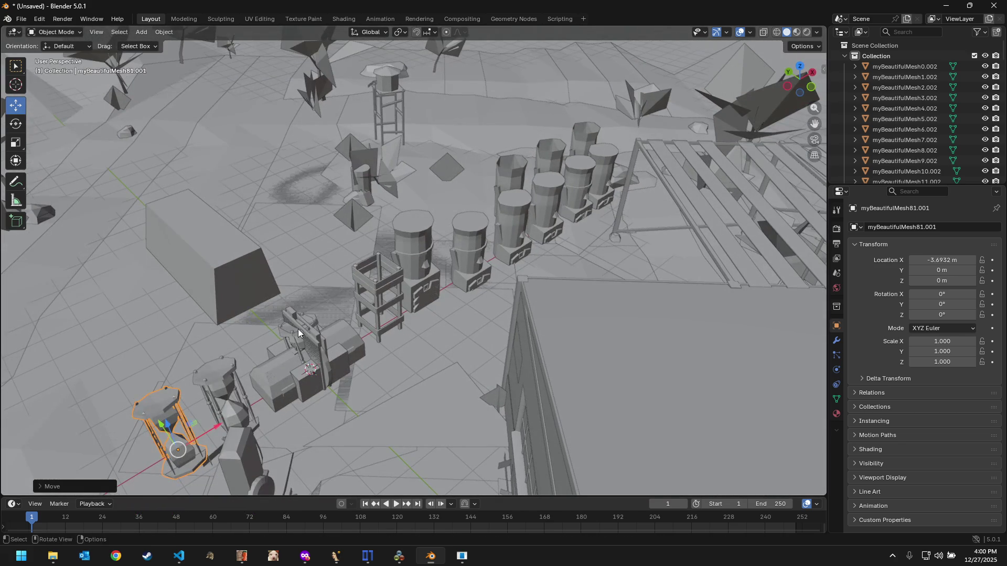
Step: Slide the next two stacked hourglasses along X into the row
click(294, 344)
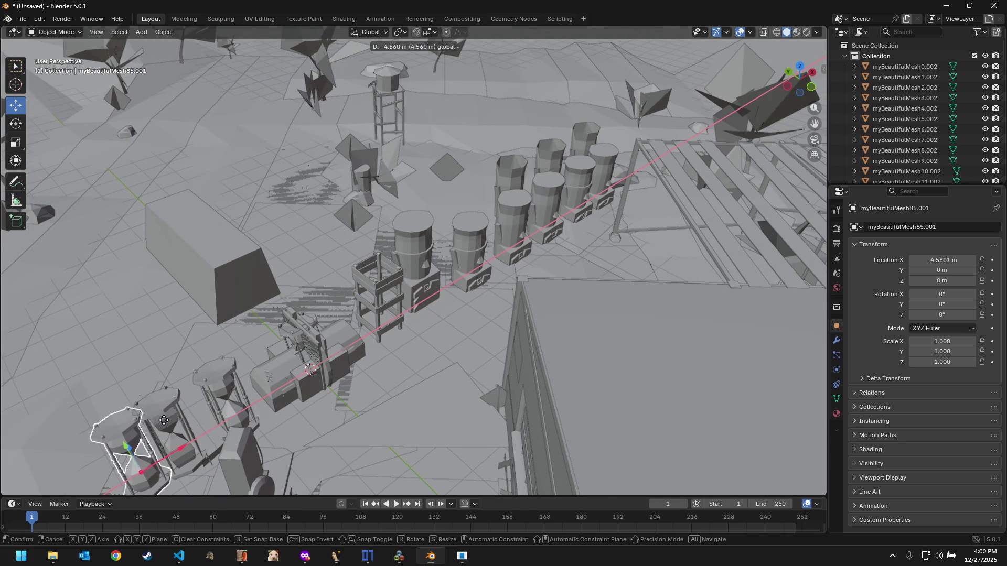
drag(350, 345, 265, 347)
click(293, 339)
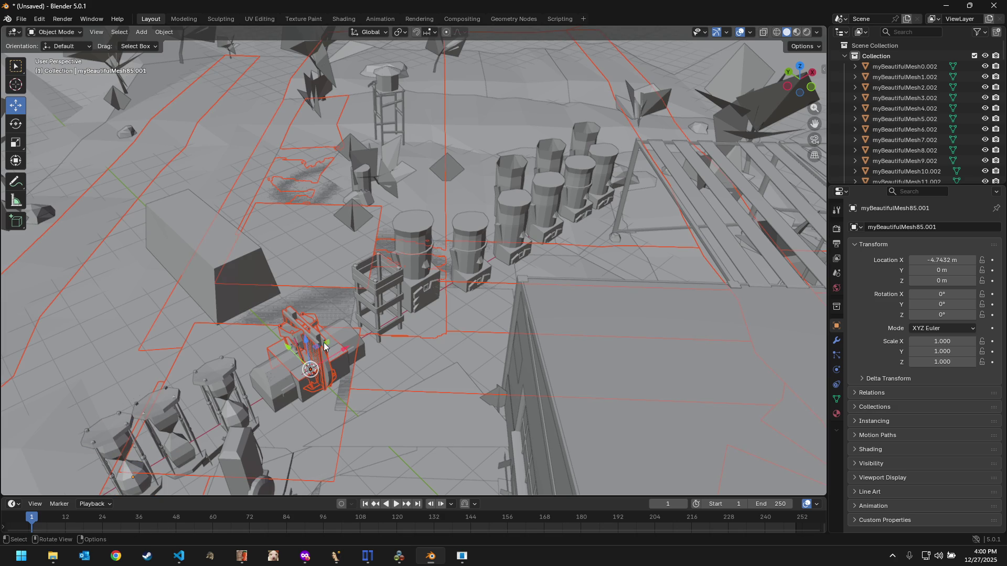
click(294, 342)
drag(339, 352, 220, 365)
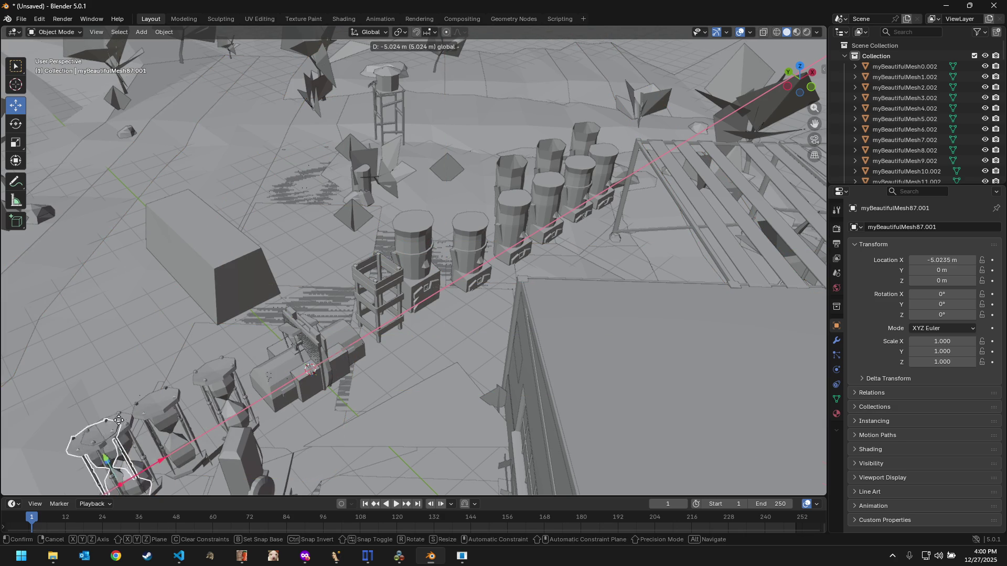
Step: Slide the last stacked hourglass to the row's far end at about −6.18 m X
click(286, 329)
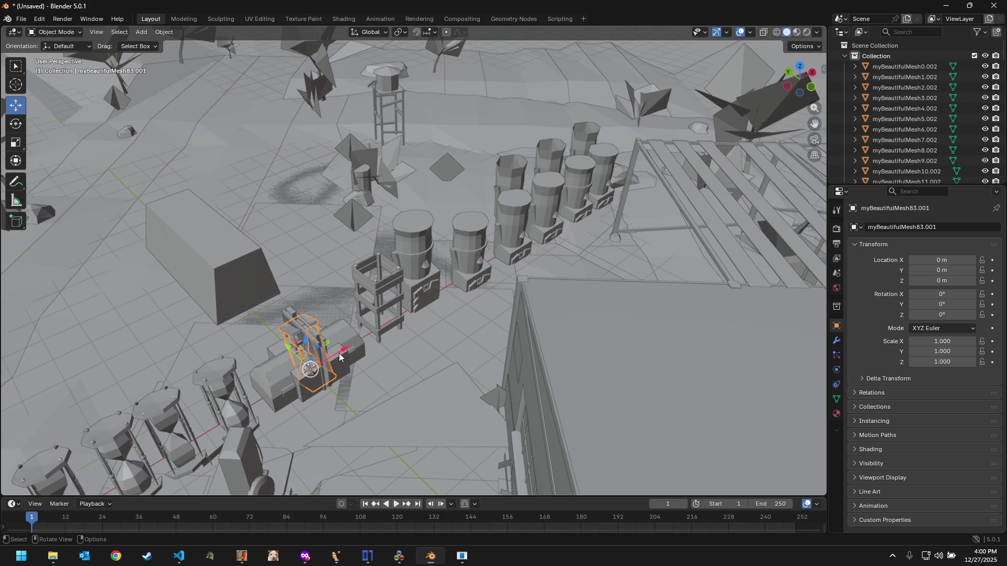
drag(340, 353, 293, 381)
middle_drag(293, 381, 290, 386)
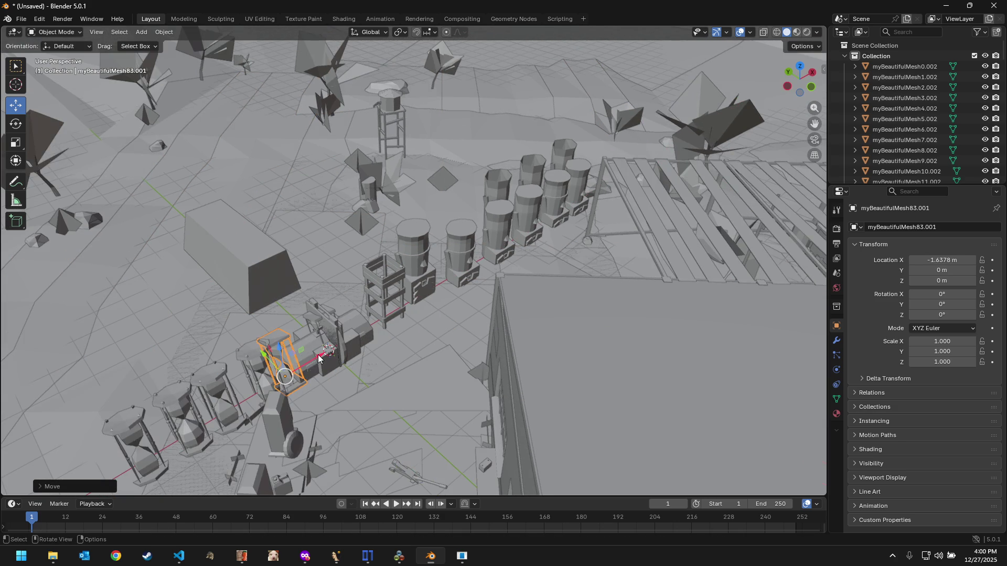
drag(318, 359, 164, 435)
middle_drag(141, 439, 92, 438)
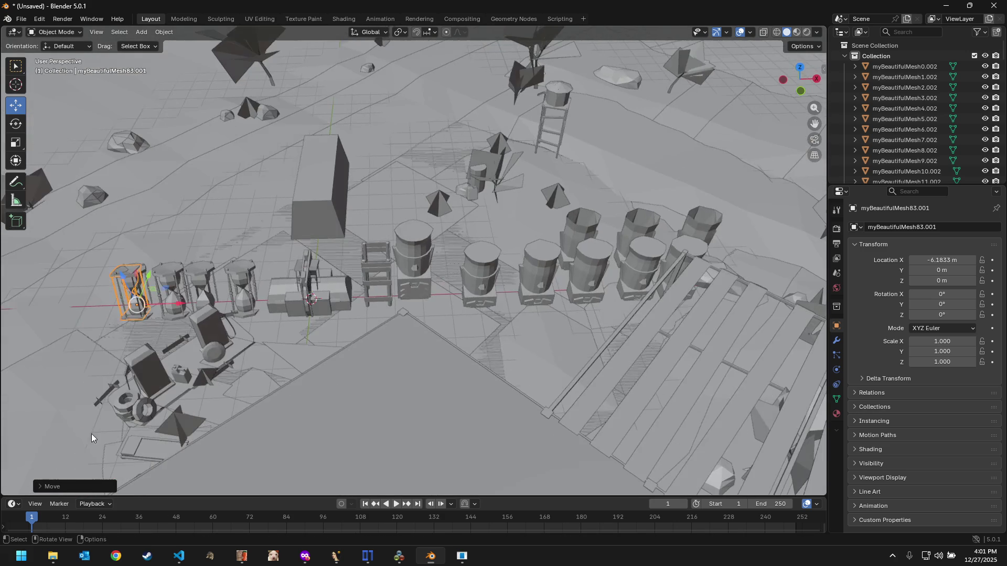
click(148, 275)
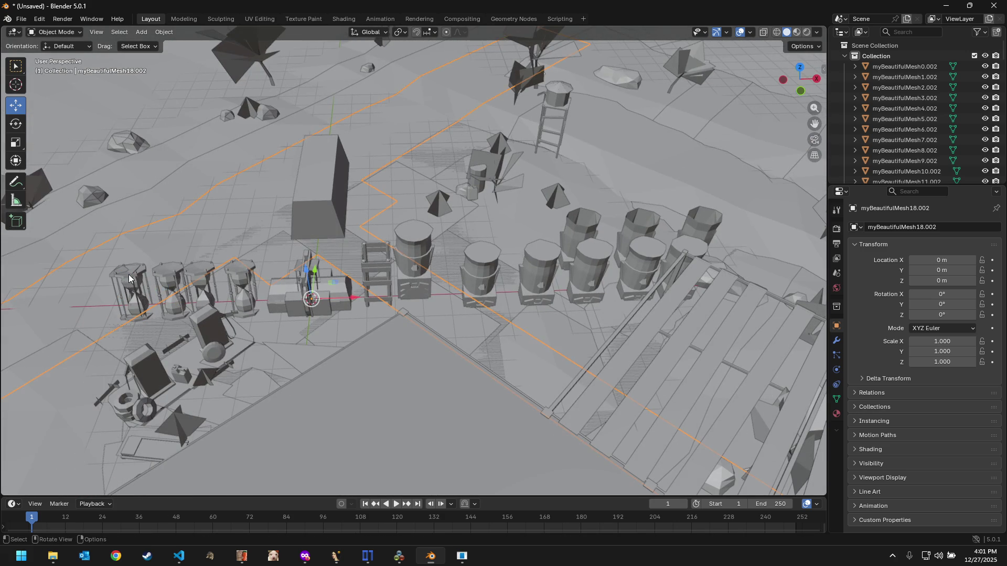
Step: Move the last hourglass in the row back along Y and pick another from the stack
click(128, 275)
mouse_move(147, 280)
mouse_down()
mouse_move(181, 229)
mouse_move(179, 242)
mouse_up()
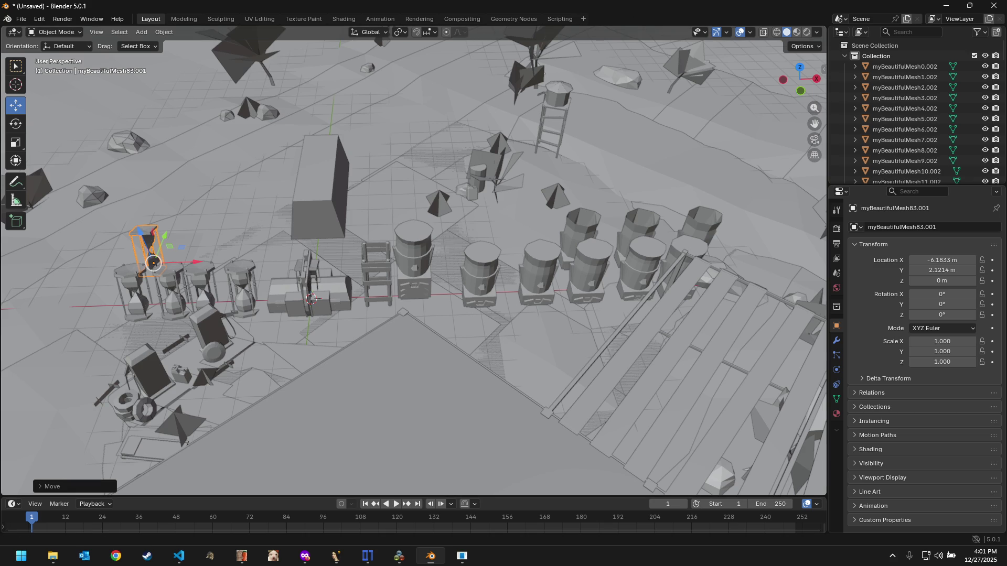
click(295, 271)
key(g)
Step: Place hourglass myBeautifulMesh89.001 at X −4.91 m, Y 1.68 m in front of the row
key(x)
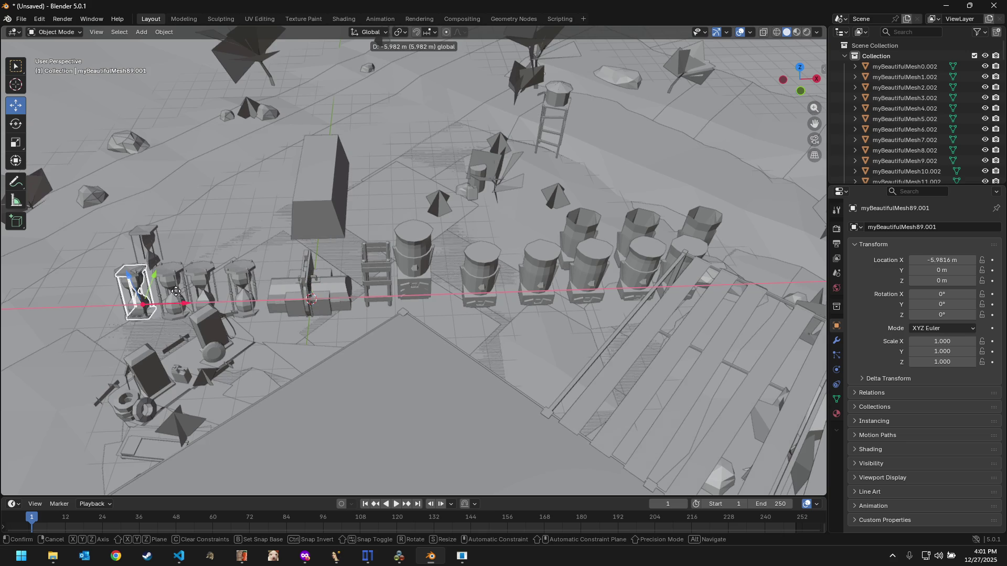
click(189, 277)
drag(180, 275, 229, 247)
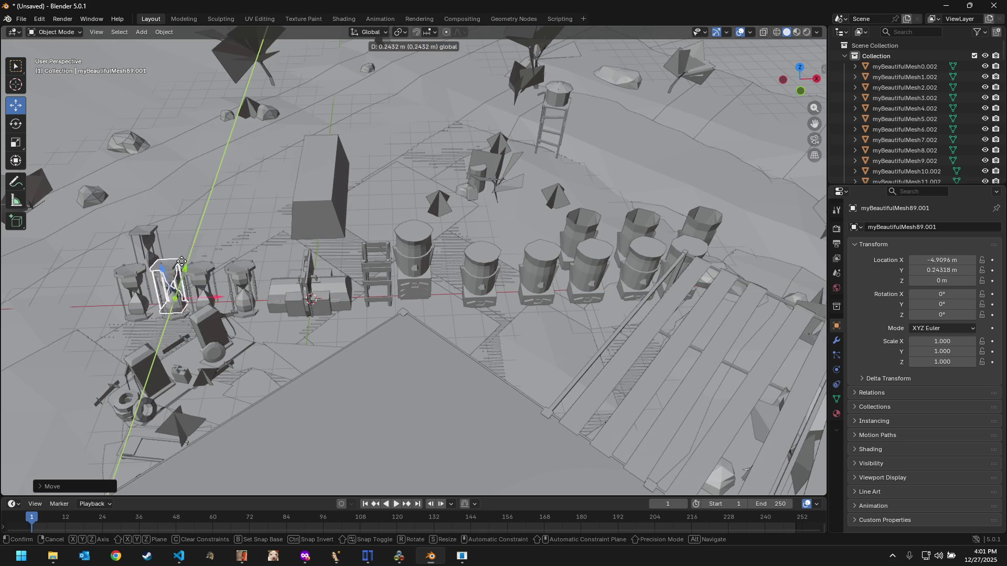
mouse_move(293, 270)
middle_down()
mouse_move(364, 279)
mouse_move(372, 331)
mouse_move(380, 325)
mouse_move(356, 352)
middle_up()
Step: Raise the tall flat panel along Z and along Y, then lift the prop beneath it along Z
click(339, 324)
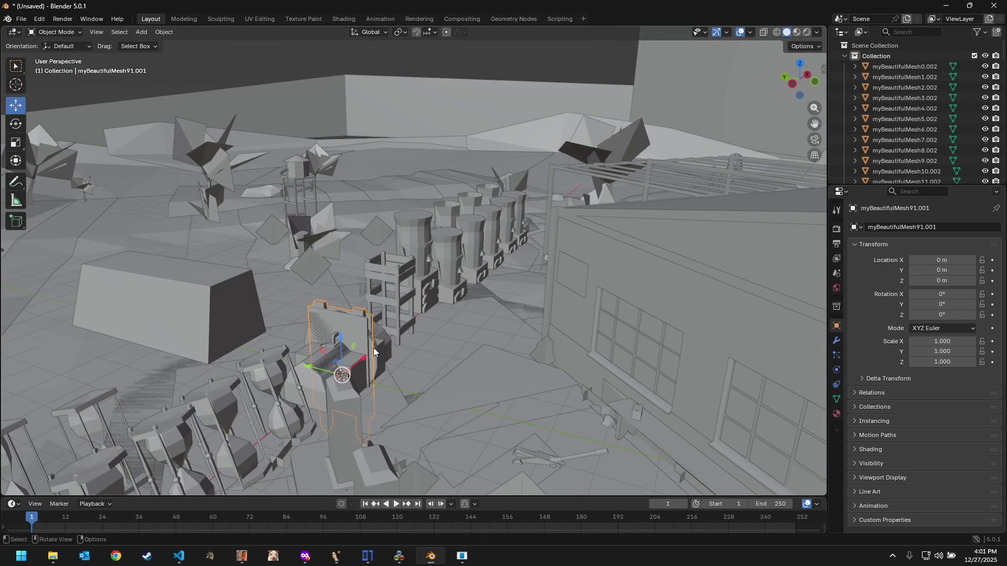
mouse_move(339, 325)
mouse_down()
mouse_move(352, 203)
mouse_move(371, 225)
mouse_up()
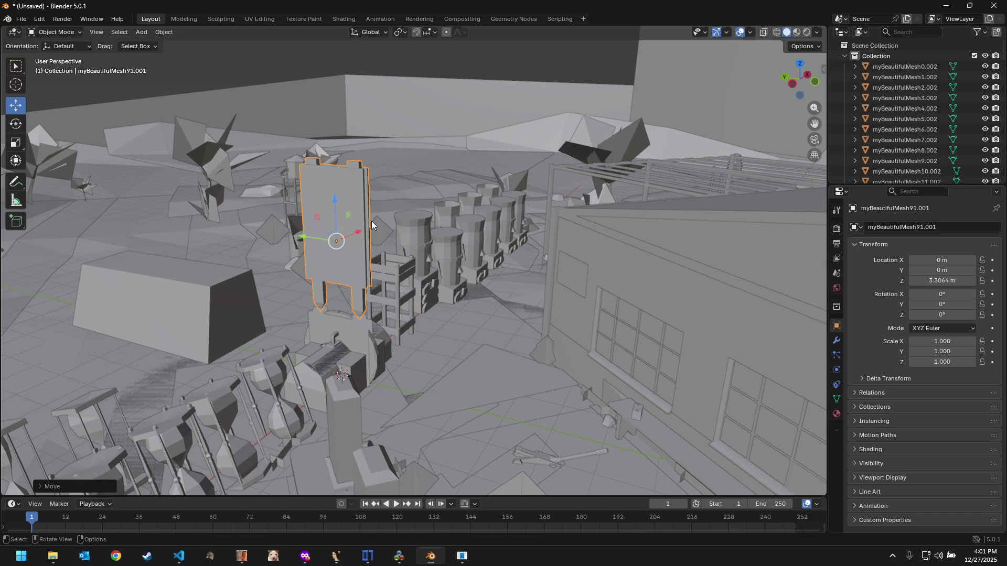
mouse_move(316, 243)
mouse_down()
mouse_move(162, 227)
mouse_move(184, 190)
mouse_move(184, 158)
mouse_up()
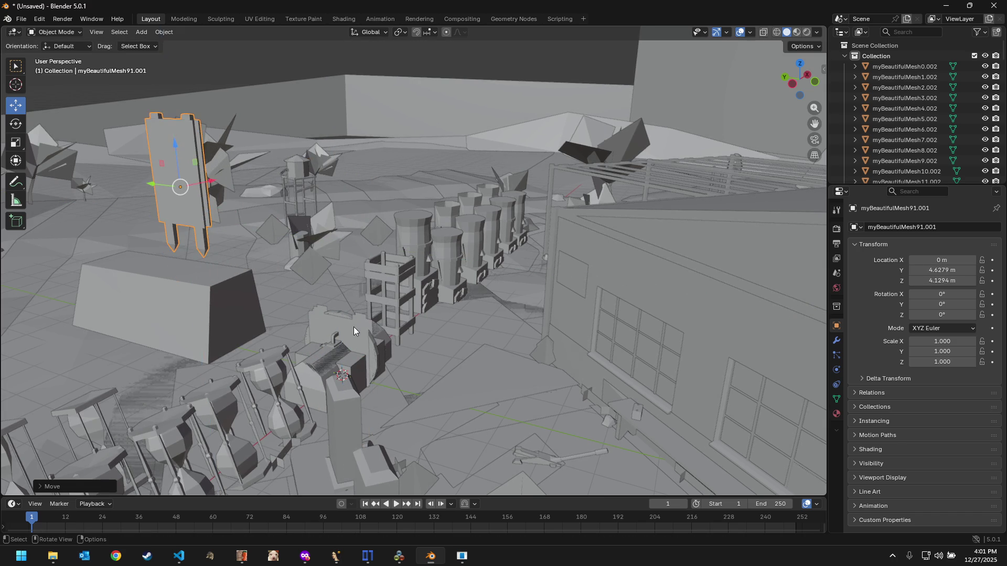
scroll(354, 327, up, 3)
mouse_move(354, 347)
middle_down()
mouse_move(361, 356)
mouse_move(321, 408)
middle_up()
click(320, 408)
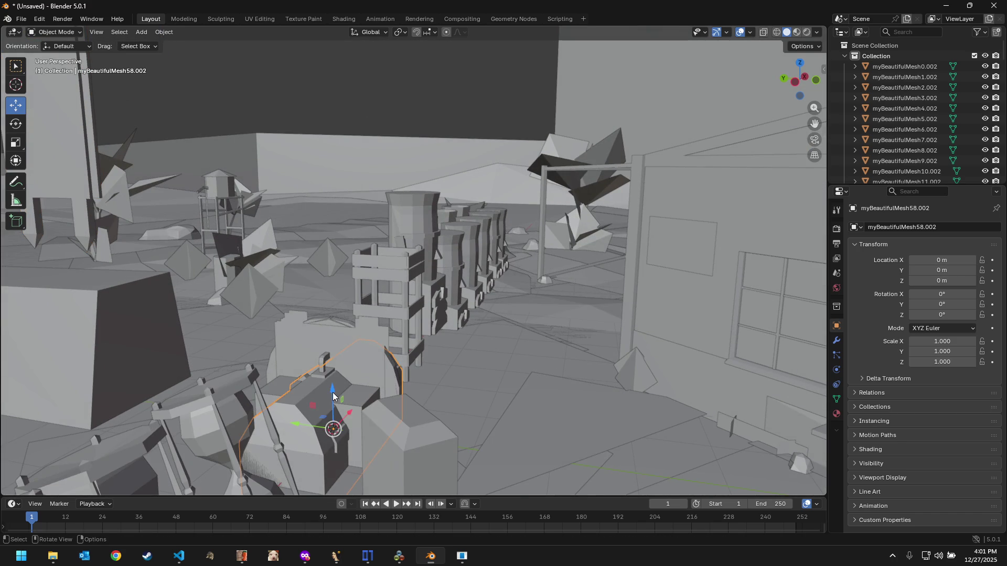
mouse_move(335, 398)
mouse_down()
mouse_move(337, 236)
mouse_move(139, 243)
mouse_up()
Step: Lift the chest-shaped myBeautifulMesh61.002 to Z 2.79 m and shift it to Y 0.57 m
click(296, 420)
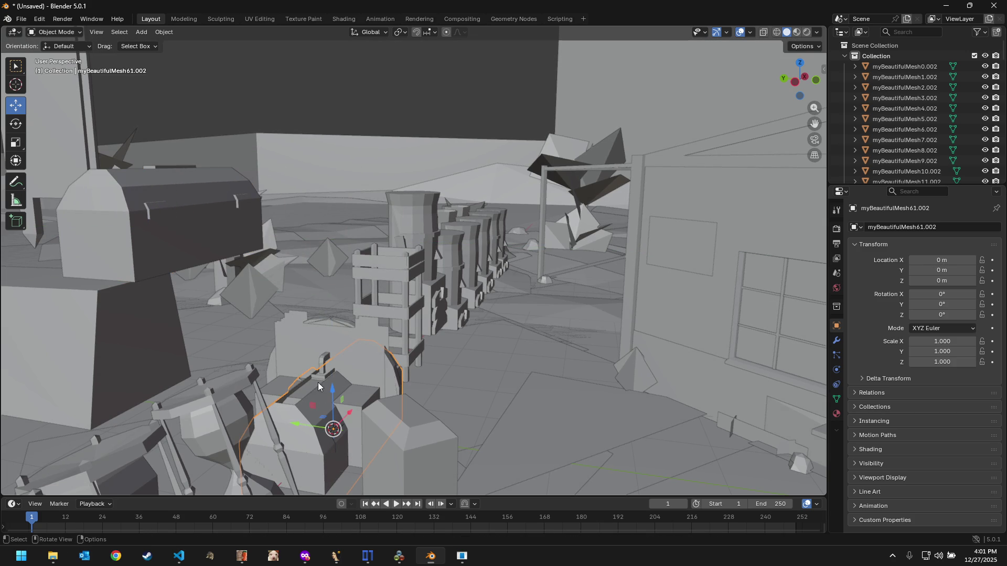
drag(331, 389, 352, 184)
middle_drag(353, 185, 412, 255)
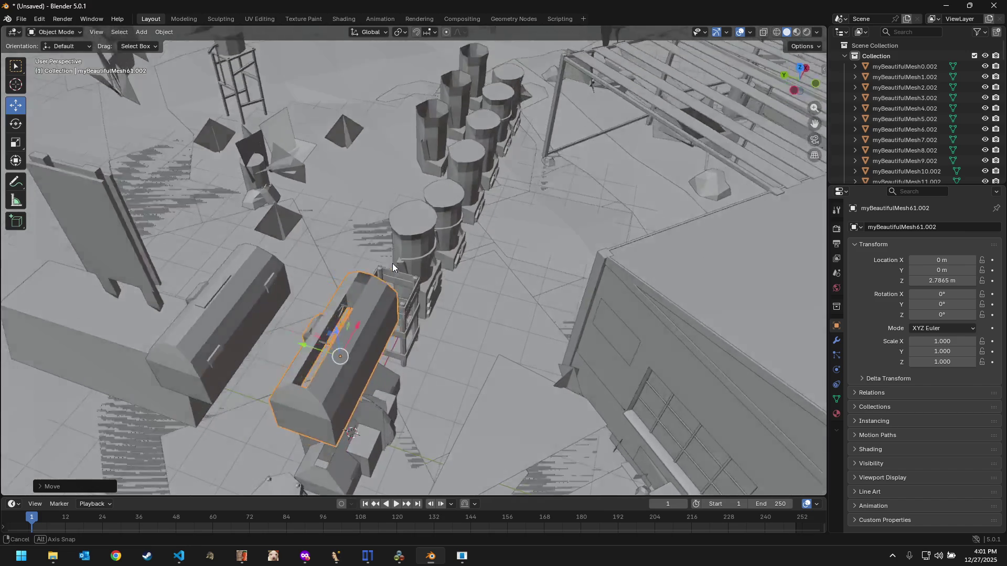
middle_drag(412, 254, 348, 278)
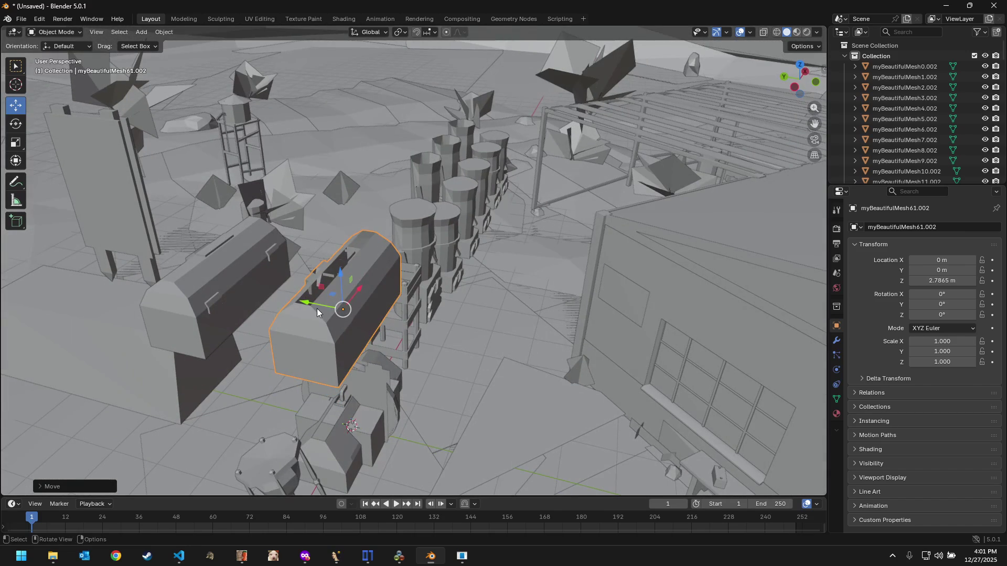
drag(317, 308, 306, 309)
scroll(306, 309, up, 5)
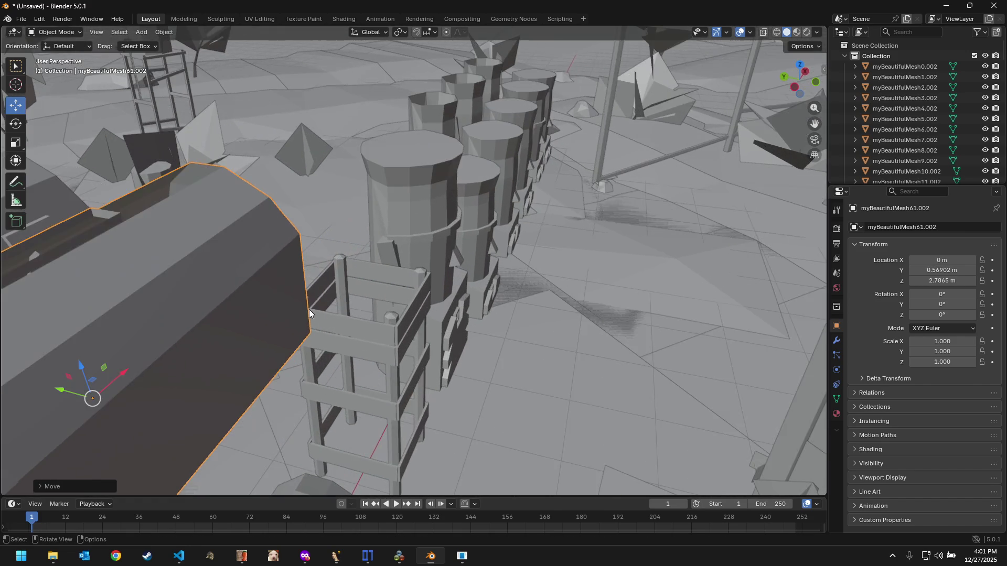
mouse_move(309, 309)
middle_down()
mouse_move(333, 292)
mouse_move(393, 178)
mouse_move(371, 329)
mouse_move(369, 309)
middle_up()
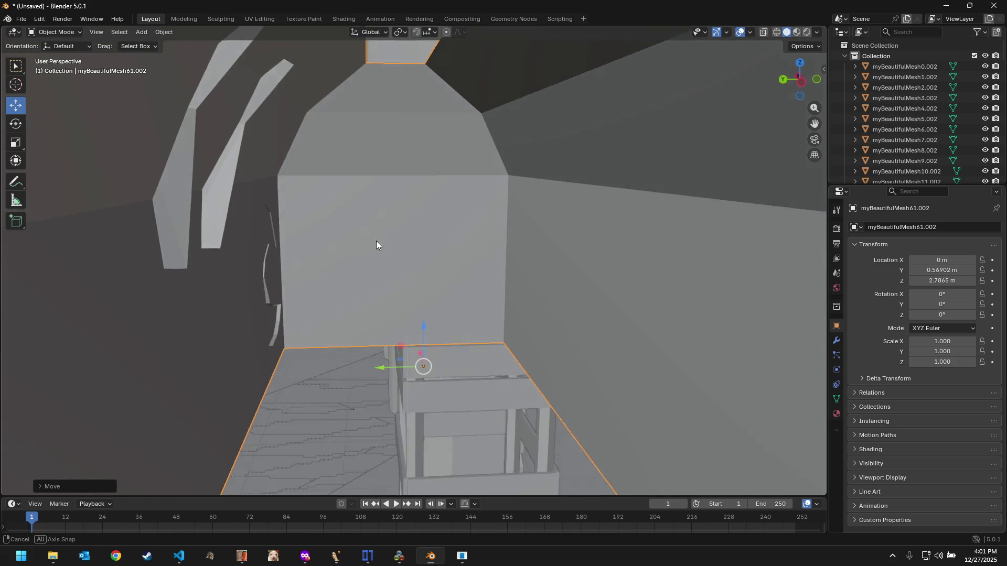